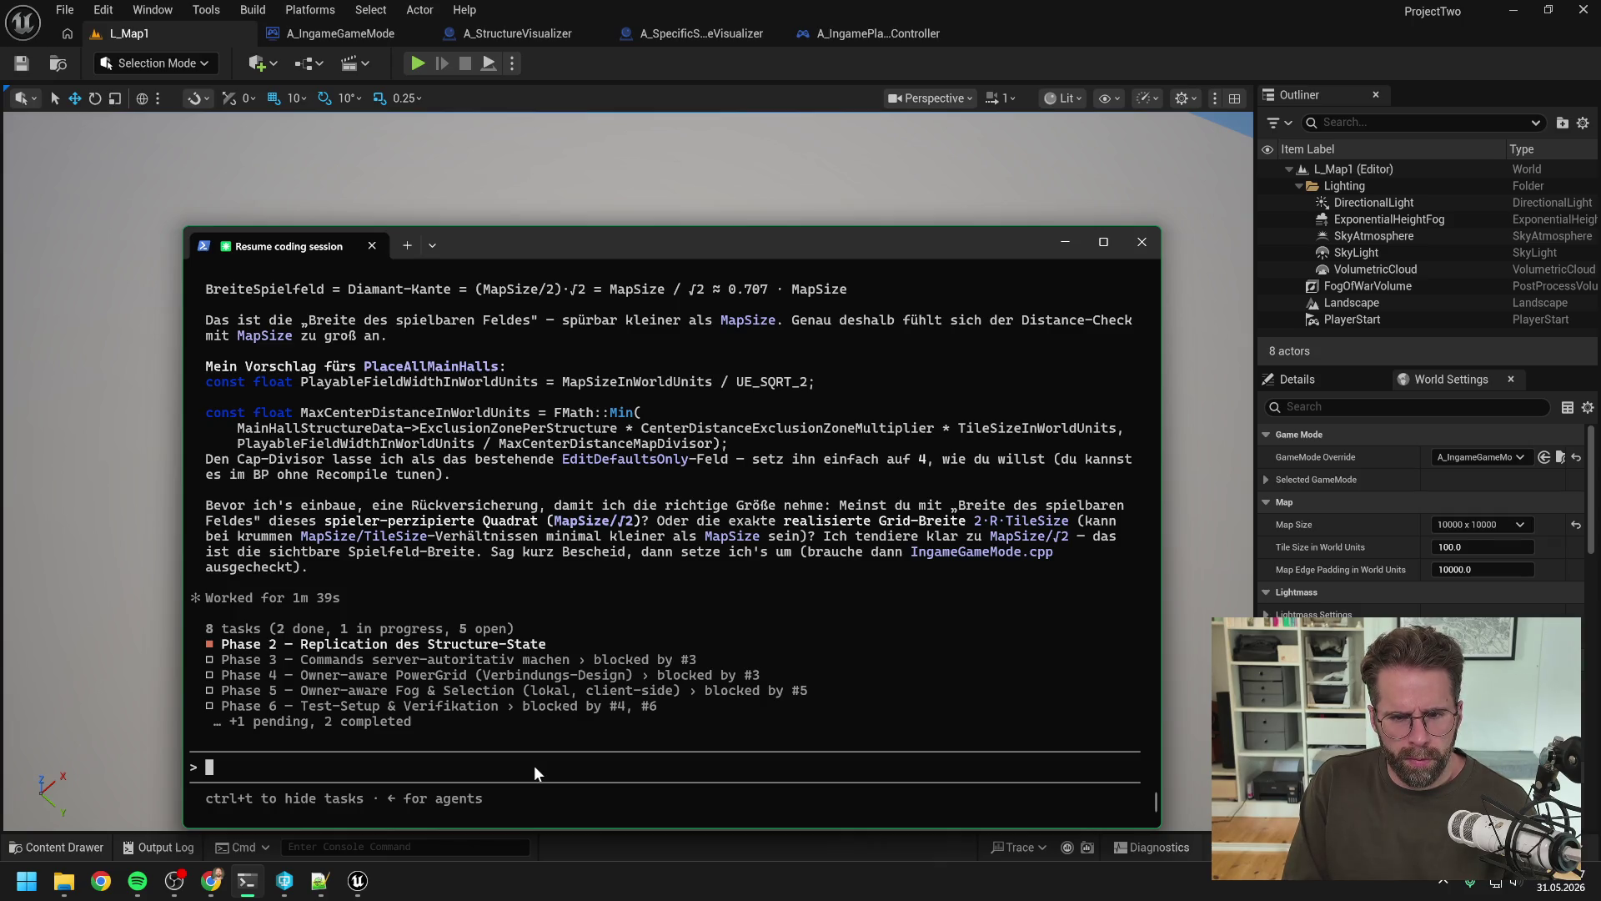
Step: Draft a German reply confirming PlayableMapSize and asking to rename PlayableFieldWidth to PlayableMapSize
type("du m")
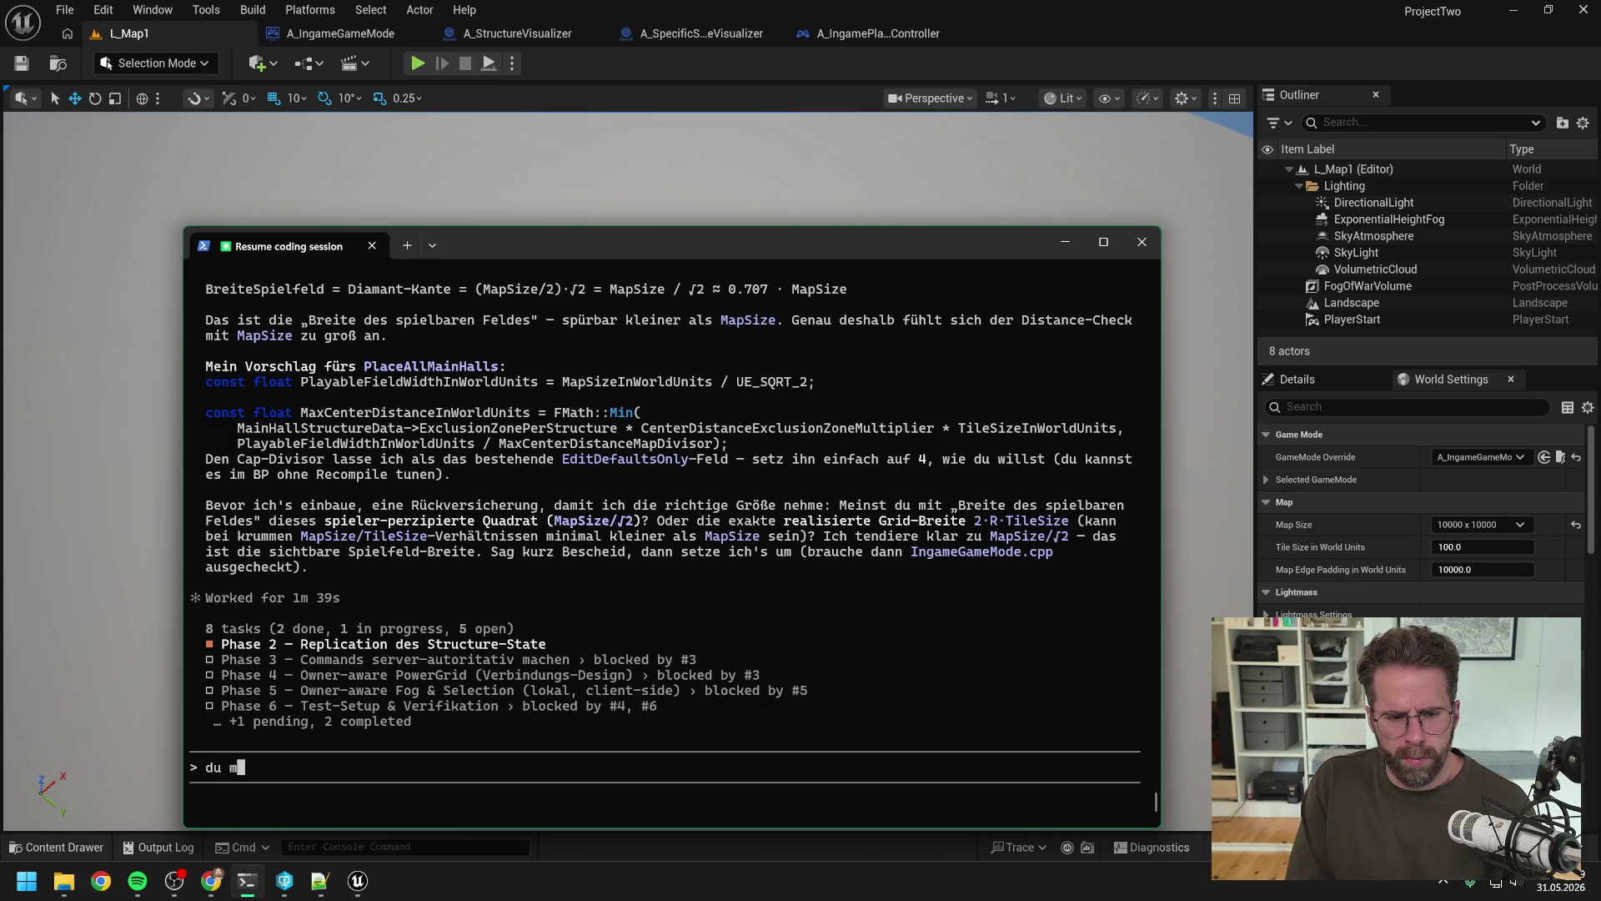
type("einst schon die ri")
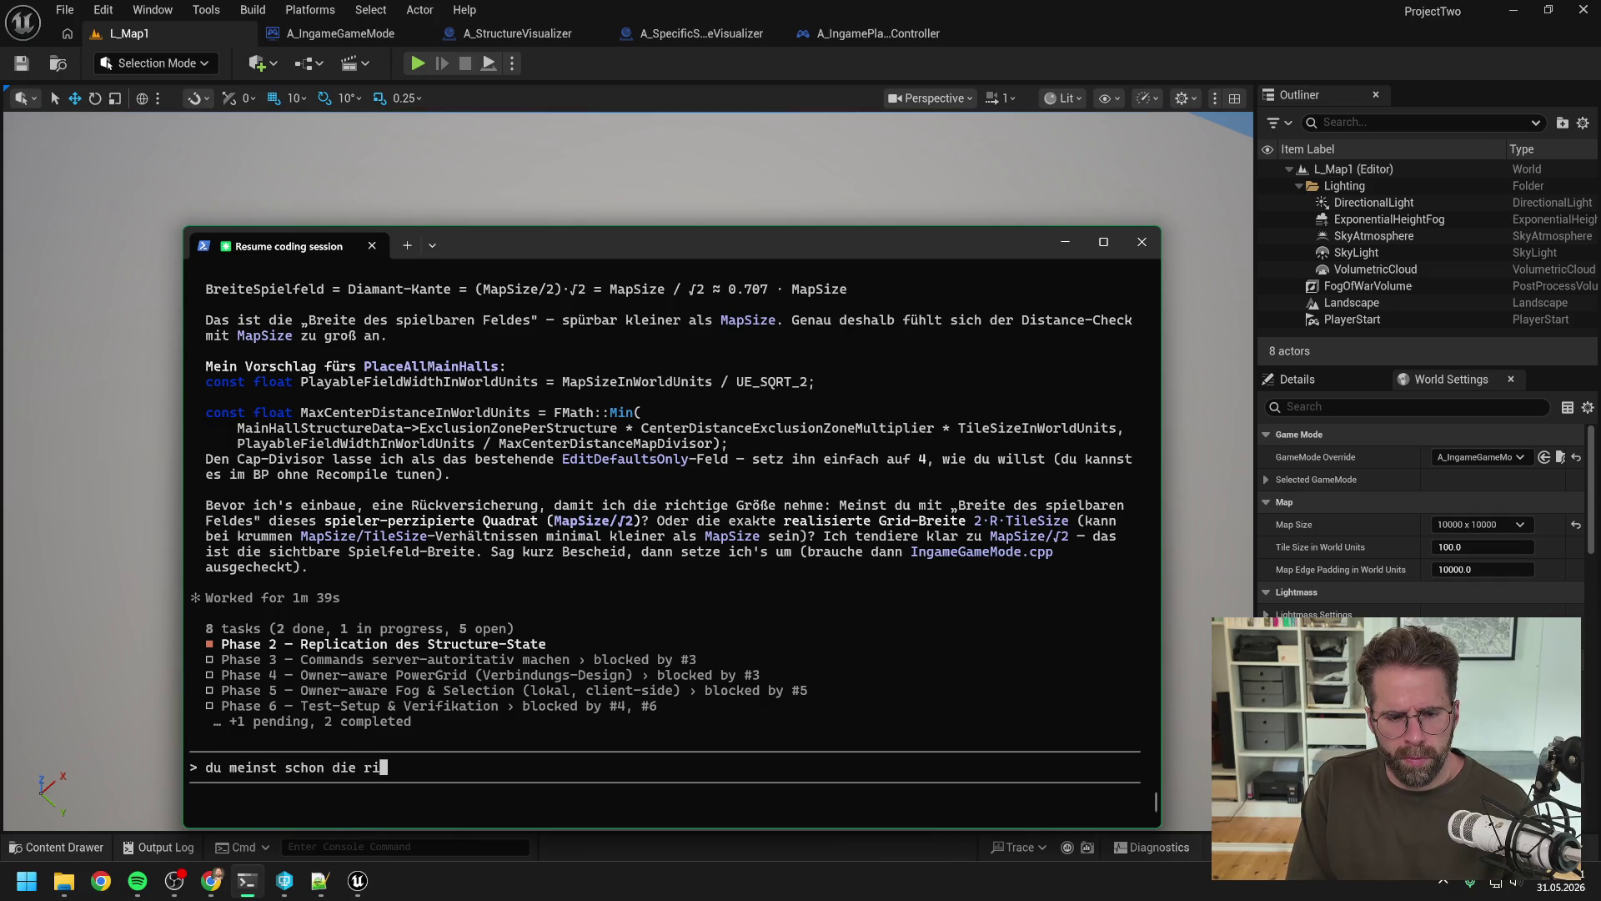
type("chtige PlayableMap")
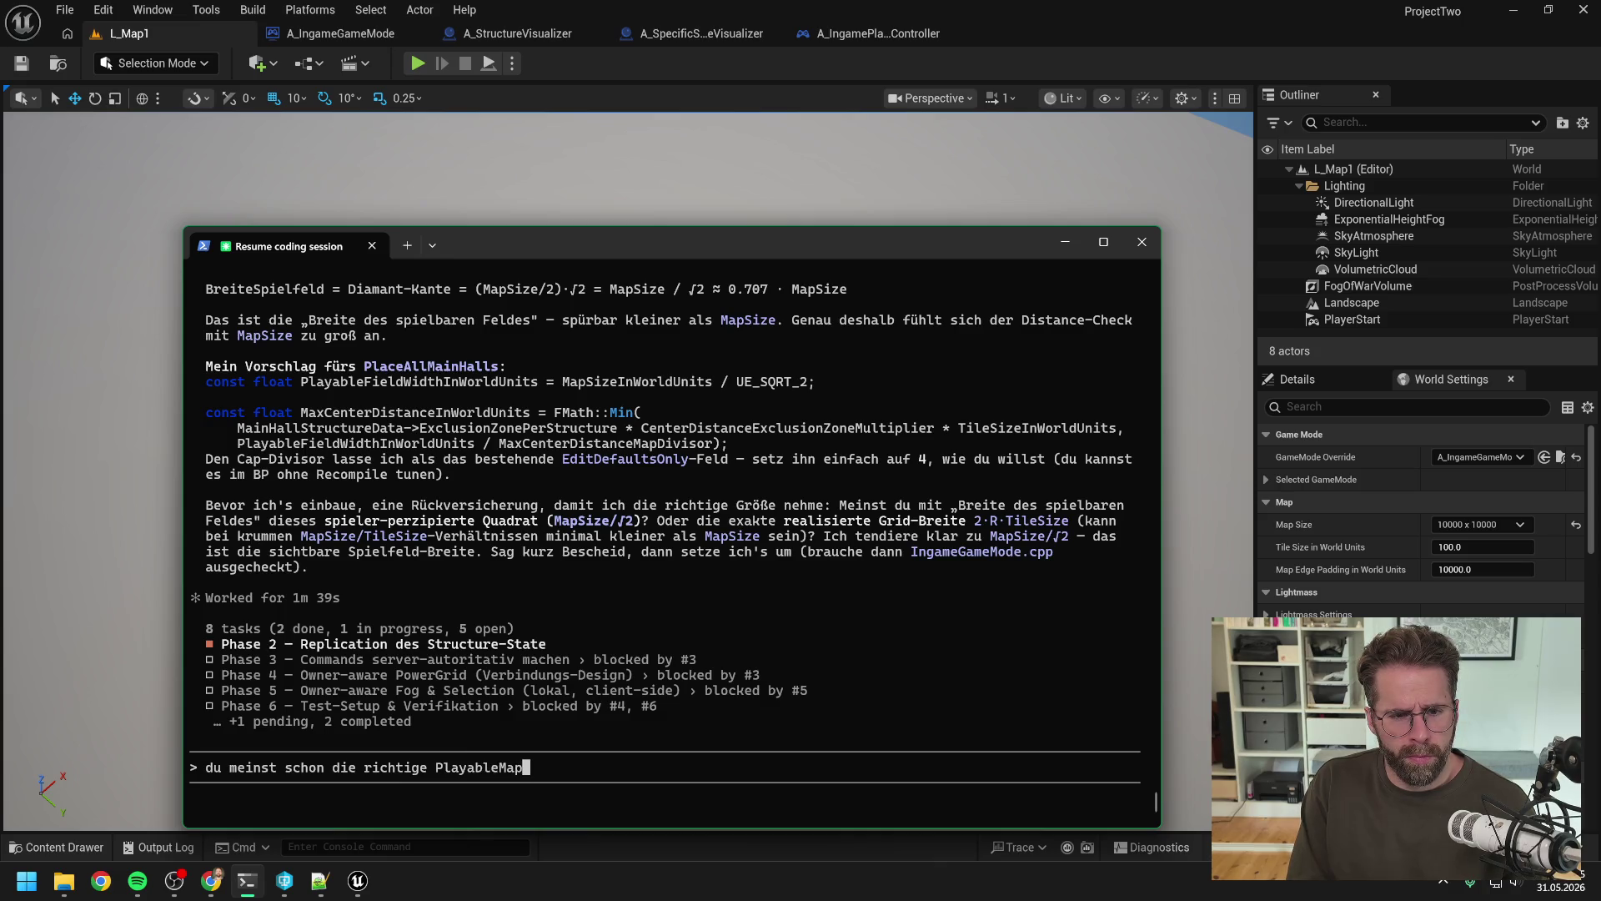
type("Size")
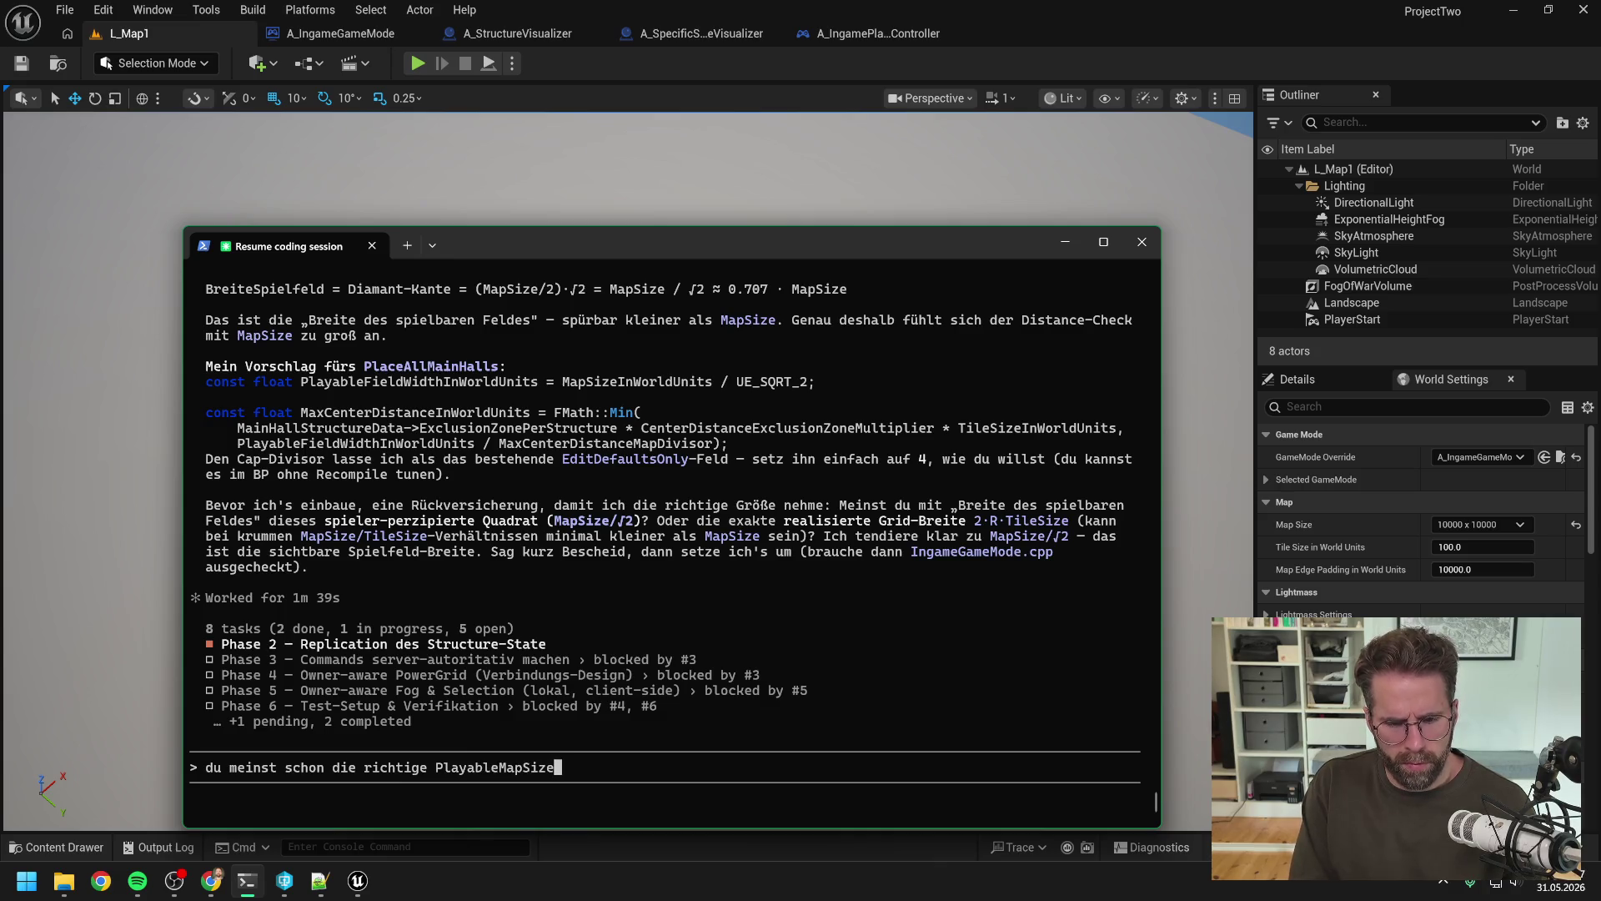
type(".")
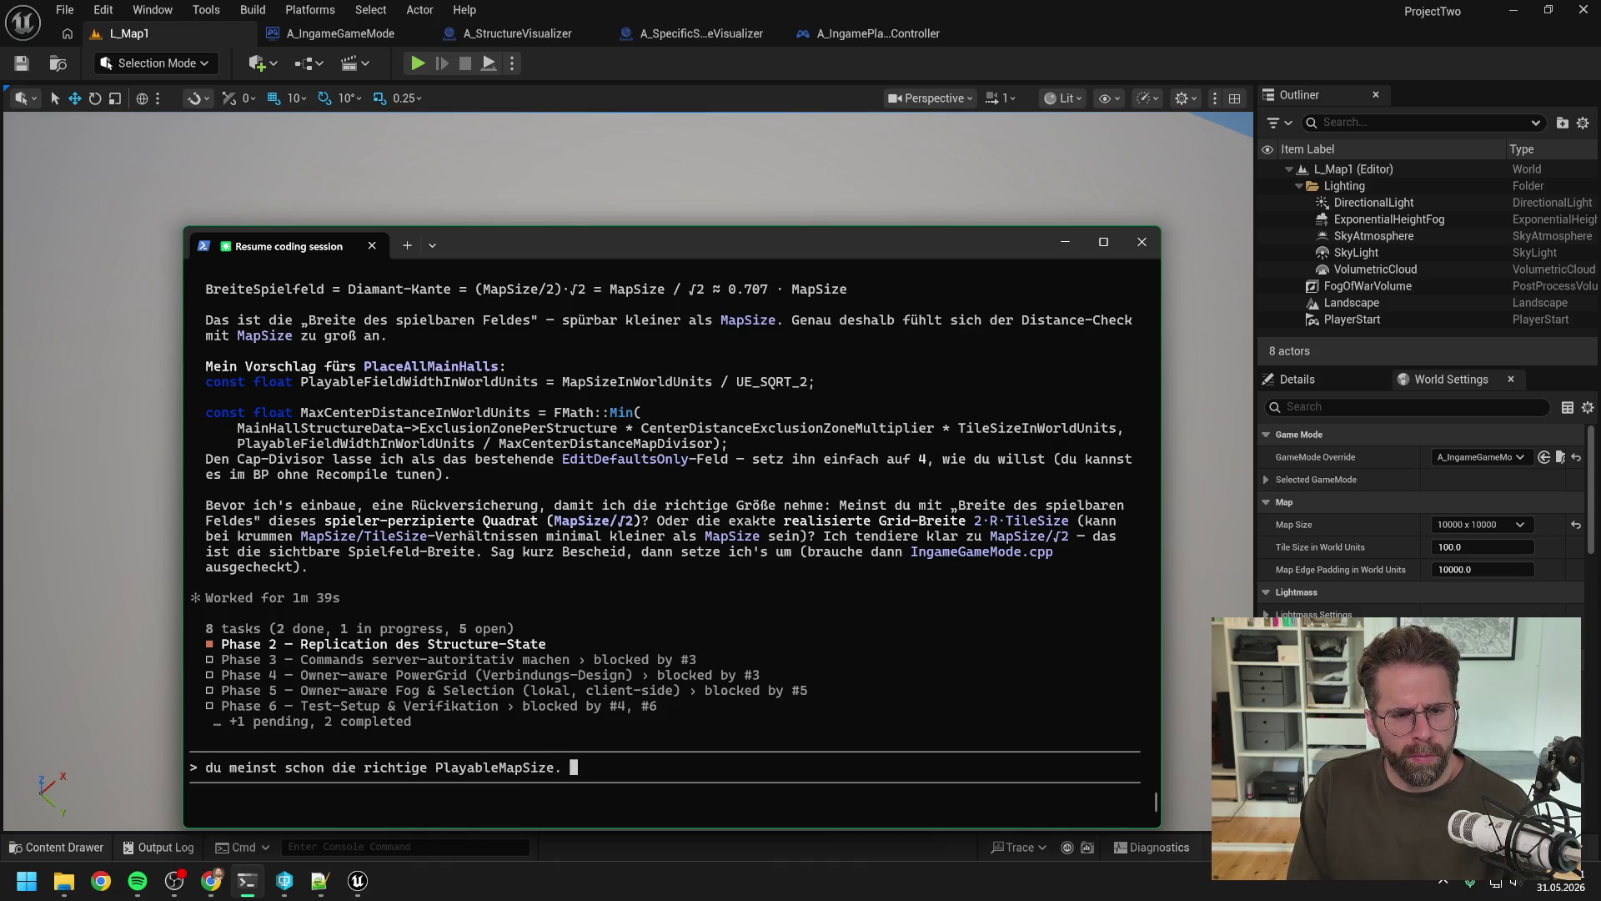
key("BackSpace")
key("BackSpace")
type("(nenn bitt")
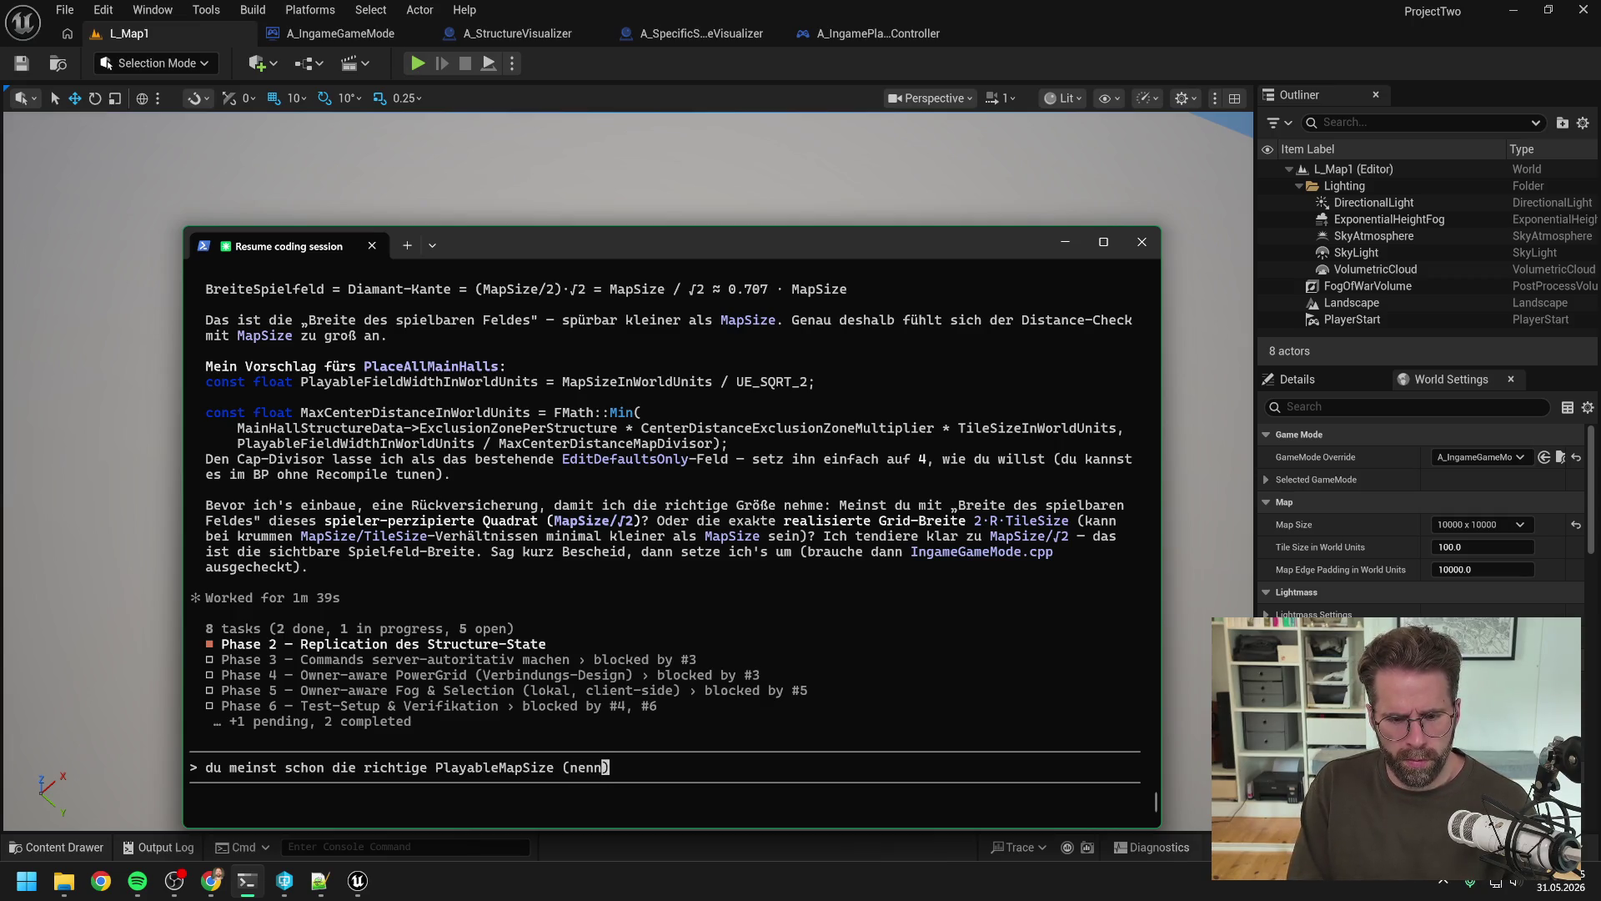
type("e ")
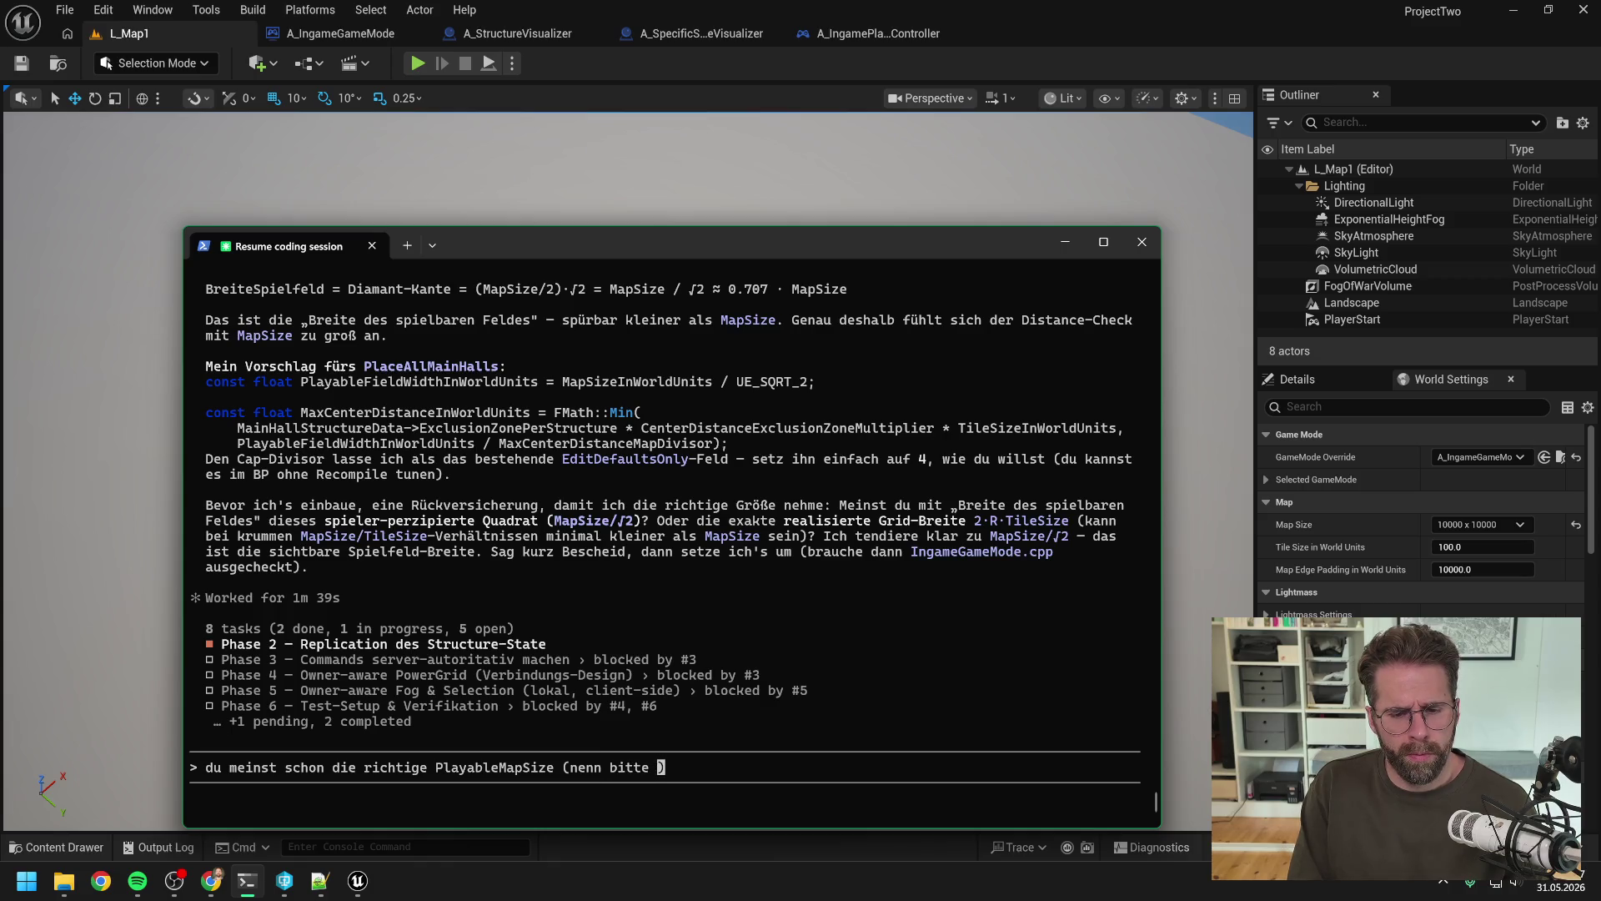
type("die variabl")
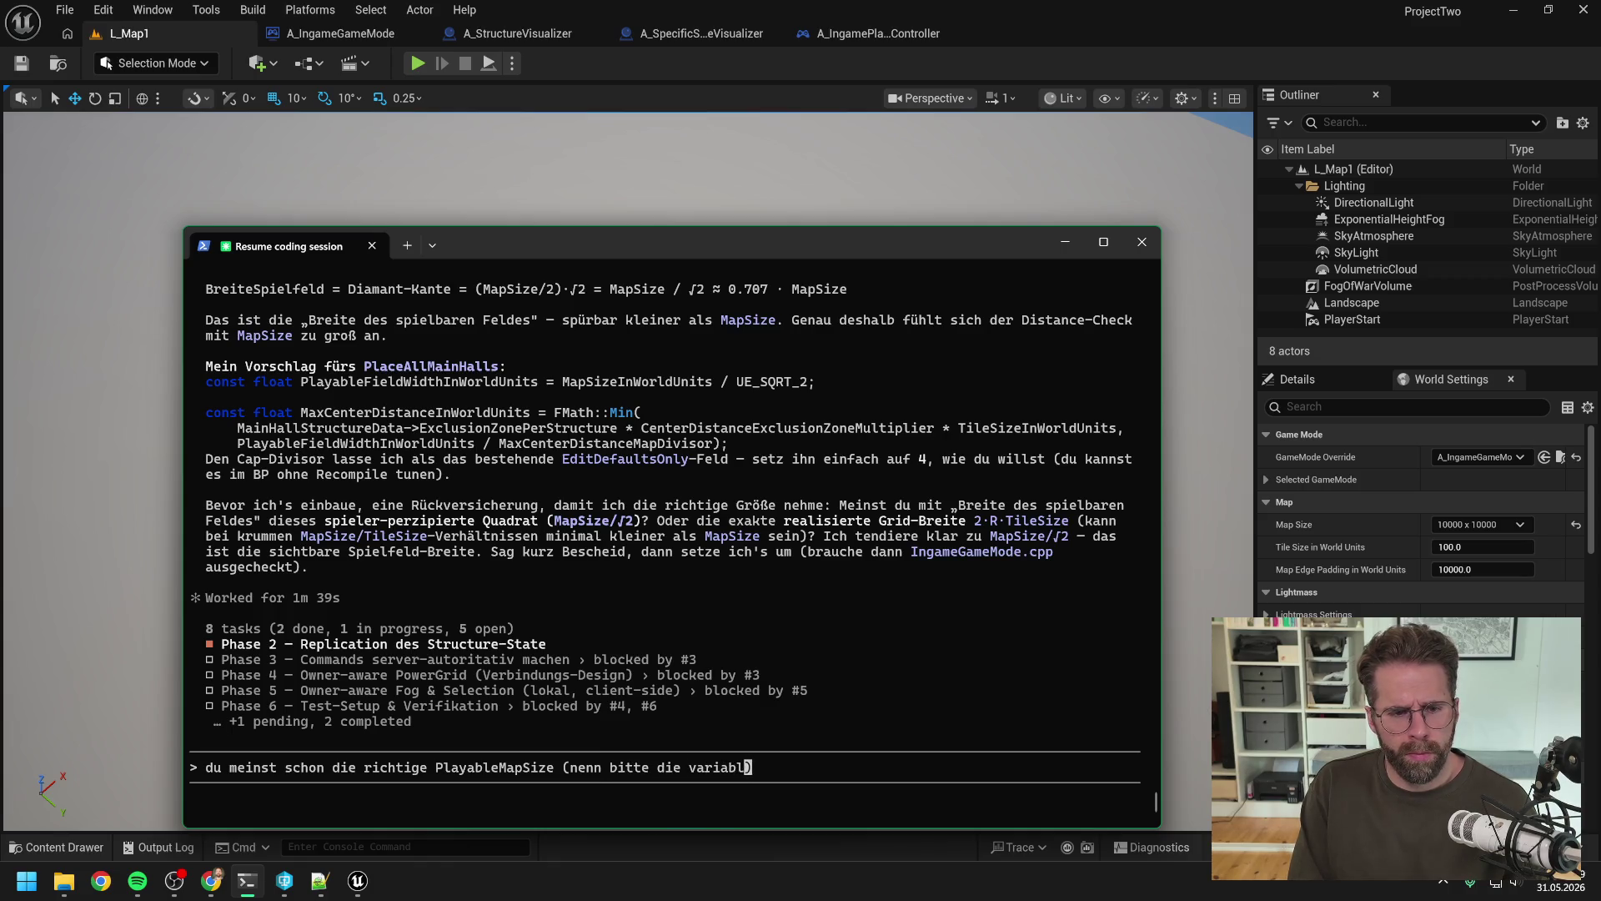
type("e mal so Pl")
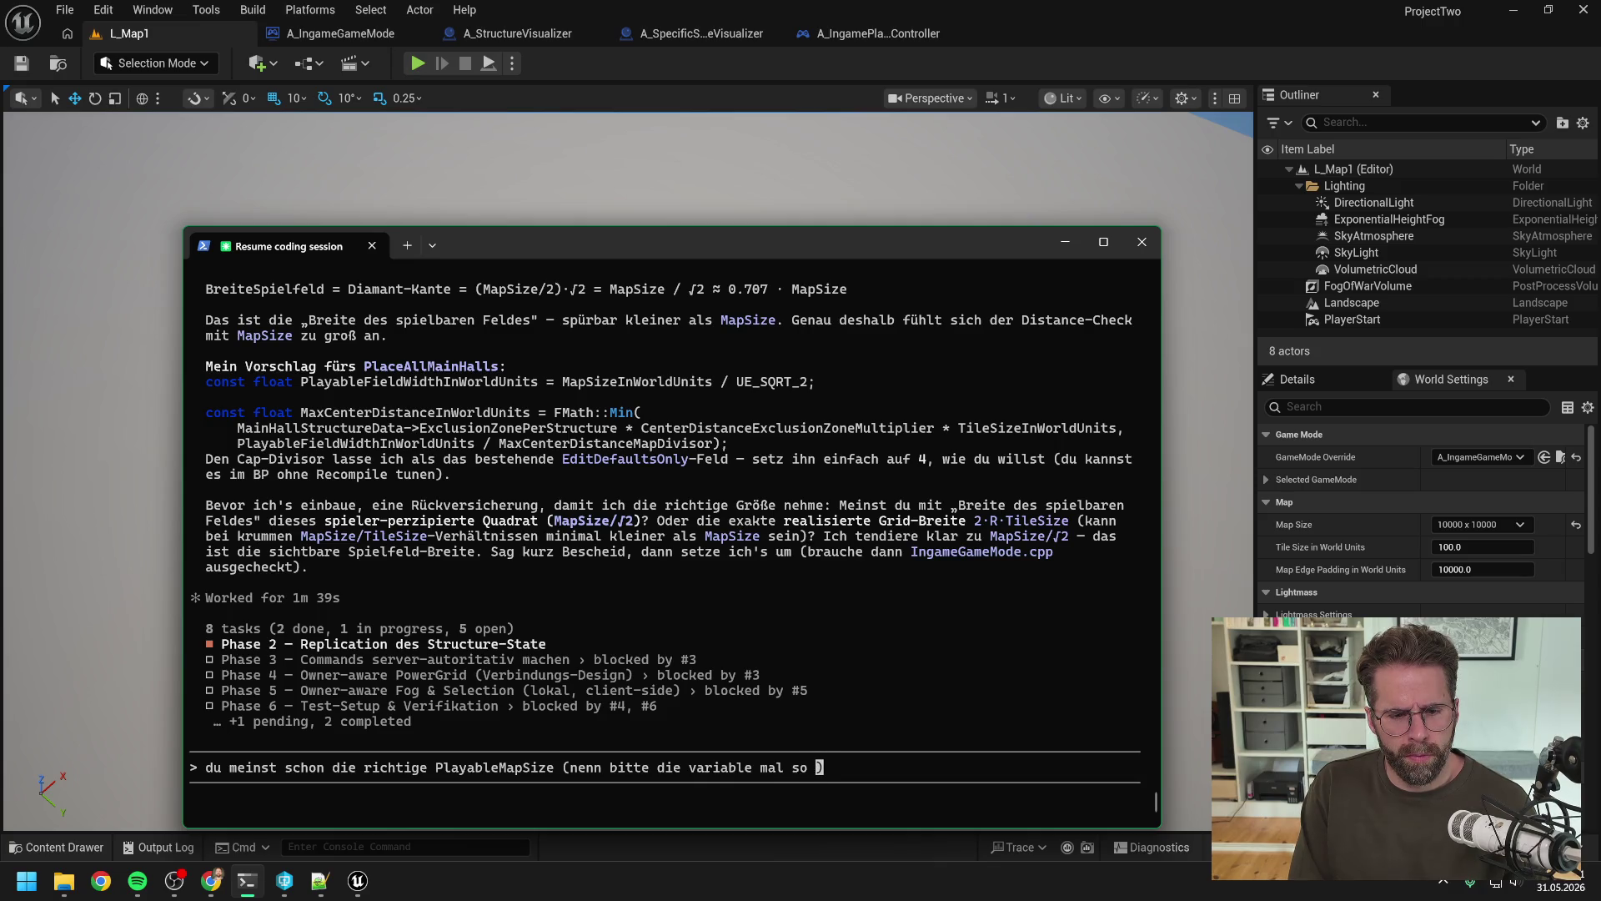
type("ayableMa")
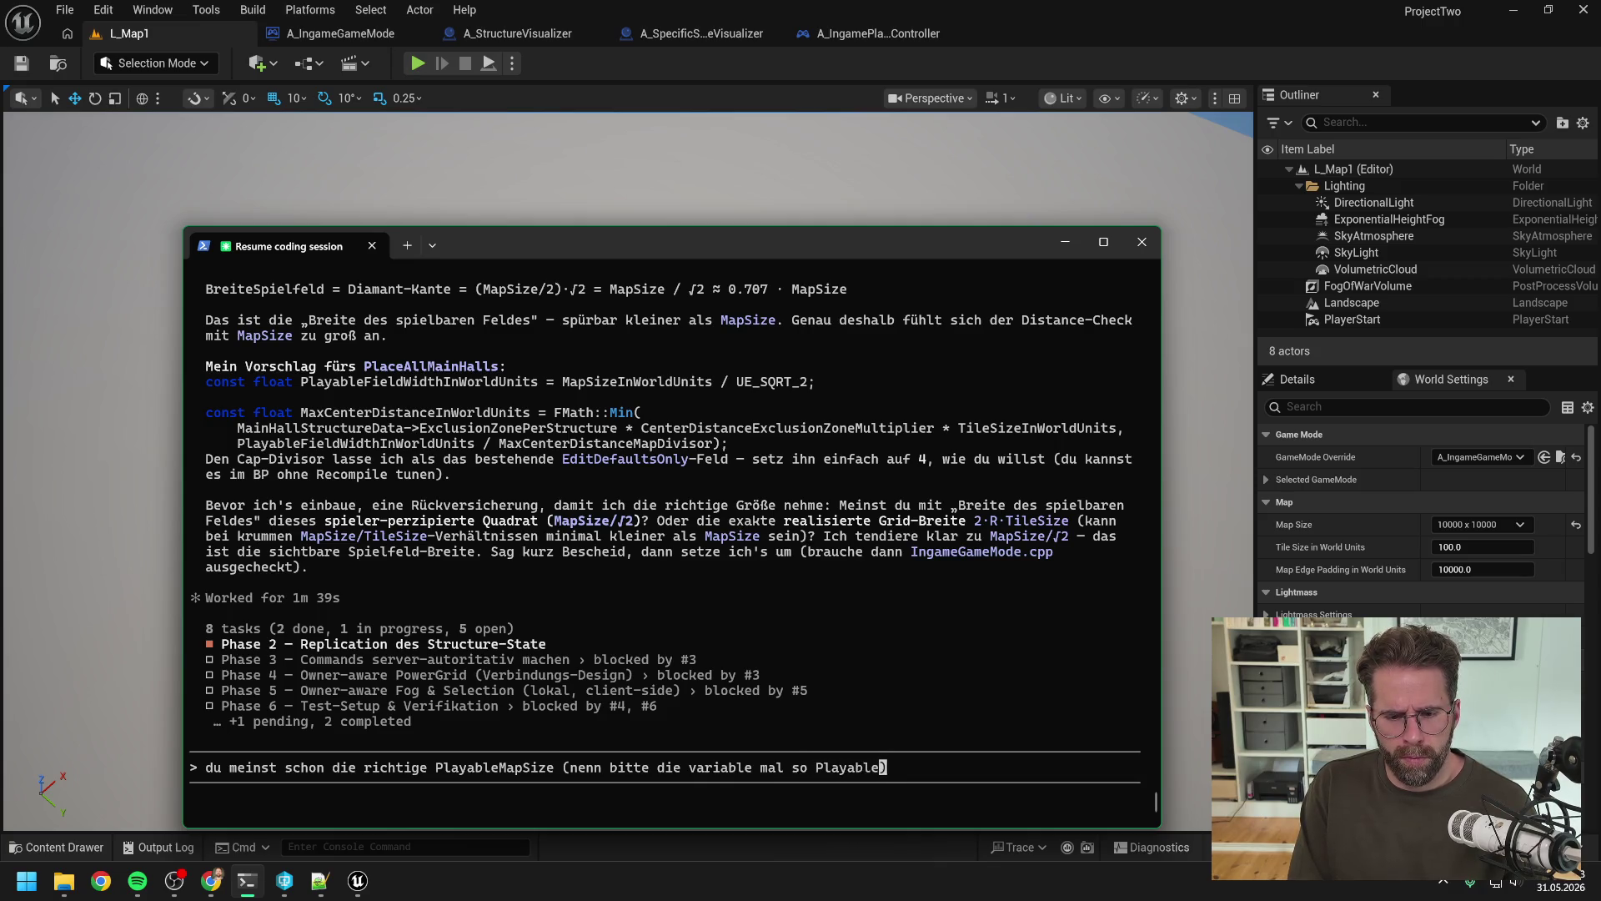
type("pSize s")
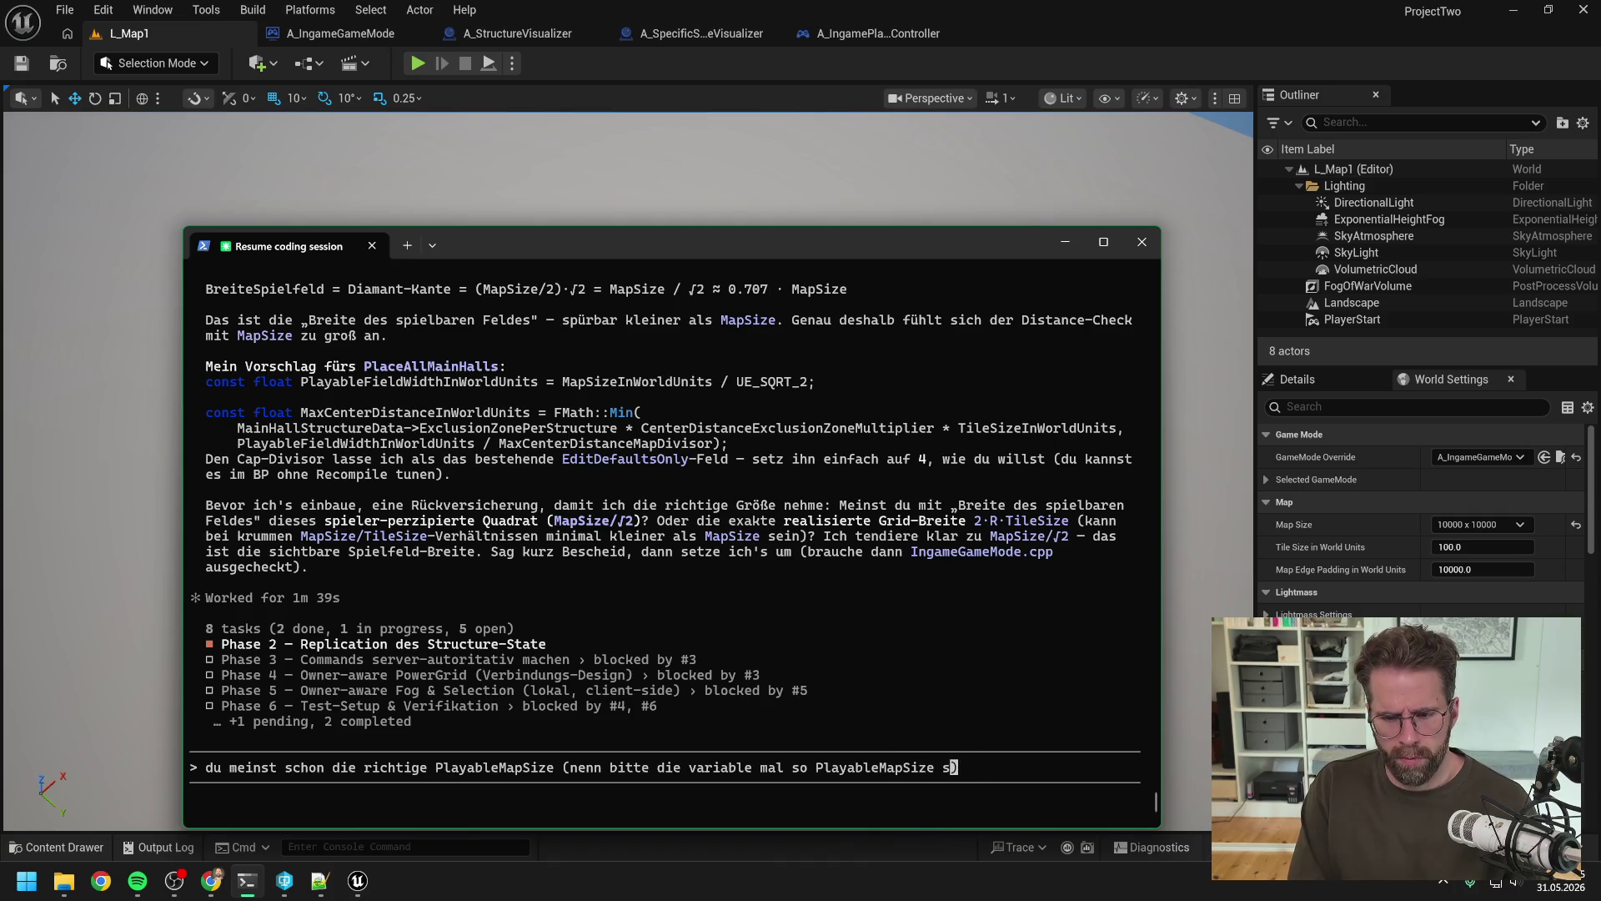
type("tatt ")
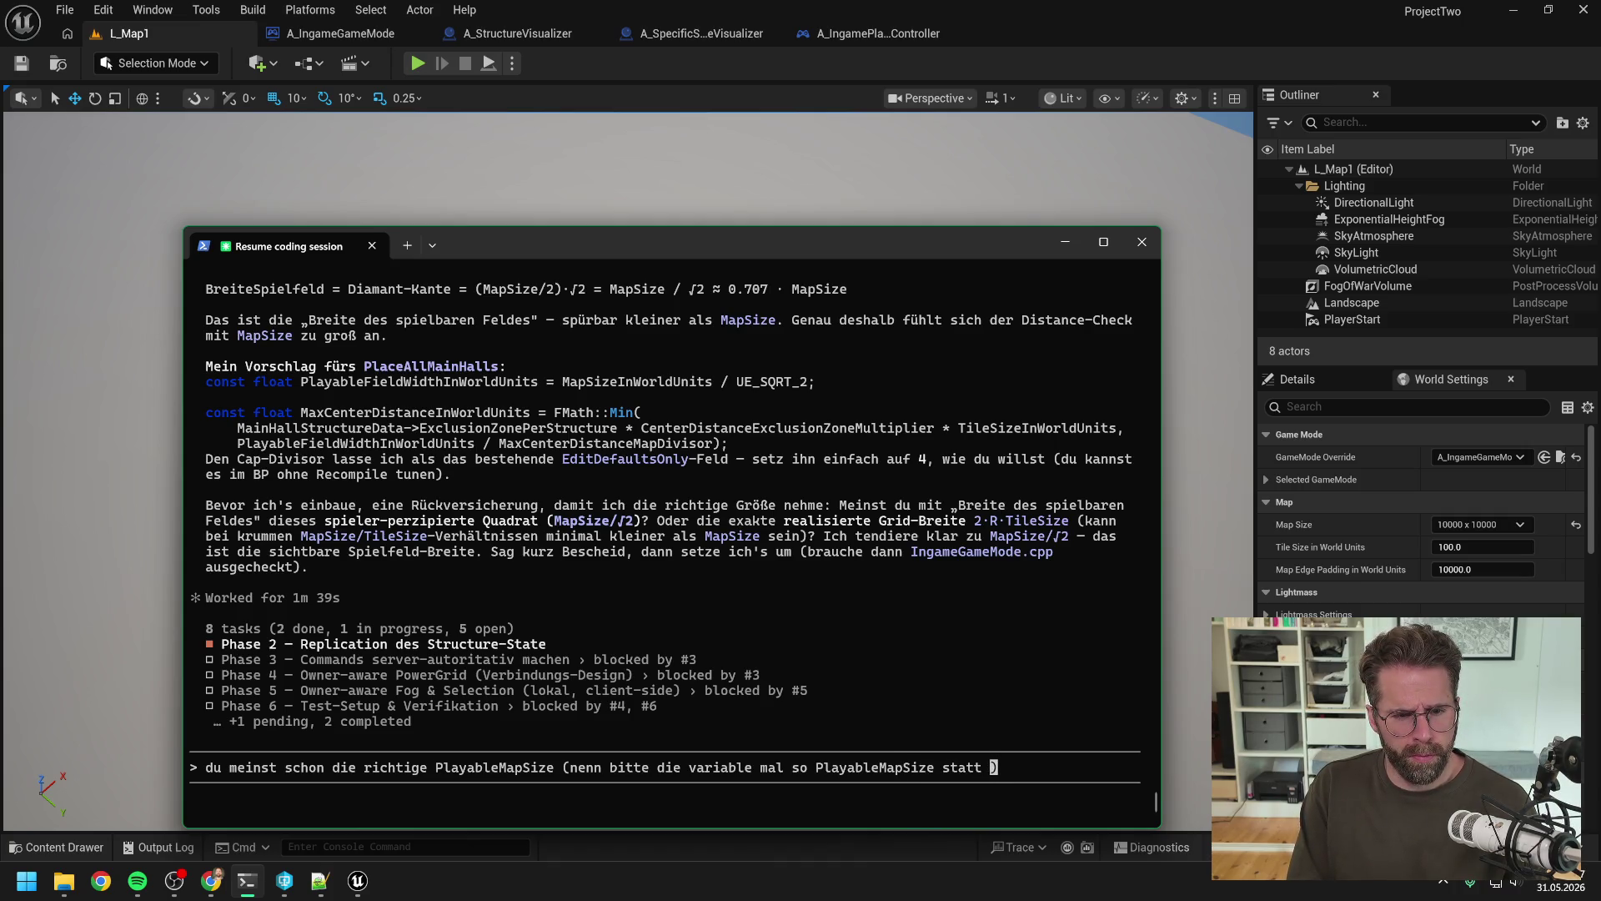
type("Playable")
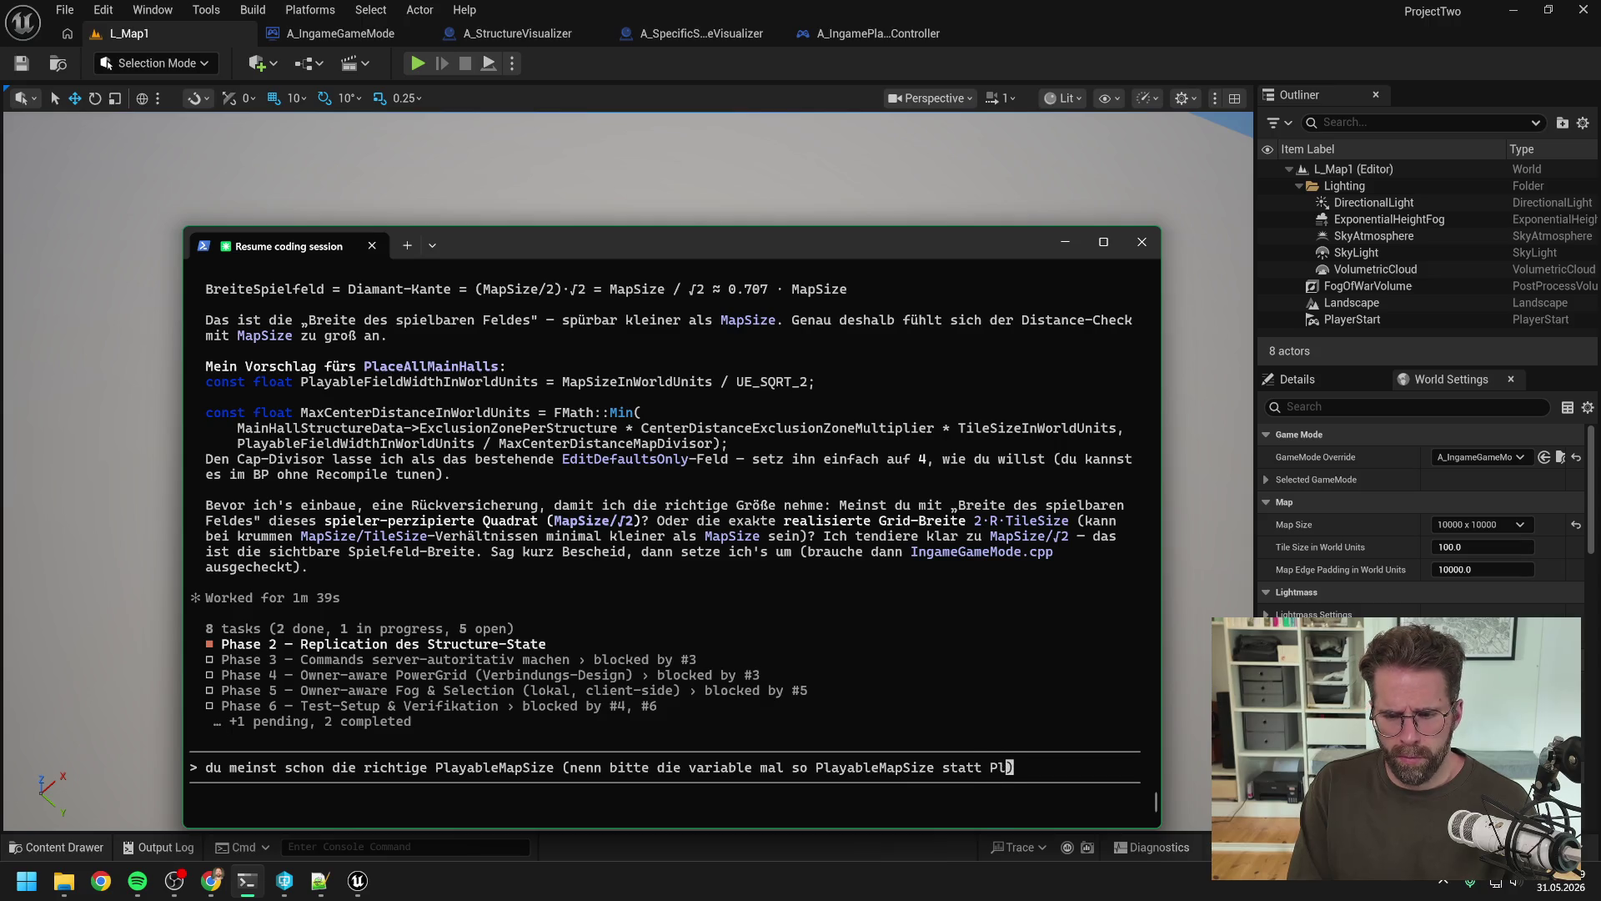
type("Fi")
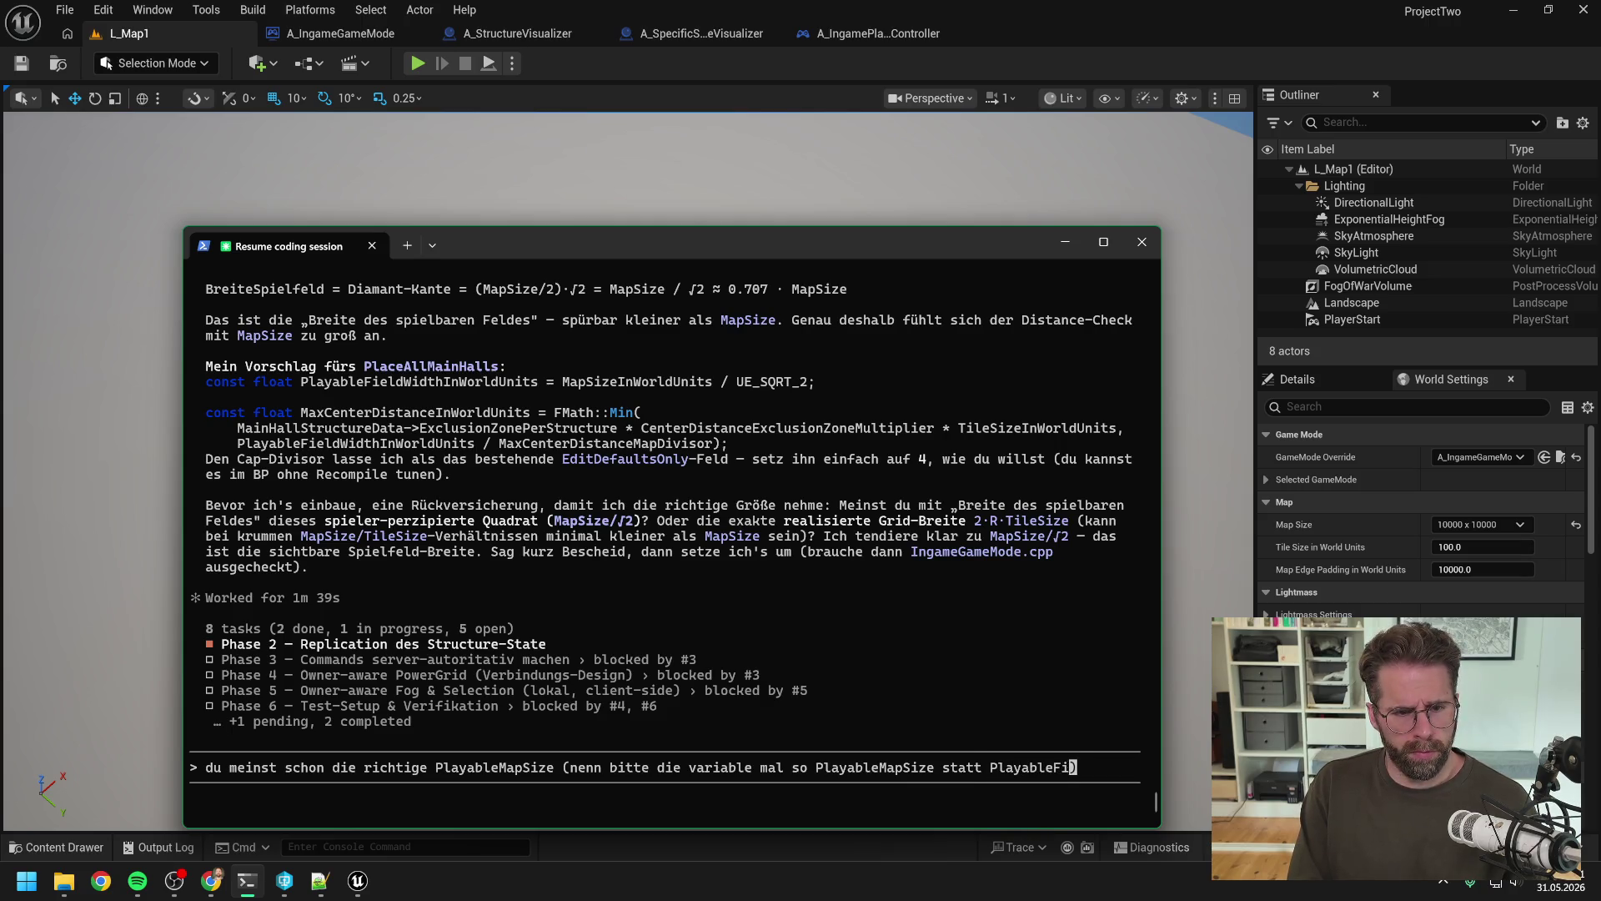
type("eldWidth")
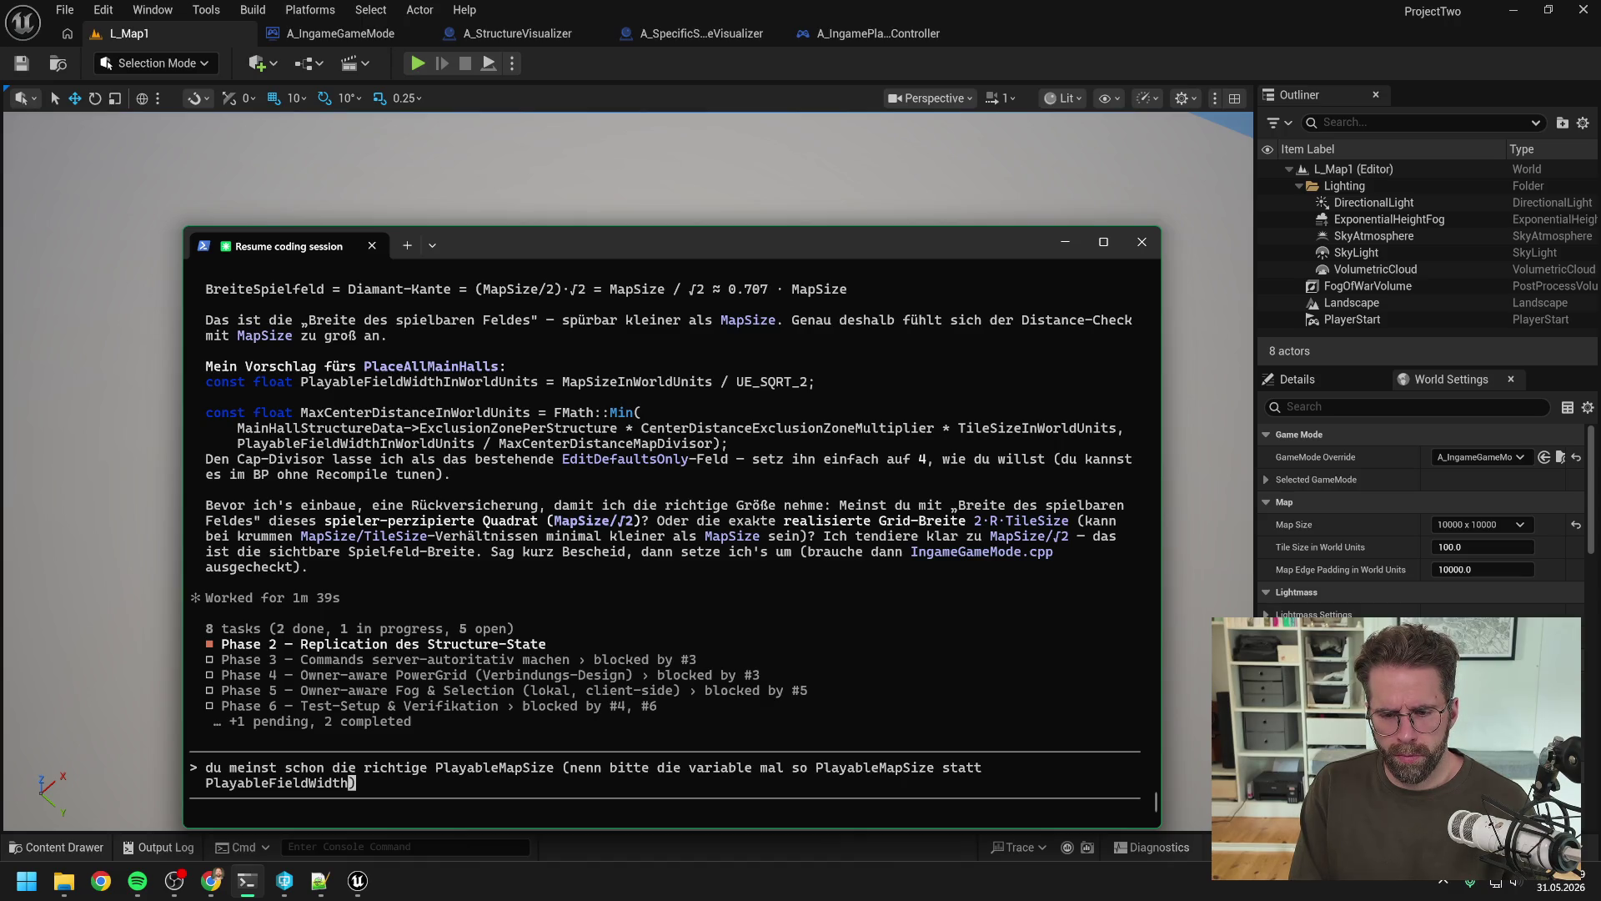
key("BackSpace")
key("BackSpace")
key("BackSpace")
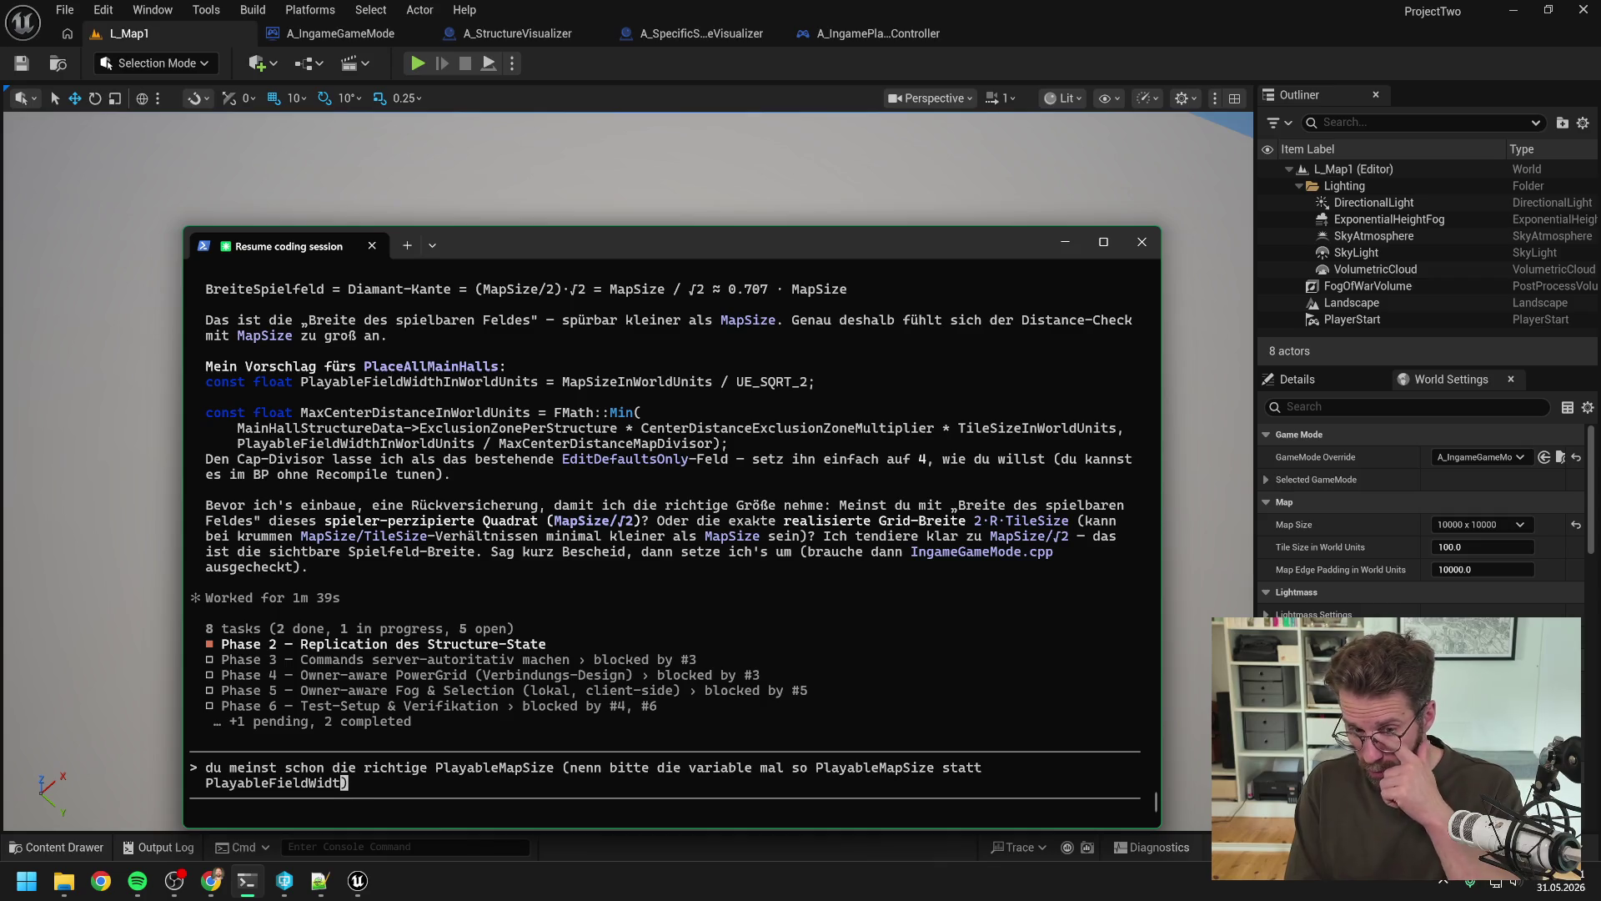
Step: Replace the rename request with a question whether GetGridSize already covers this, send it, and return to Unreal
key("BackSpace")
key("BackSpace")
key("BackSpace")
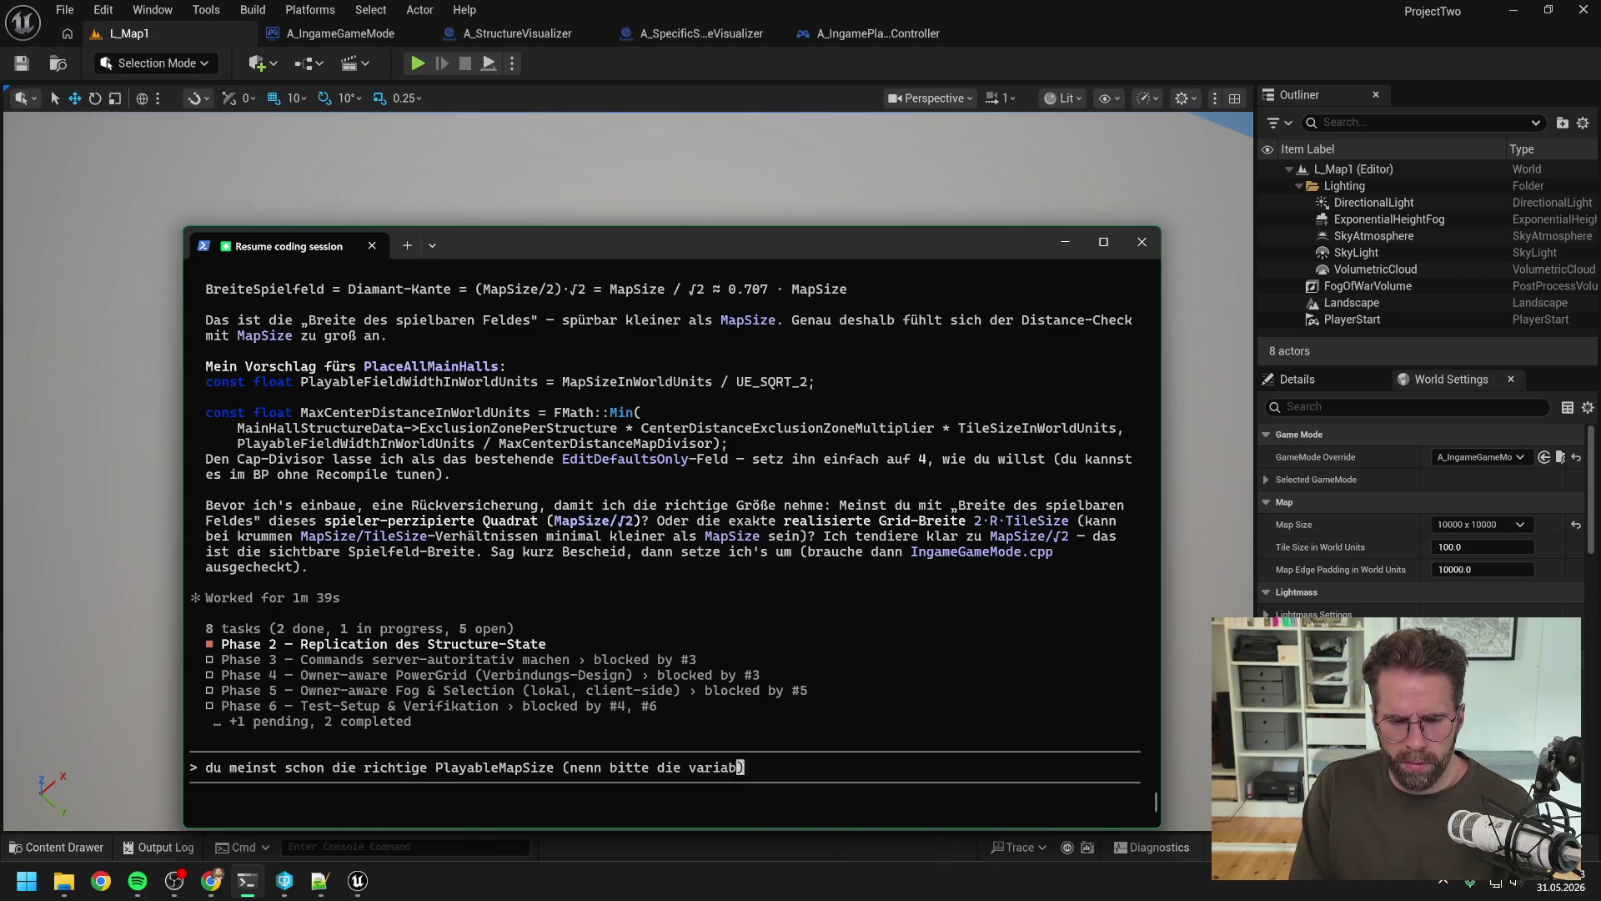
key("BackSpace")
key("BackSpace")
key("BackSpace")
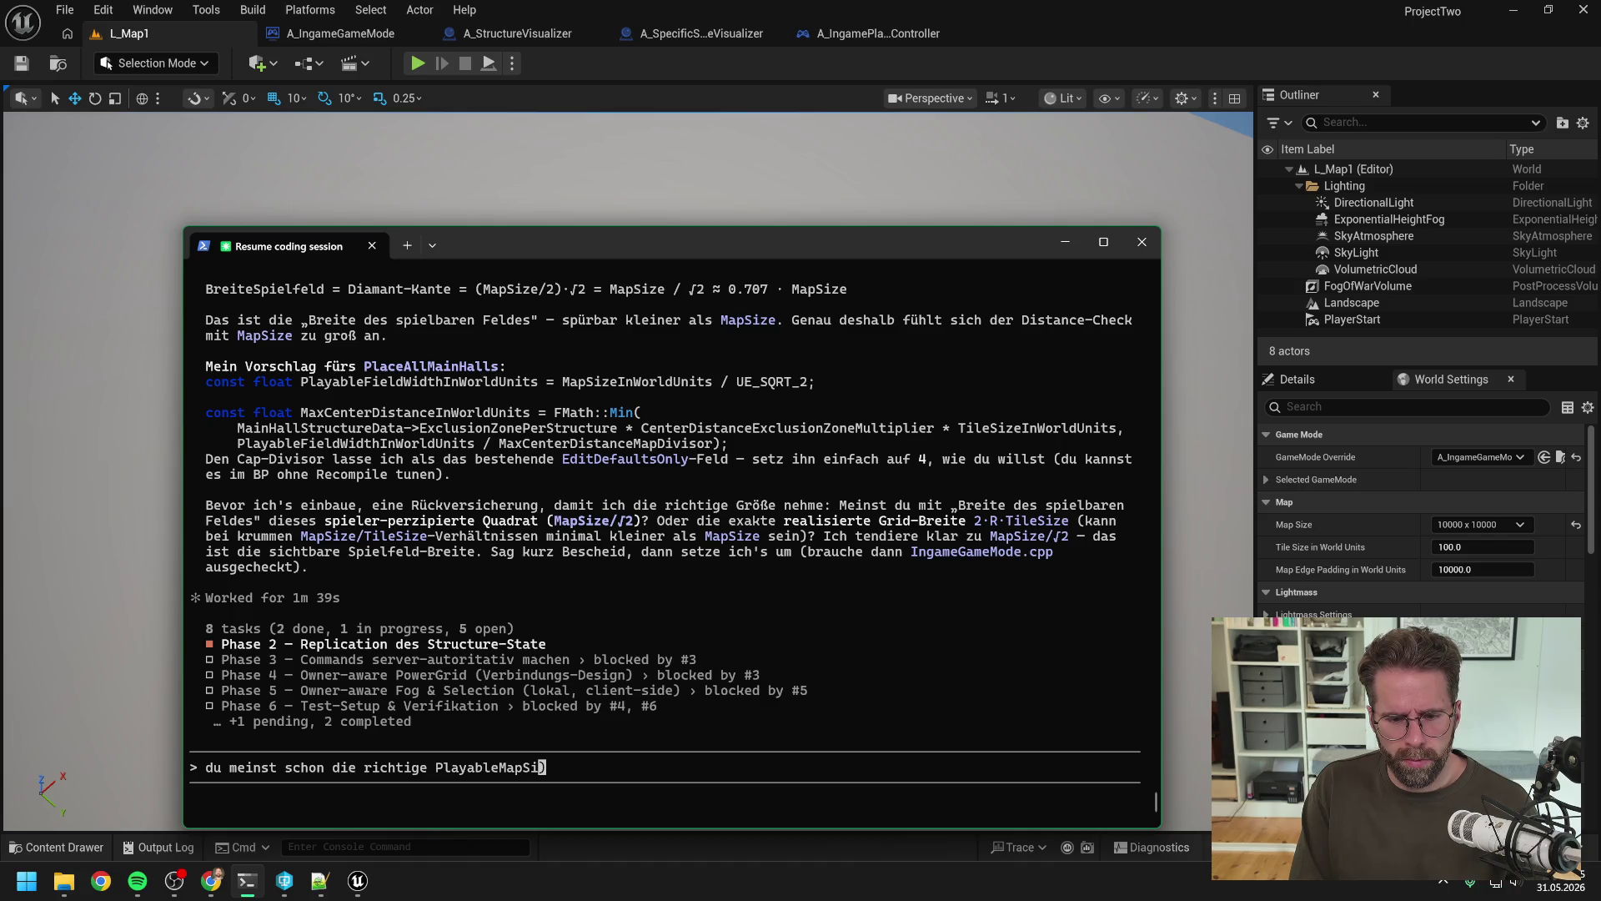
type("ze")
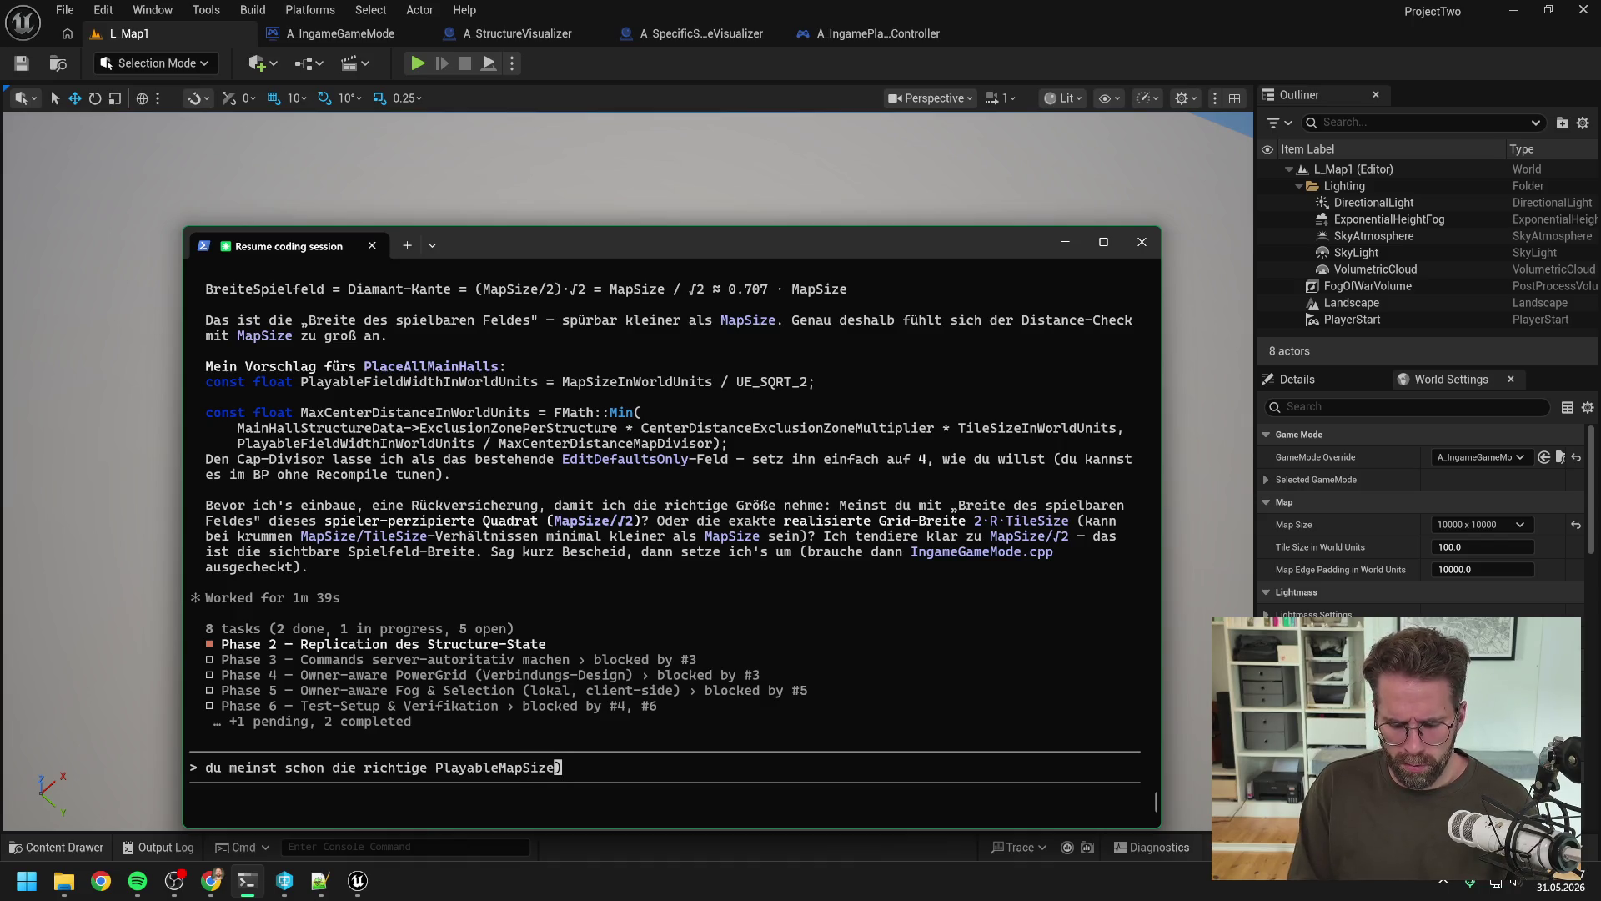
type(", mir fäl")
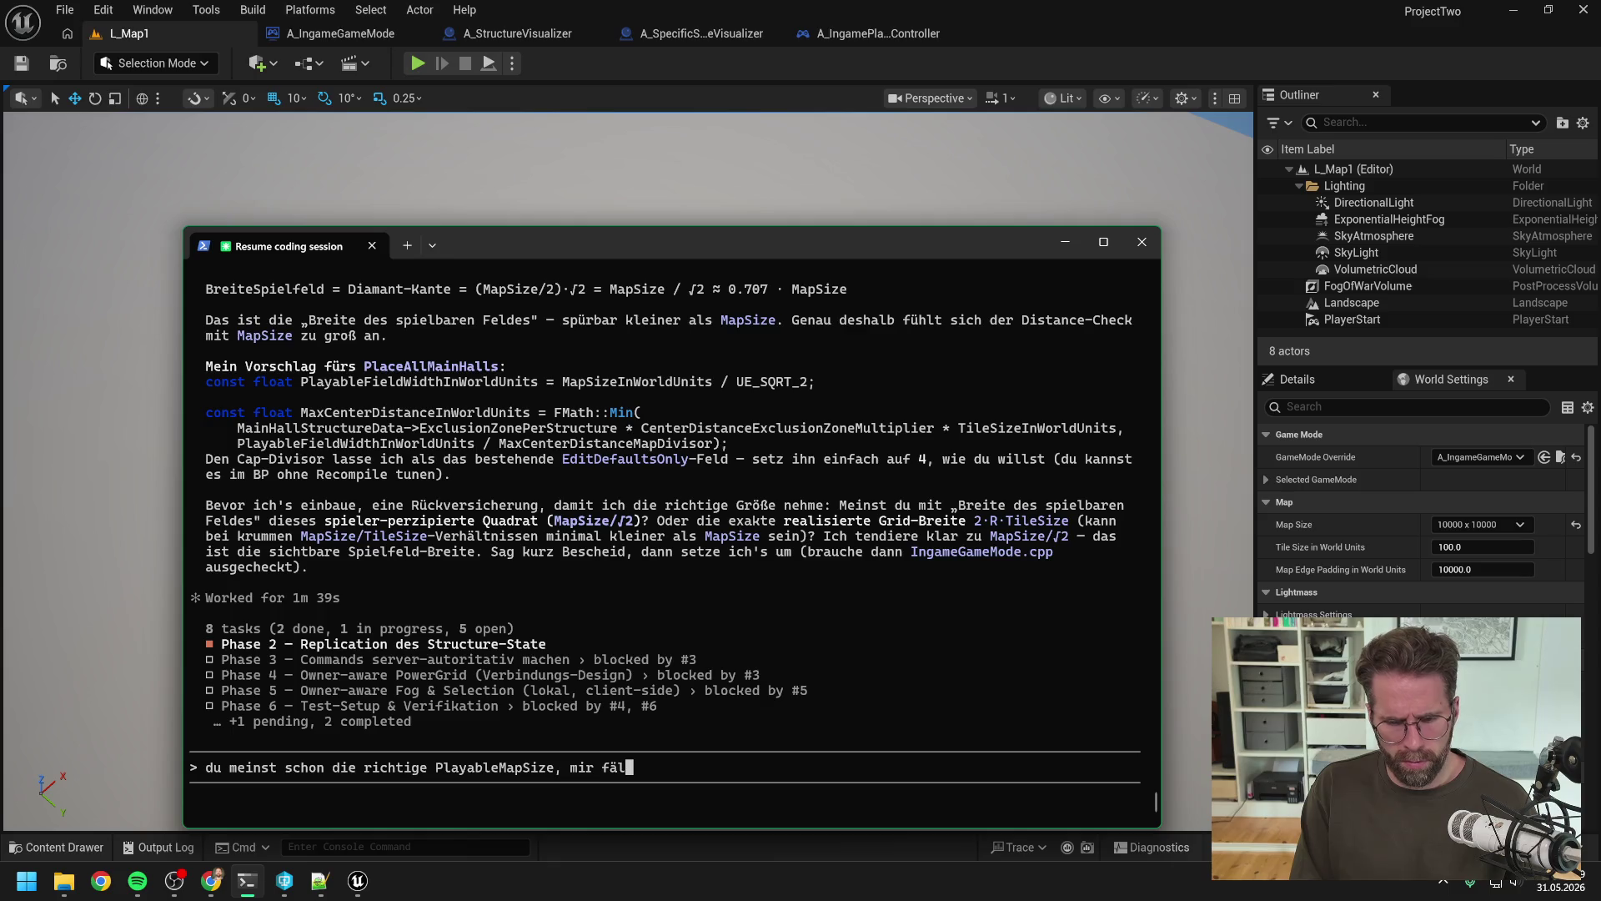
type("lt aber gerad")
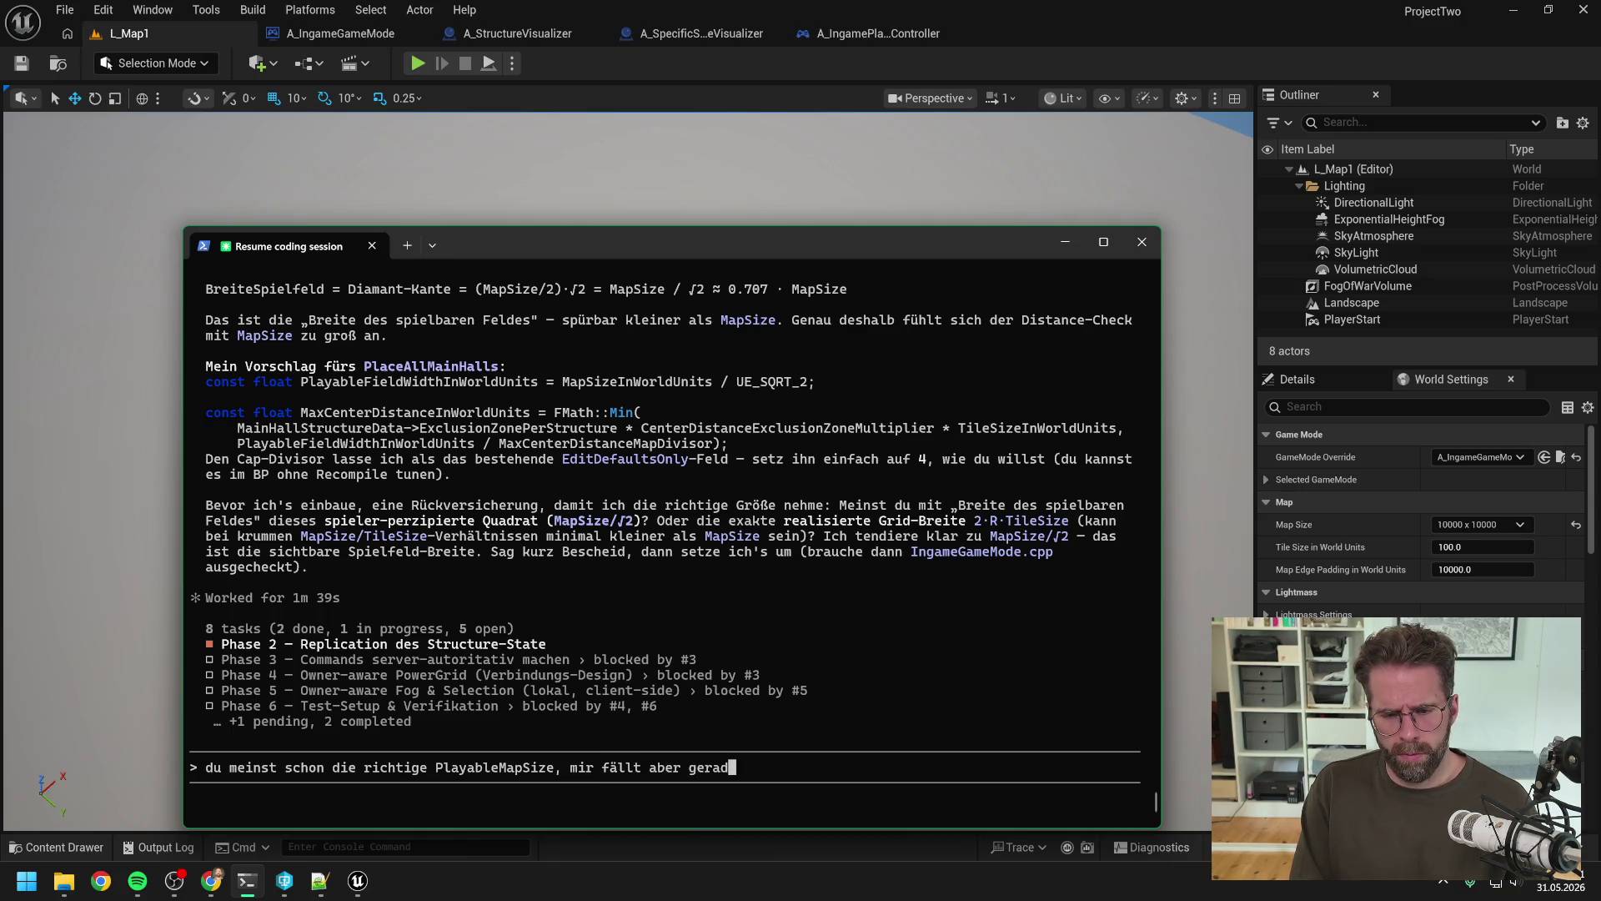
type("e auf, haben wir da")
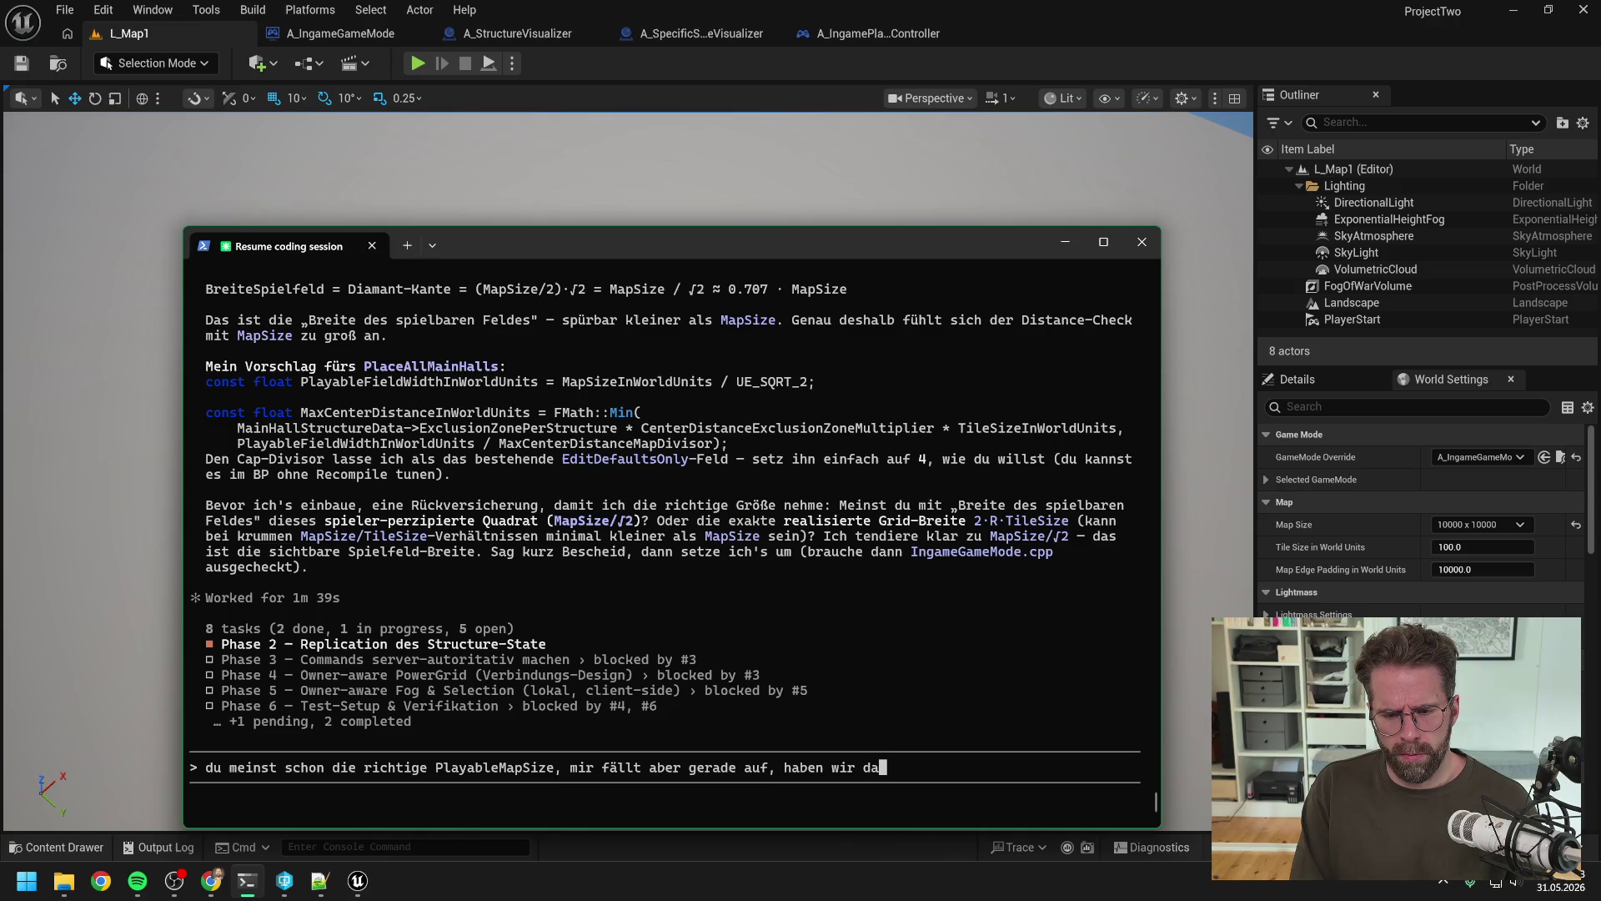
type("s nicht bereits in ")
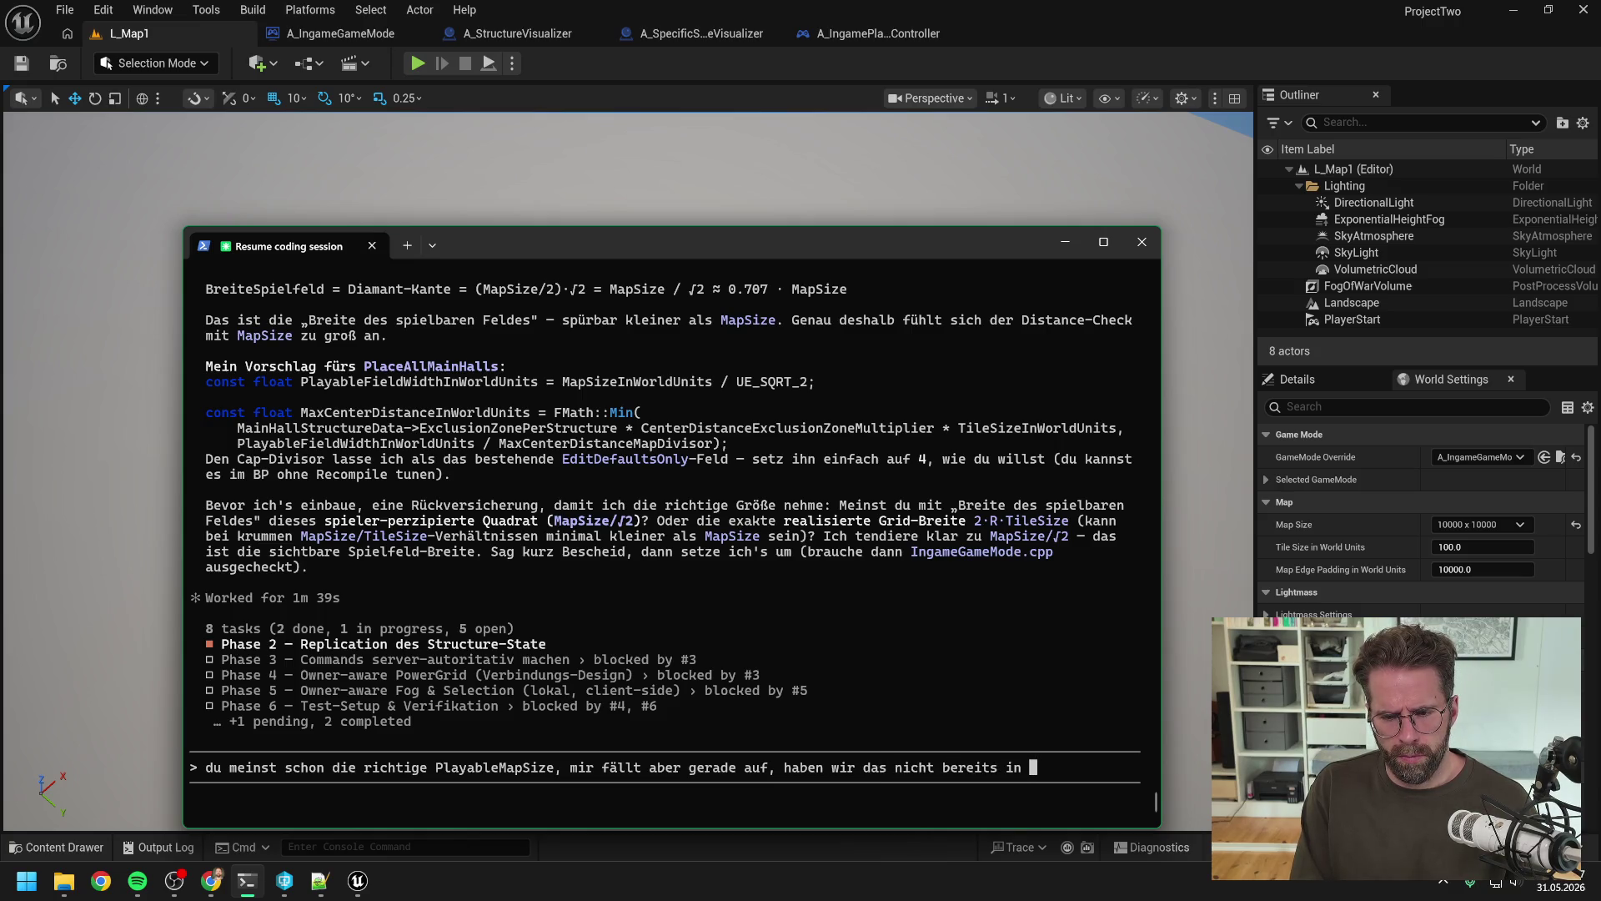
type("GetGri")
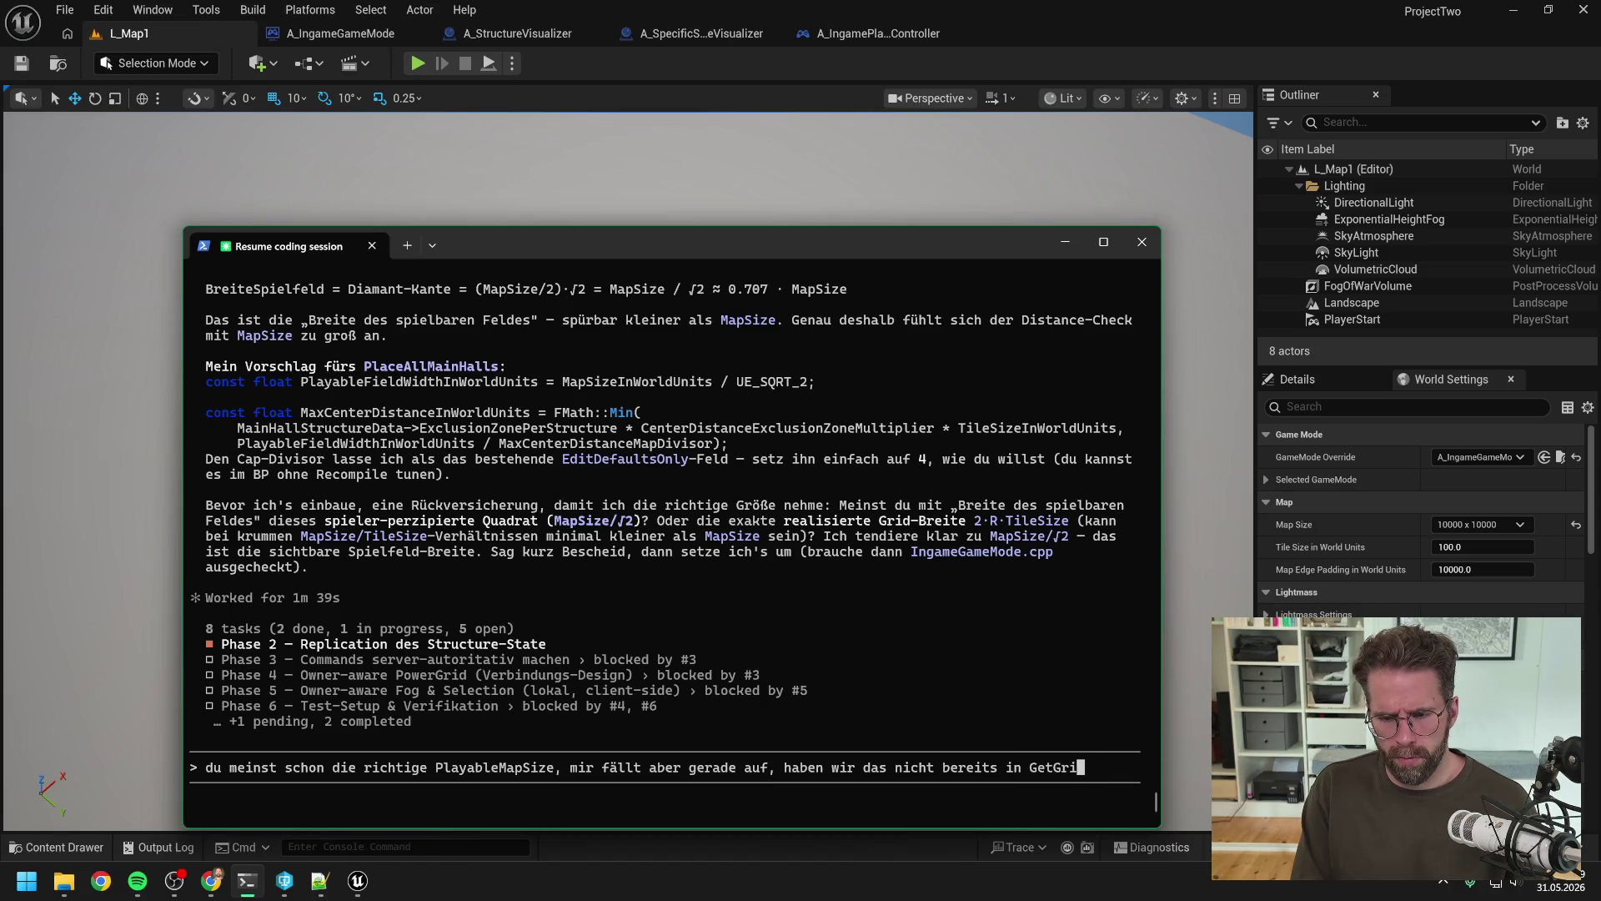
type("dSize?")
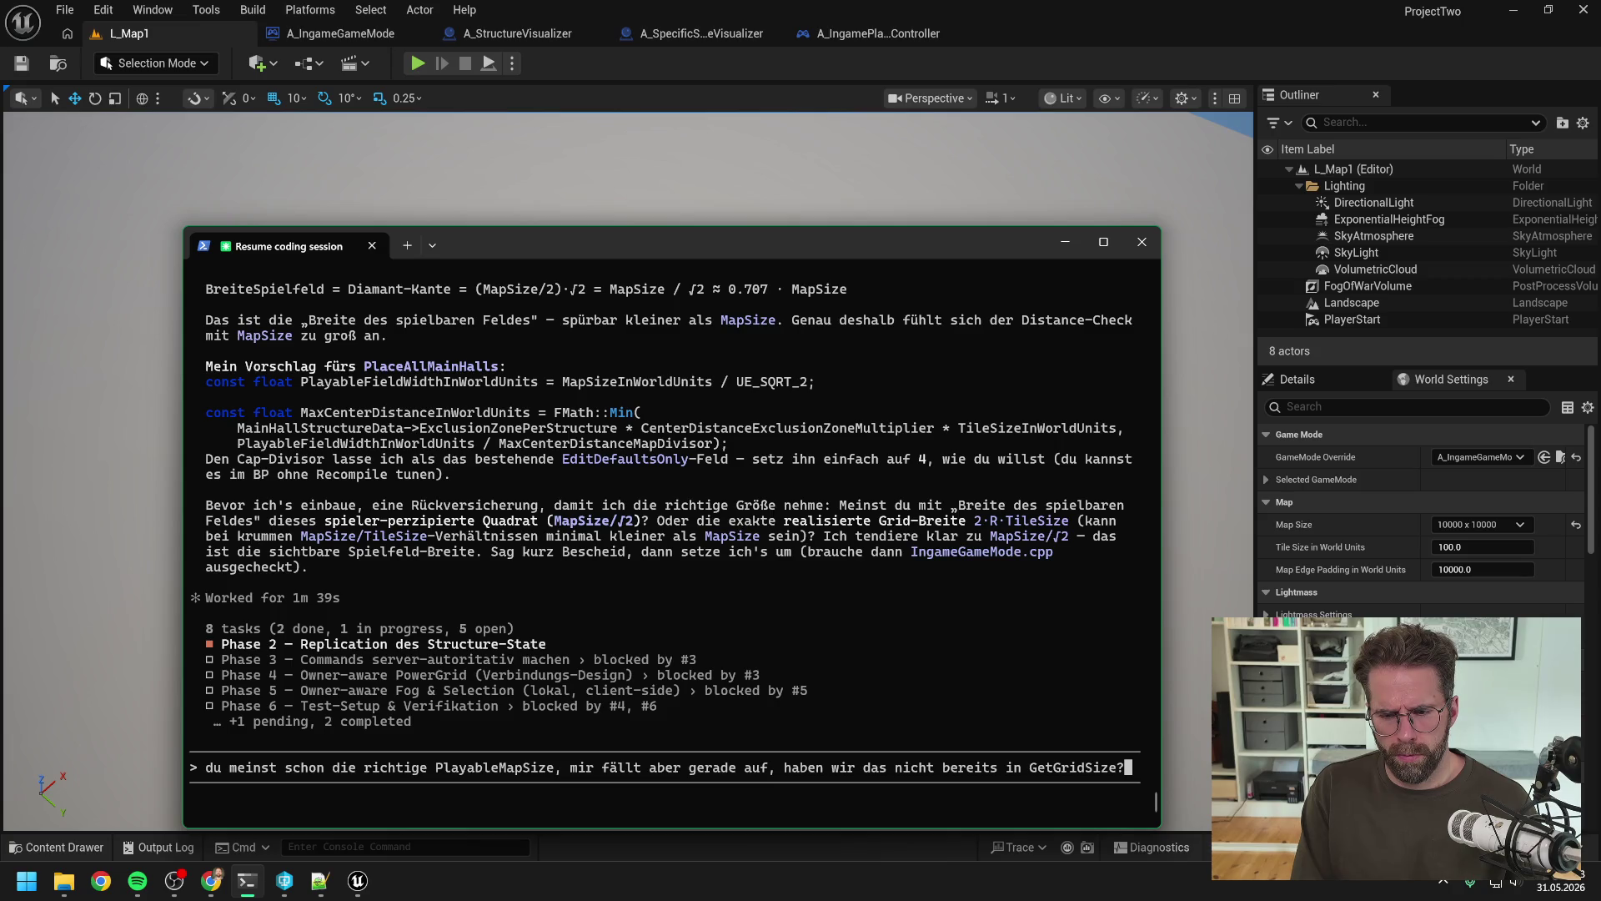
key("Return")
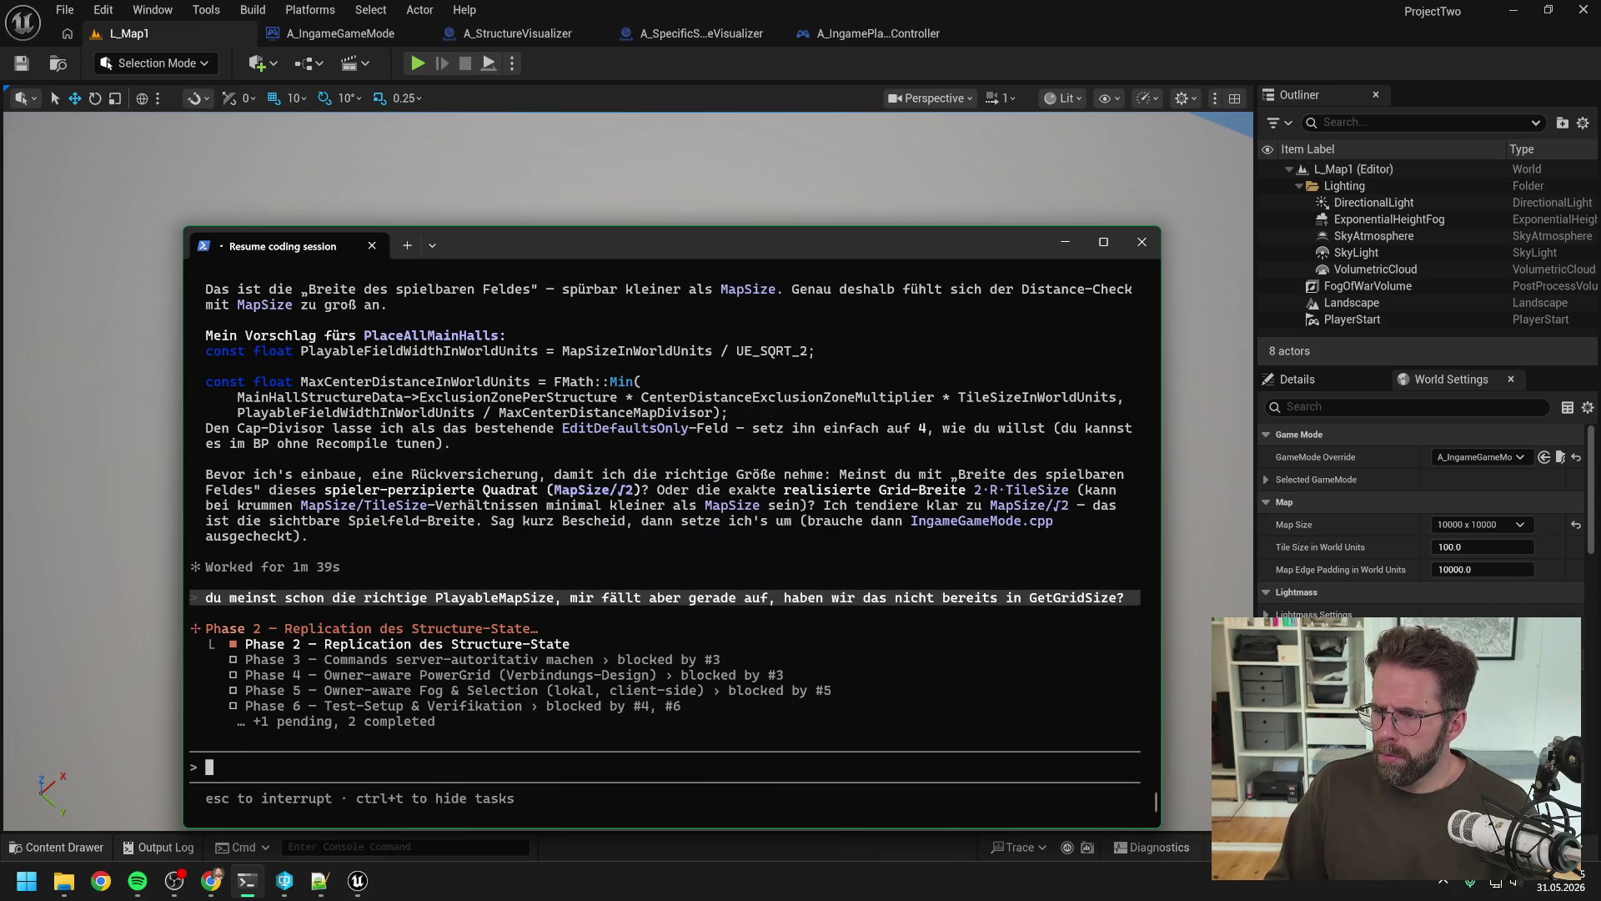
key("alt+Tab")
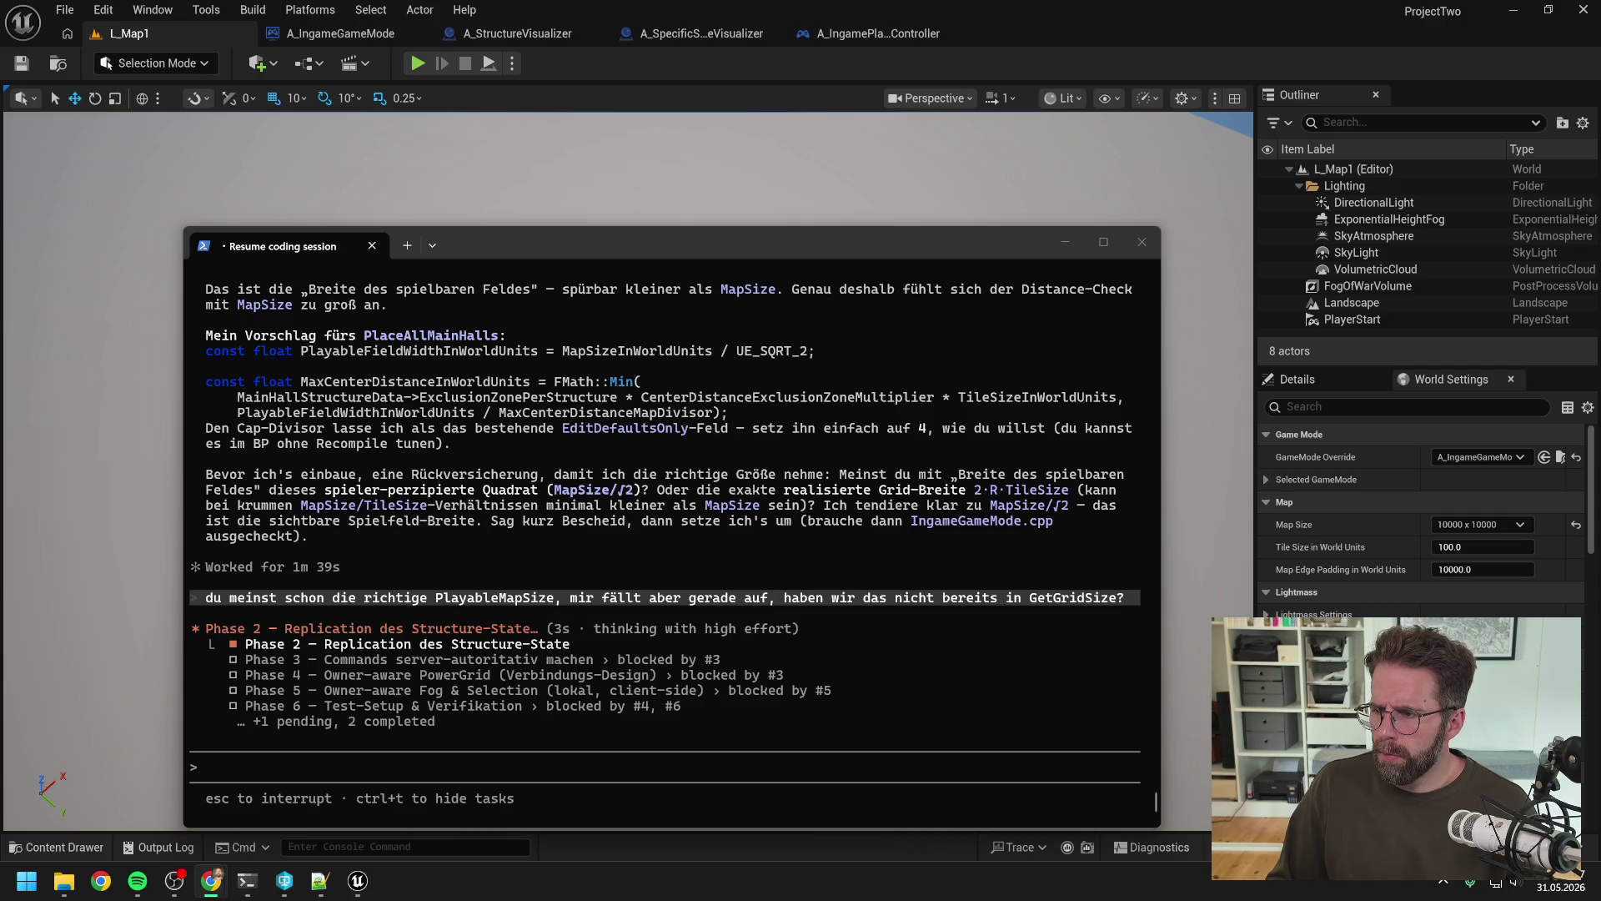
left_click(817, 63)
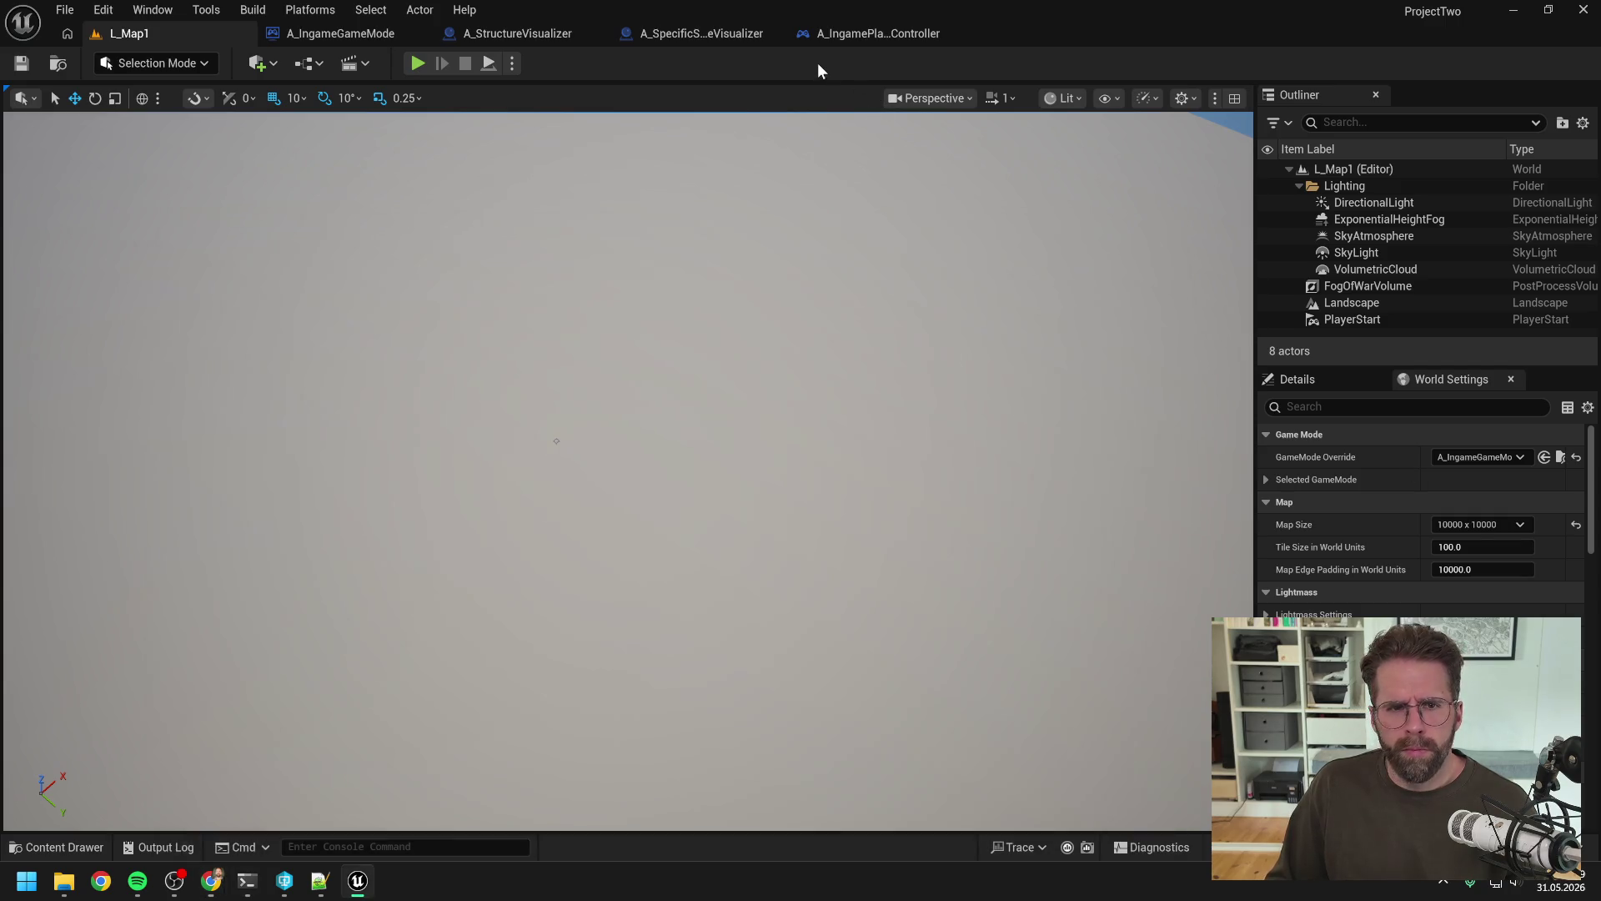
Step: Play L_Map1 in the editor, place two Power Grid Generators flanking the Main Hall, then stop PIE
left_click(418, 63)
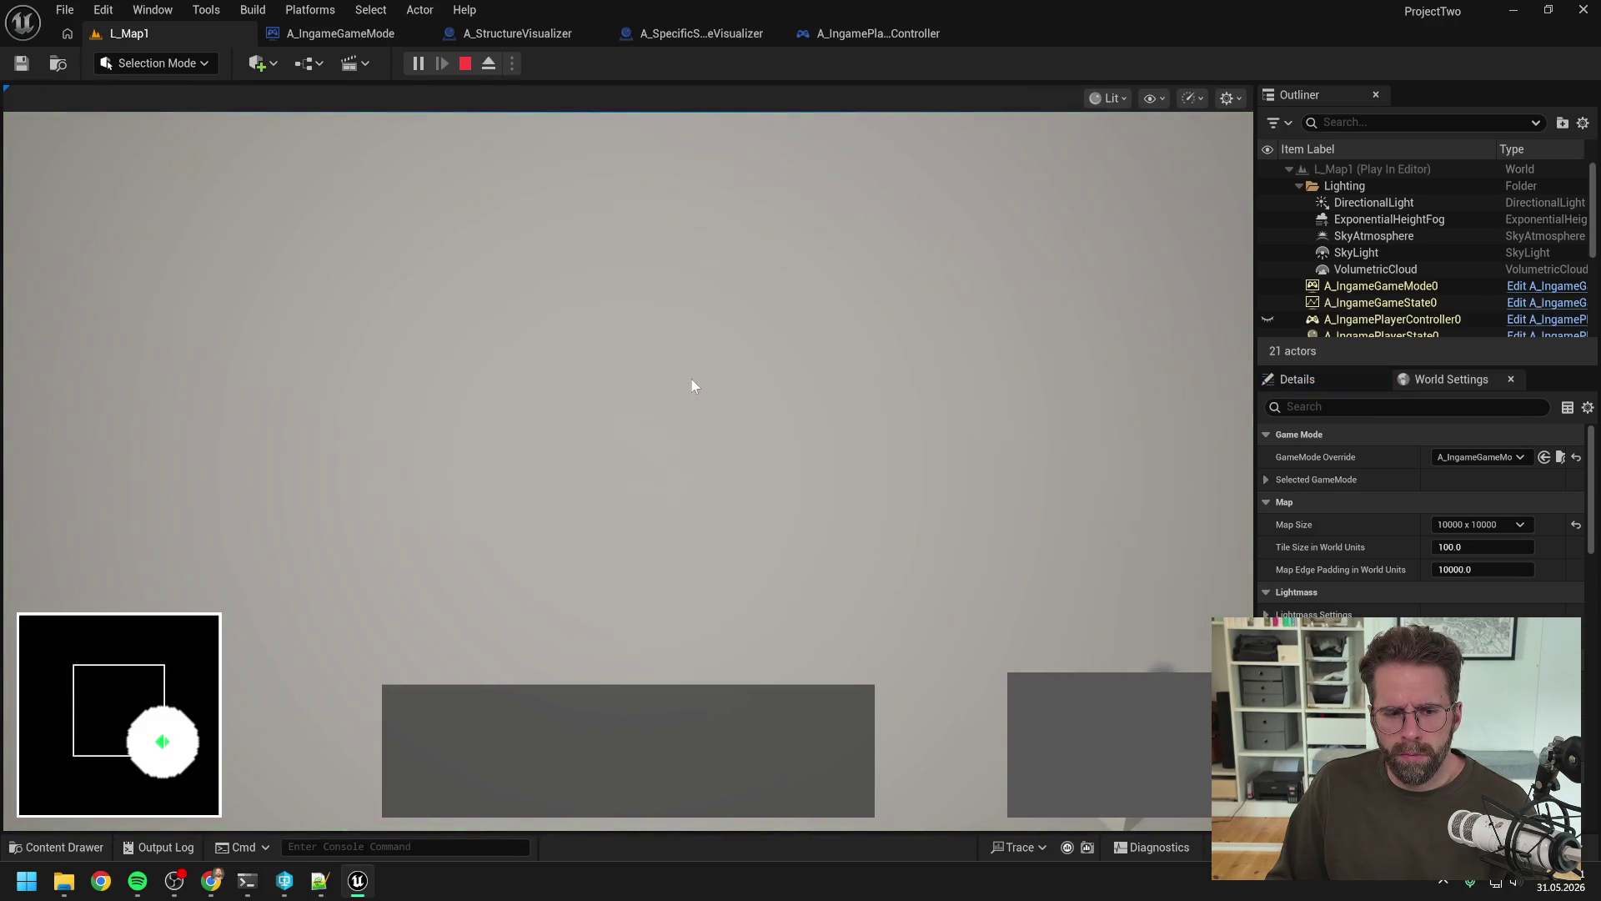
left_click(640, 497)
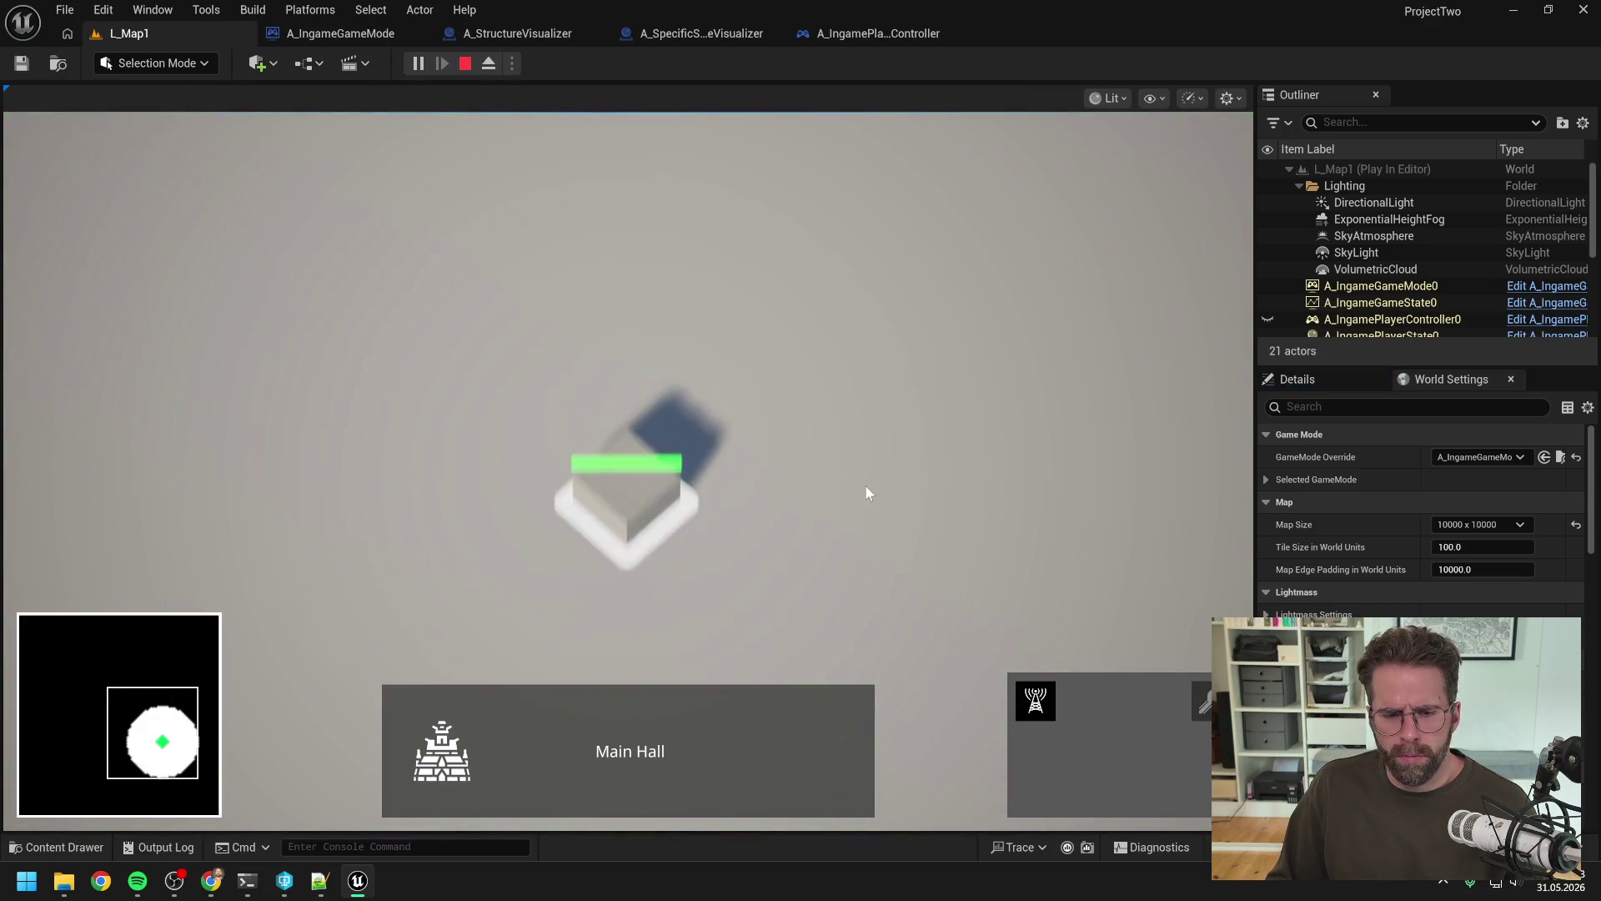
left_click(1035, 700)
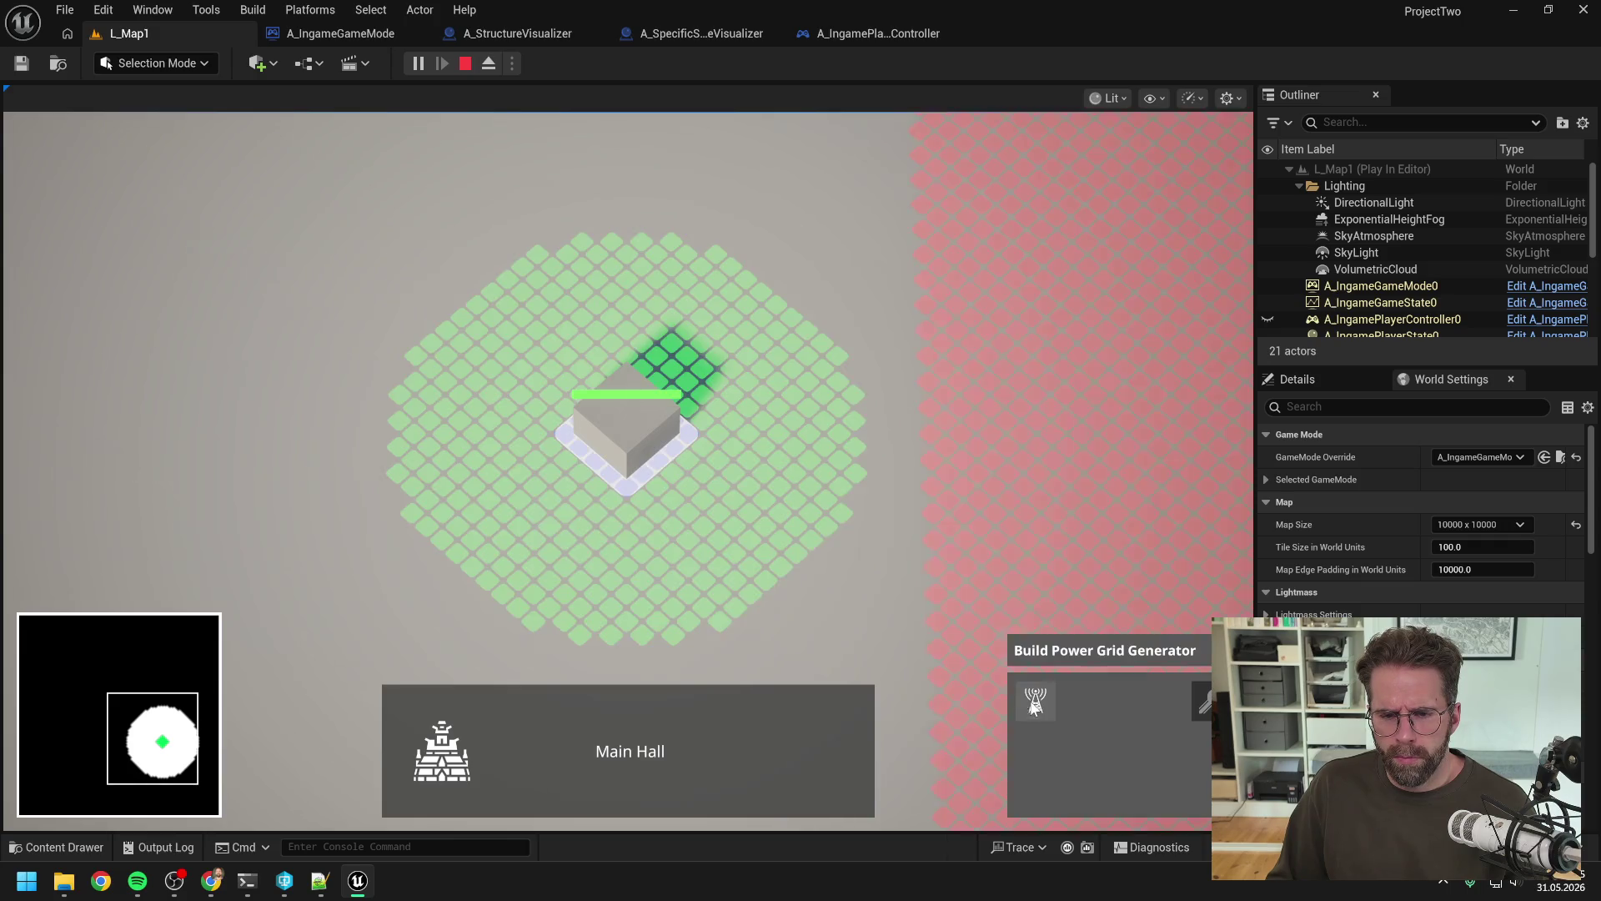
left_click(846, 392)
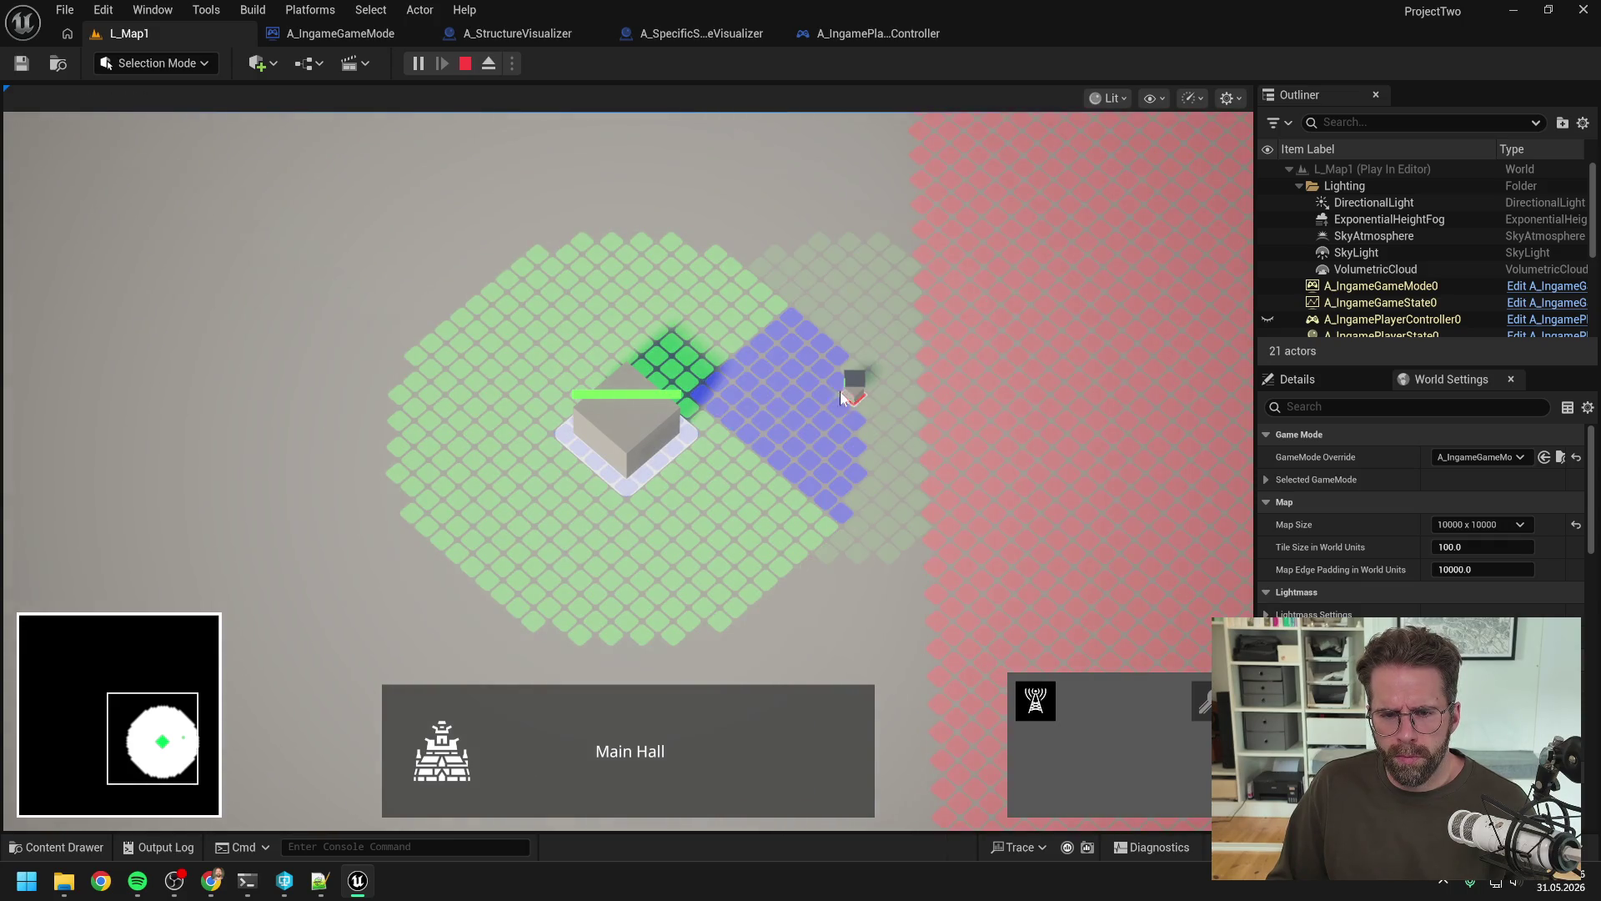
left_click(397, 392)
right_click(688, 548)
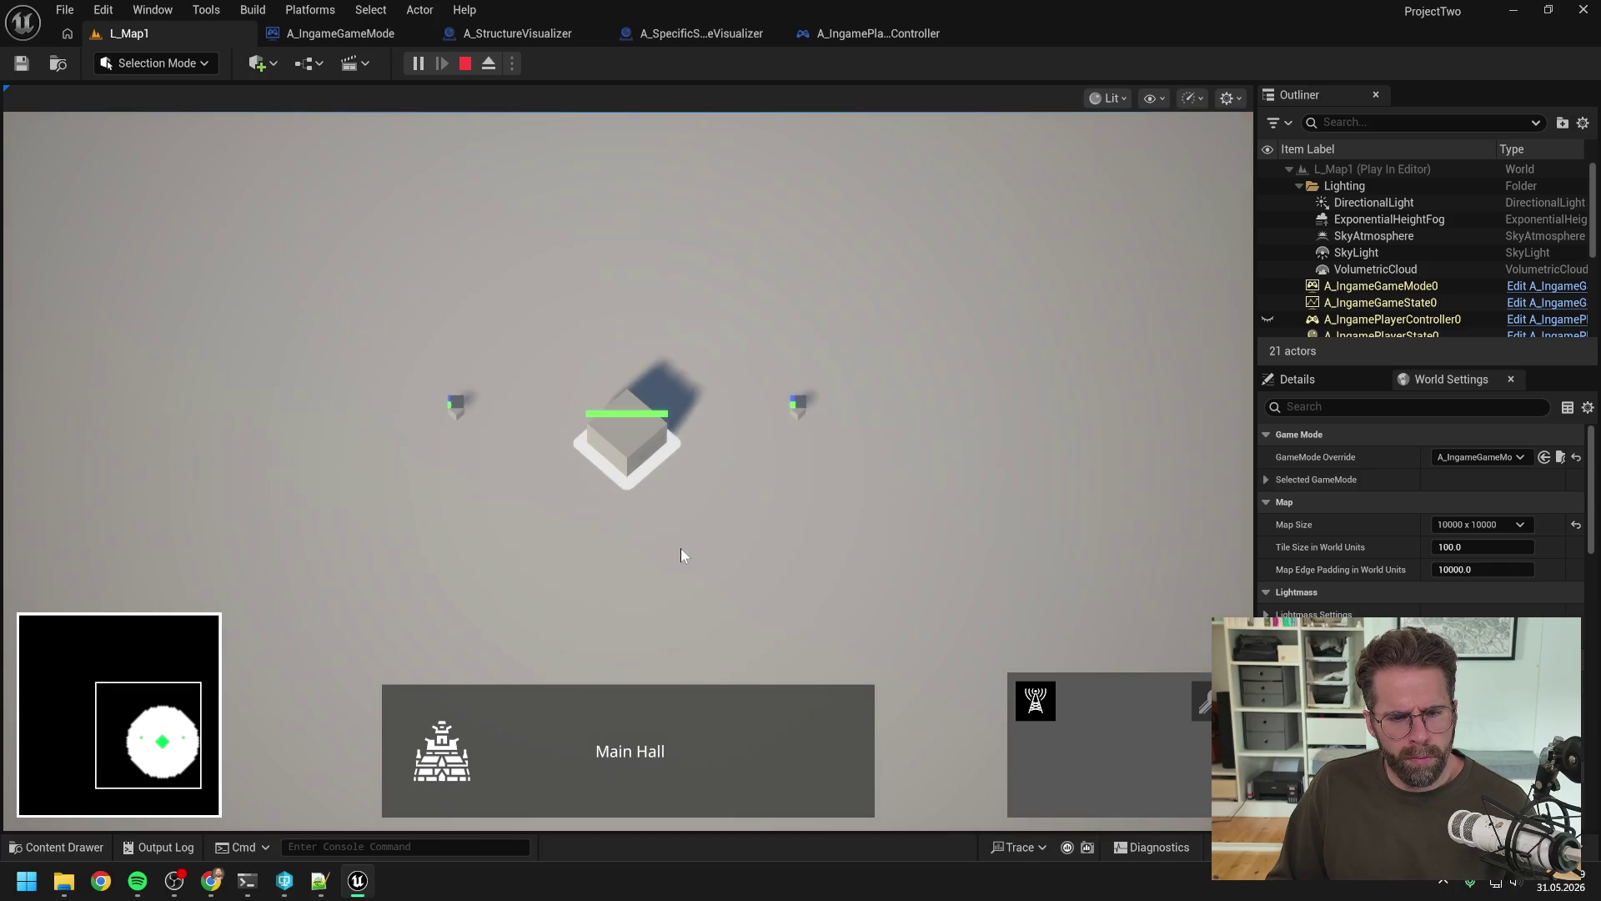
key("a")
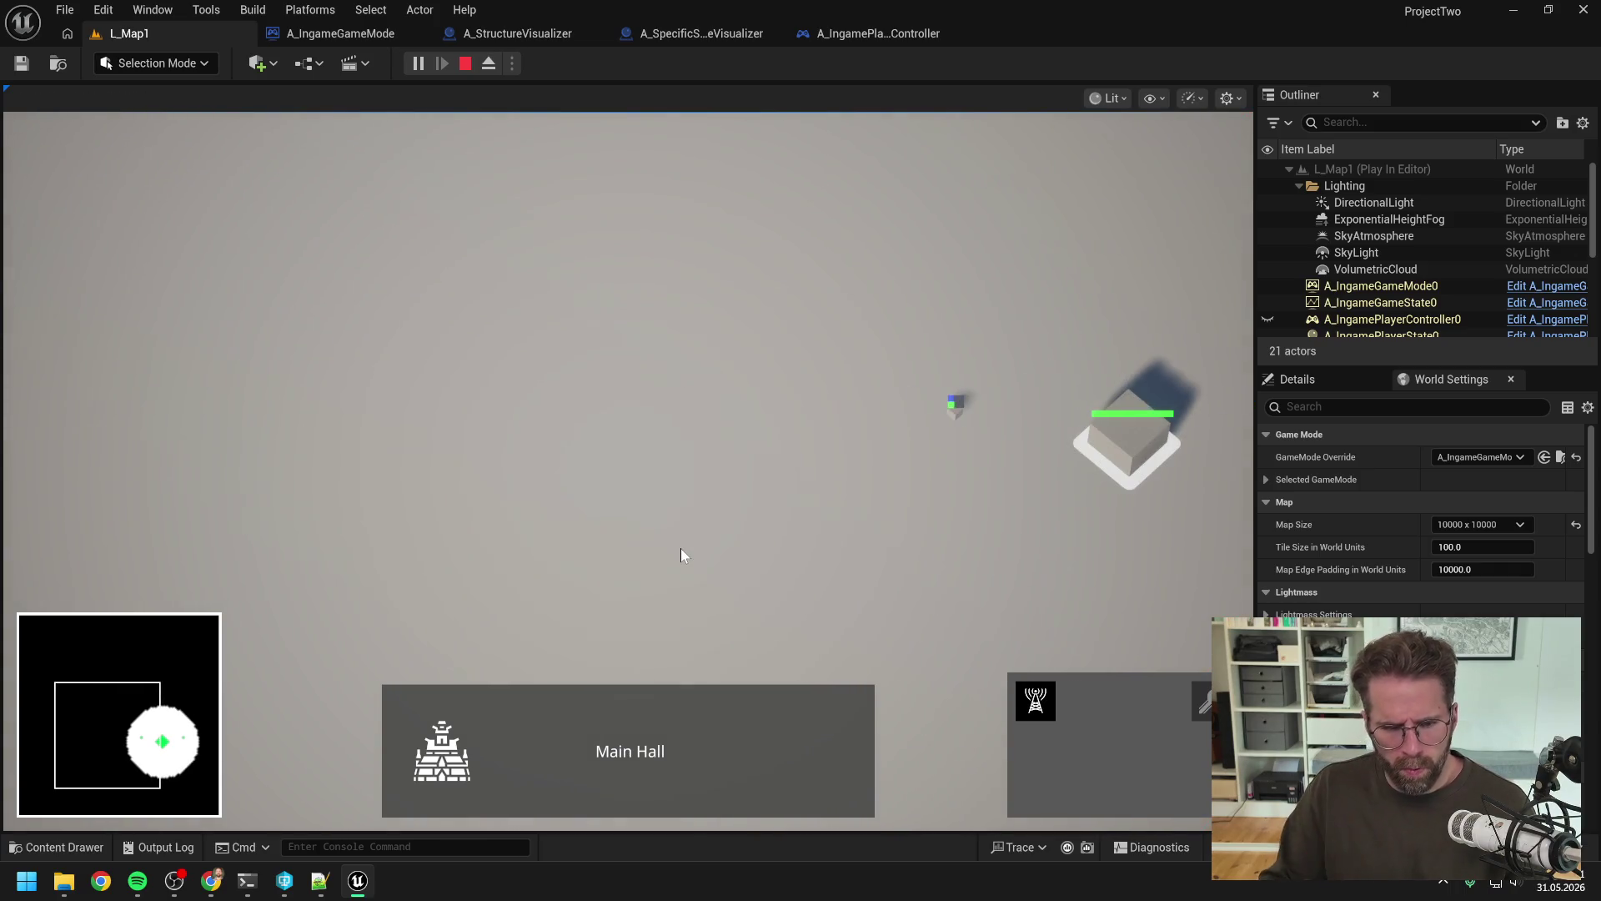
key("Escape")
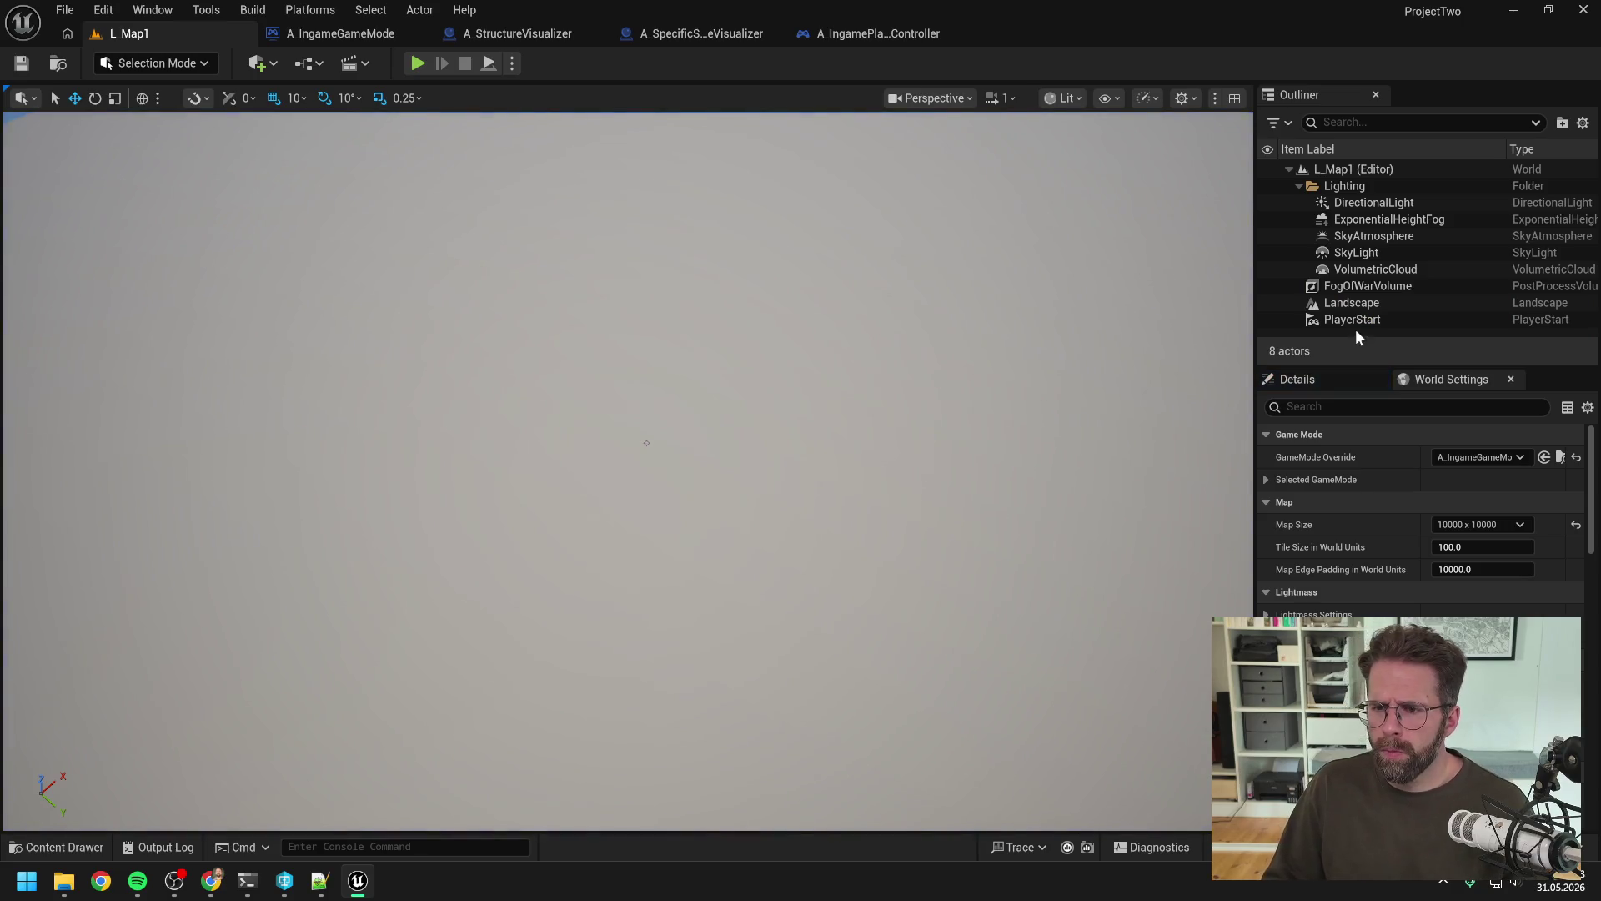
left_click(1344, 301)
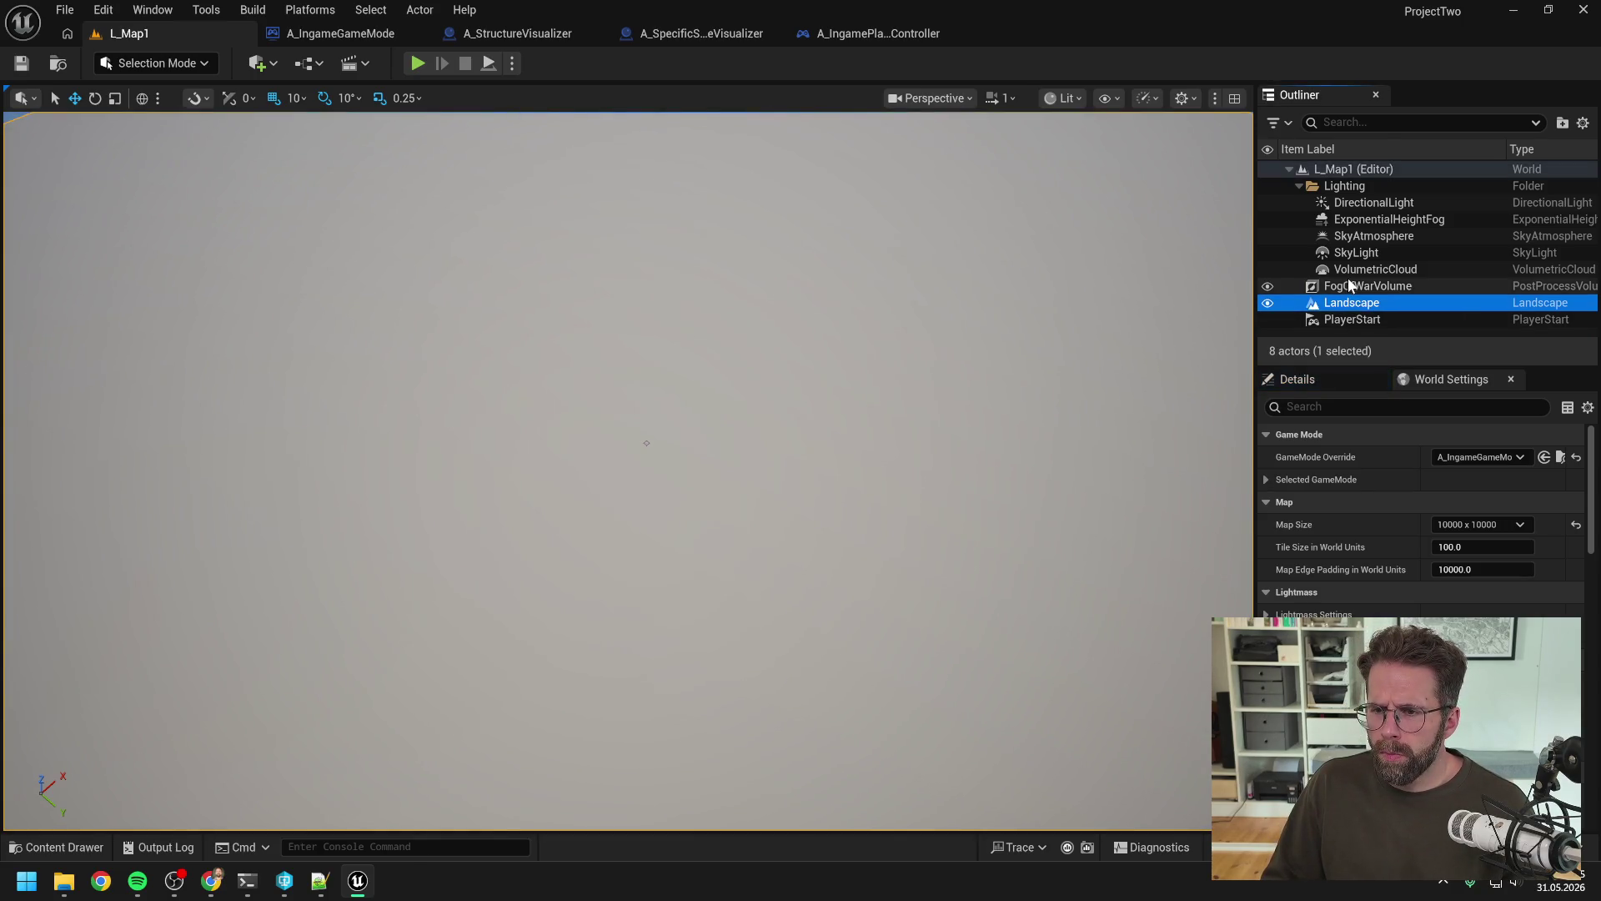
Step: Enable the FogOfWarVolume's Rendering Features 'enabled' option in Details and relaunch Play in Editor
left_click(1348, 288)
left_click(1346, 409)
type("enabled")
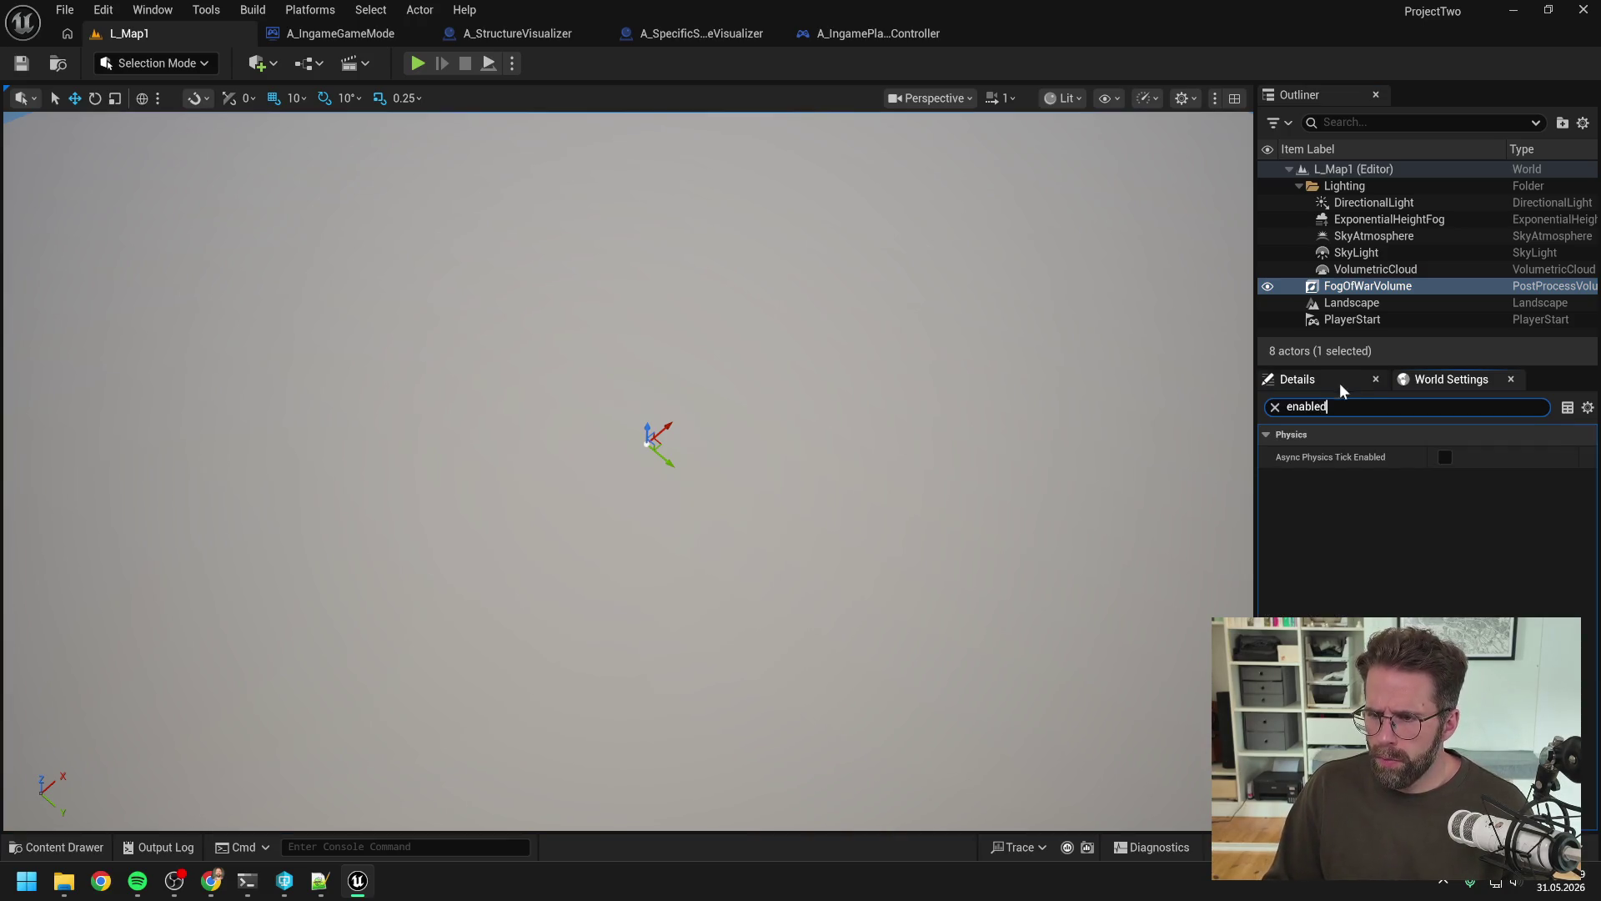
left_click(1335, 380)
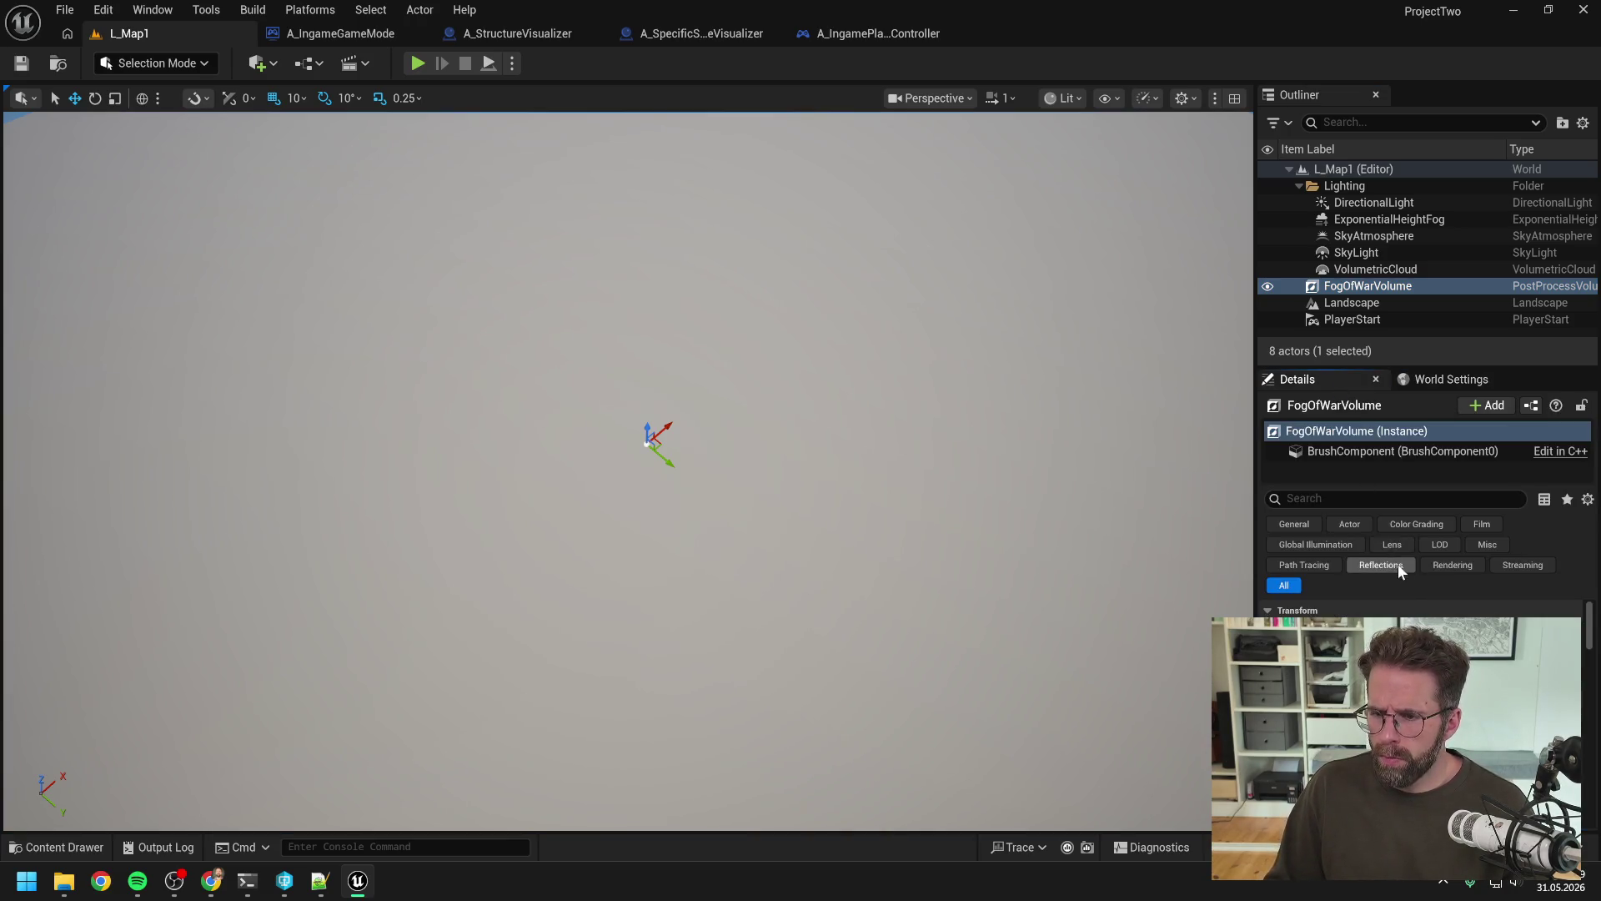
scroll(1370, 608, "down", 3)
scroll(1370, 608, "down", 2)
scroll(1370, 608, "up", 3)
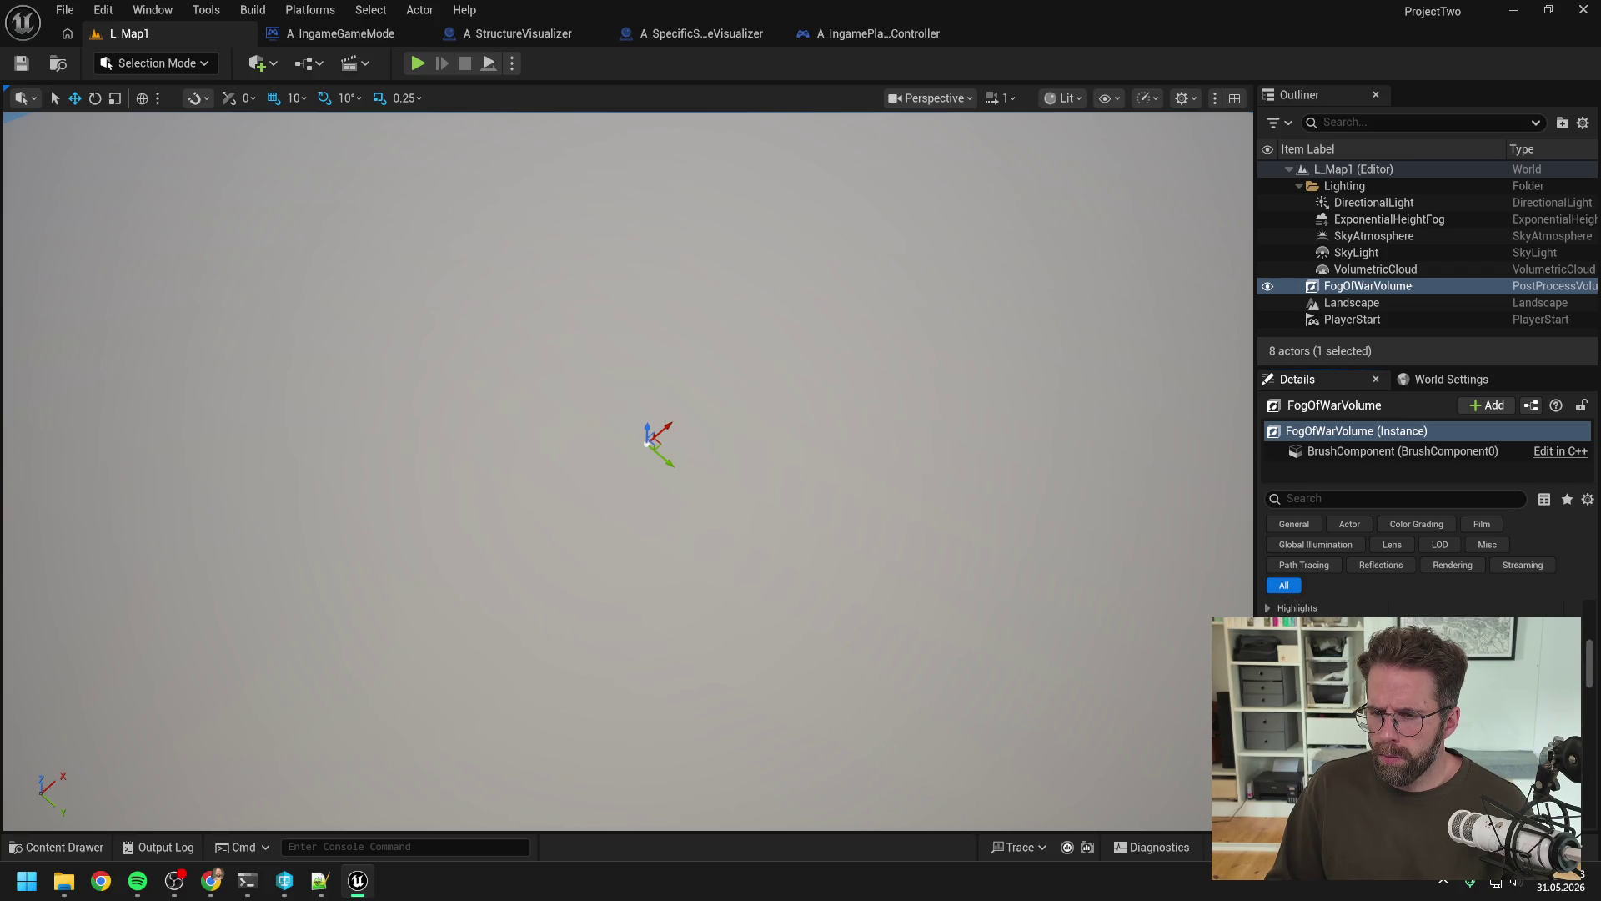
left_click(1324, 499)
type("enabled")
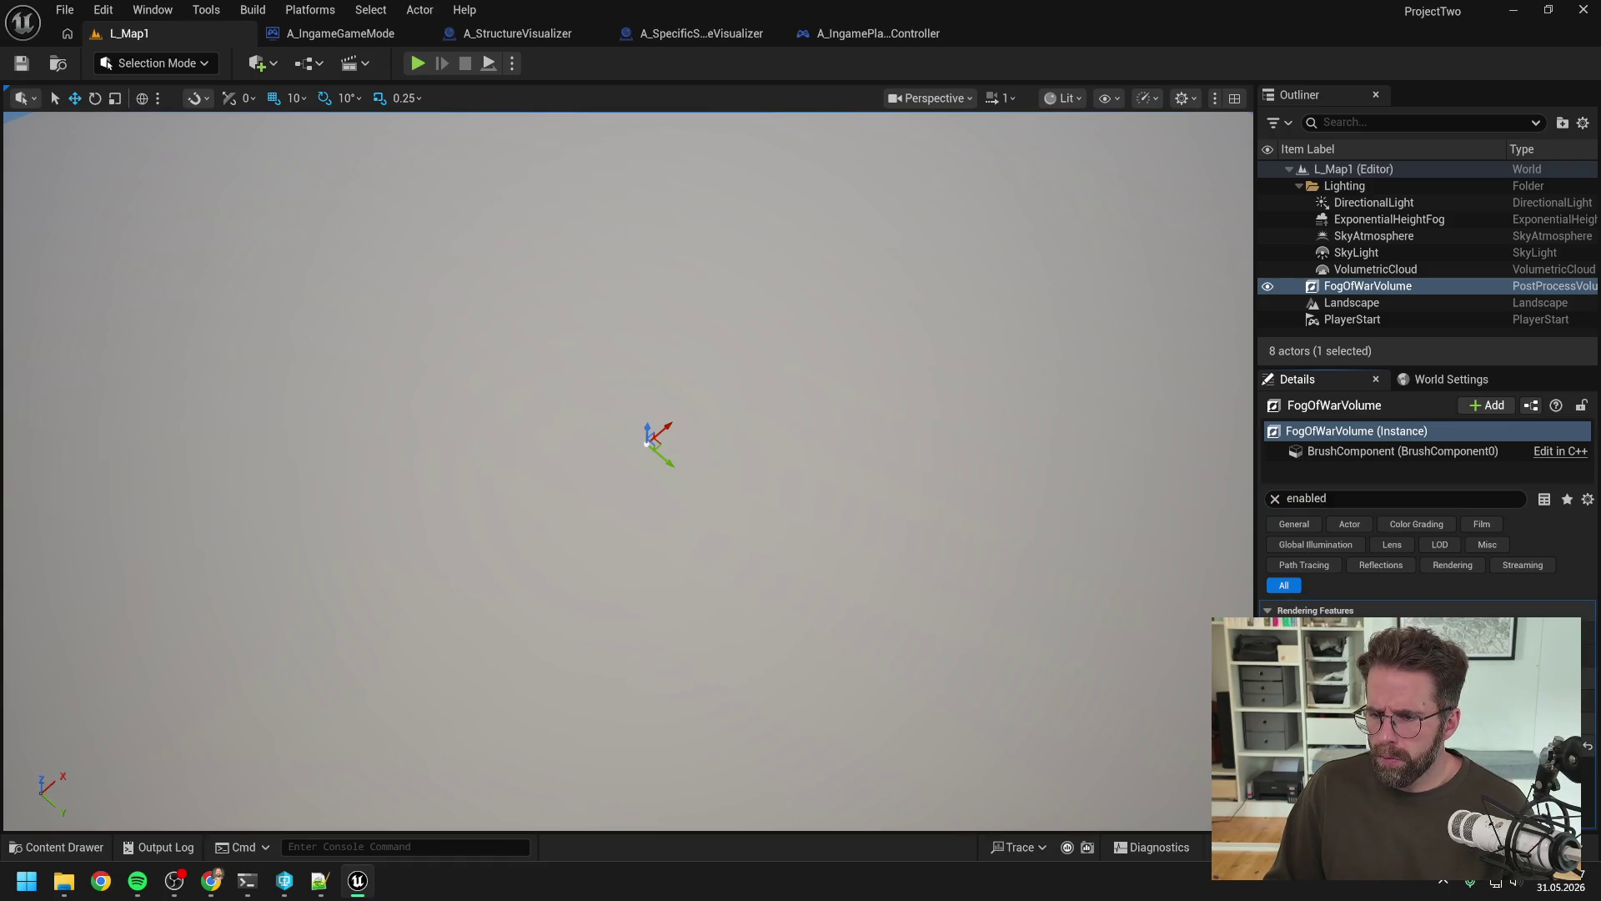
left_click(1418, 632)
left_click(417, 63)
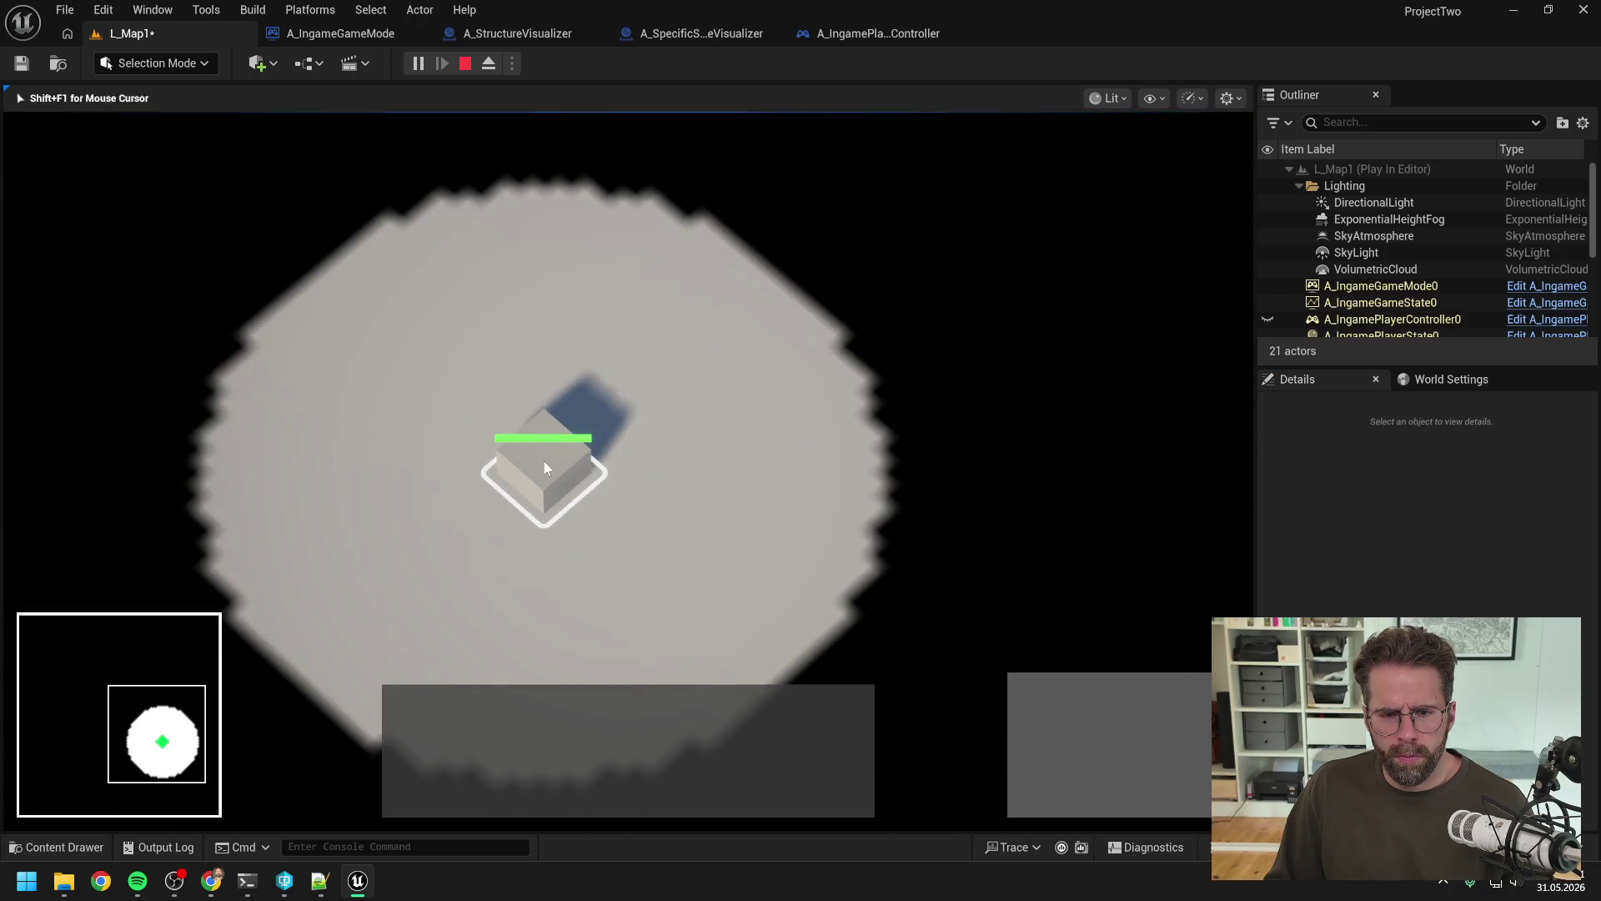
Step: Place Power Grid Generators below, left, upper-left and above the Main Hall
left_click(1028, 698)
left_click(1028, 698)
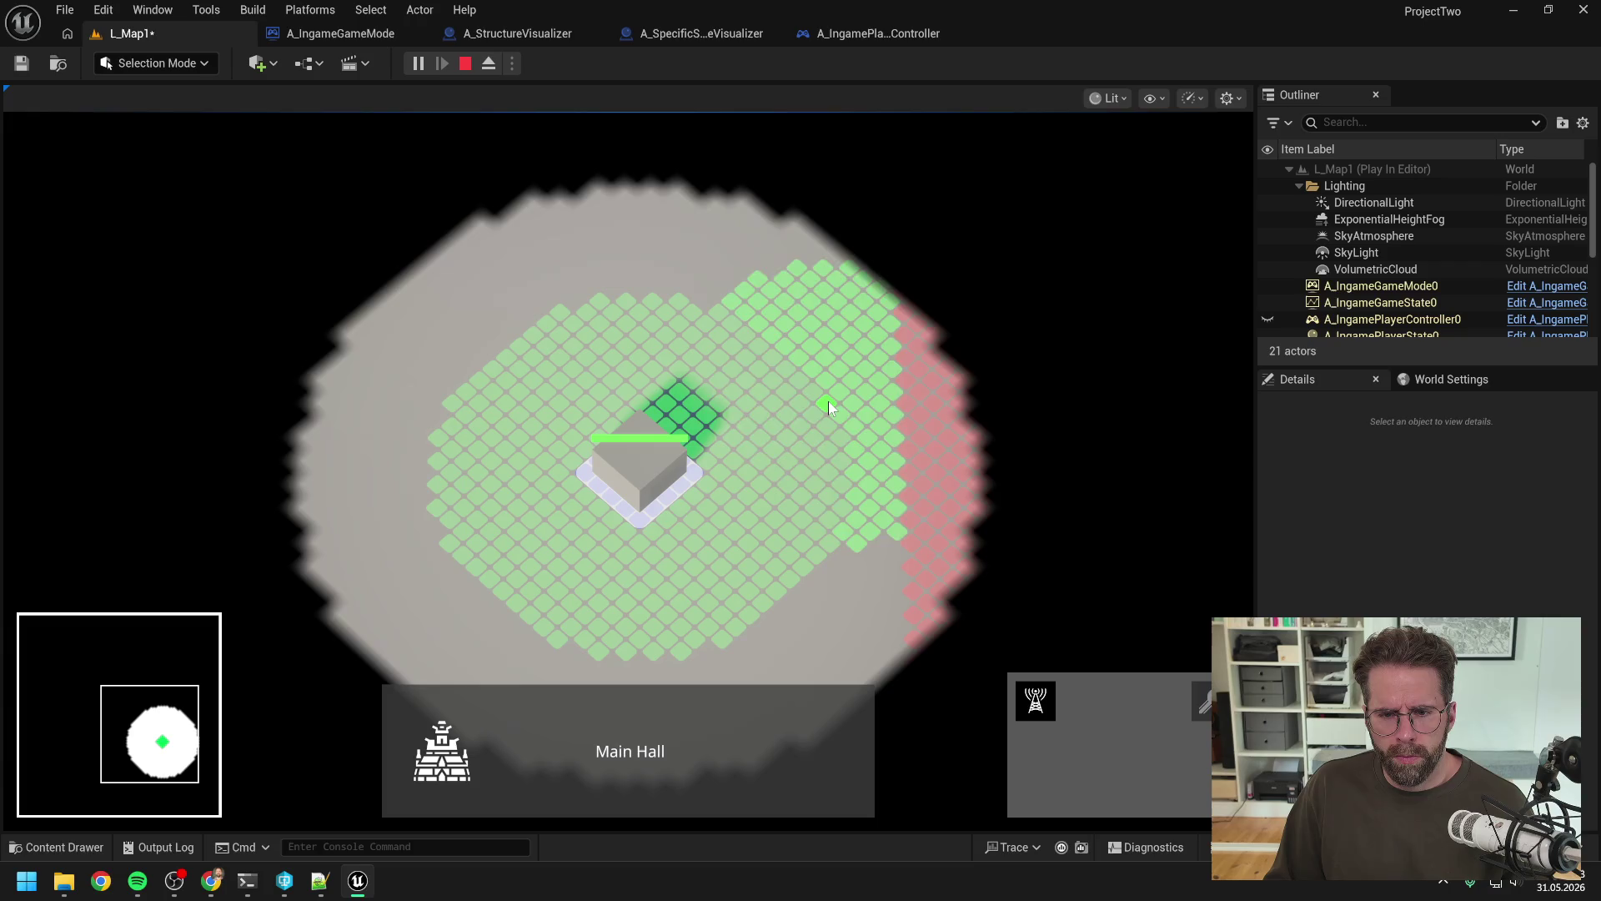
left_click(722, 659)
key("a")
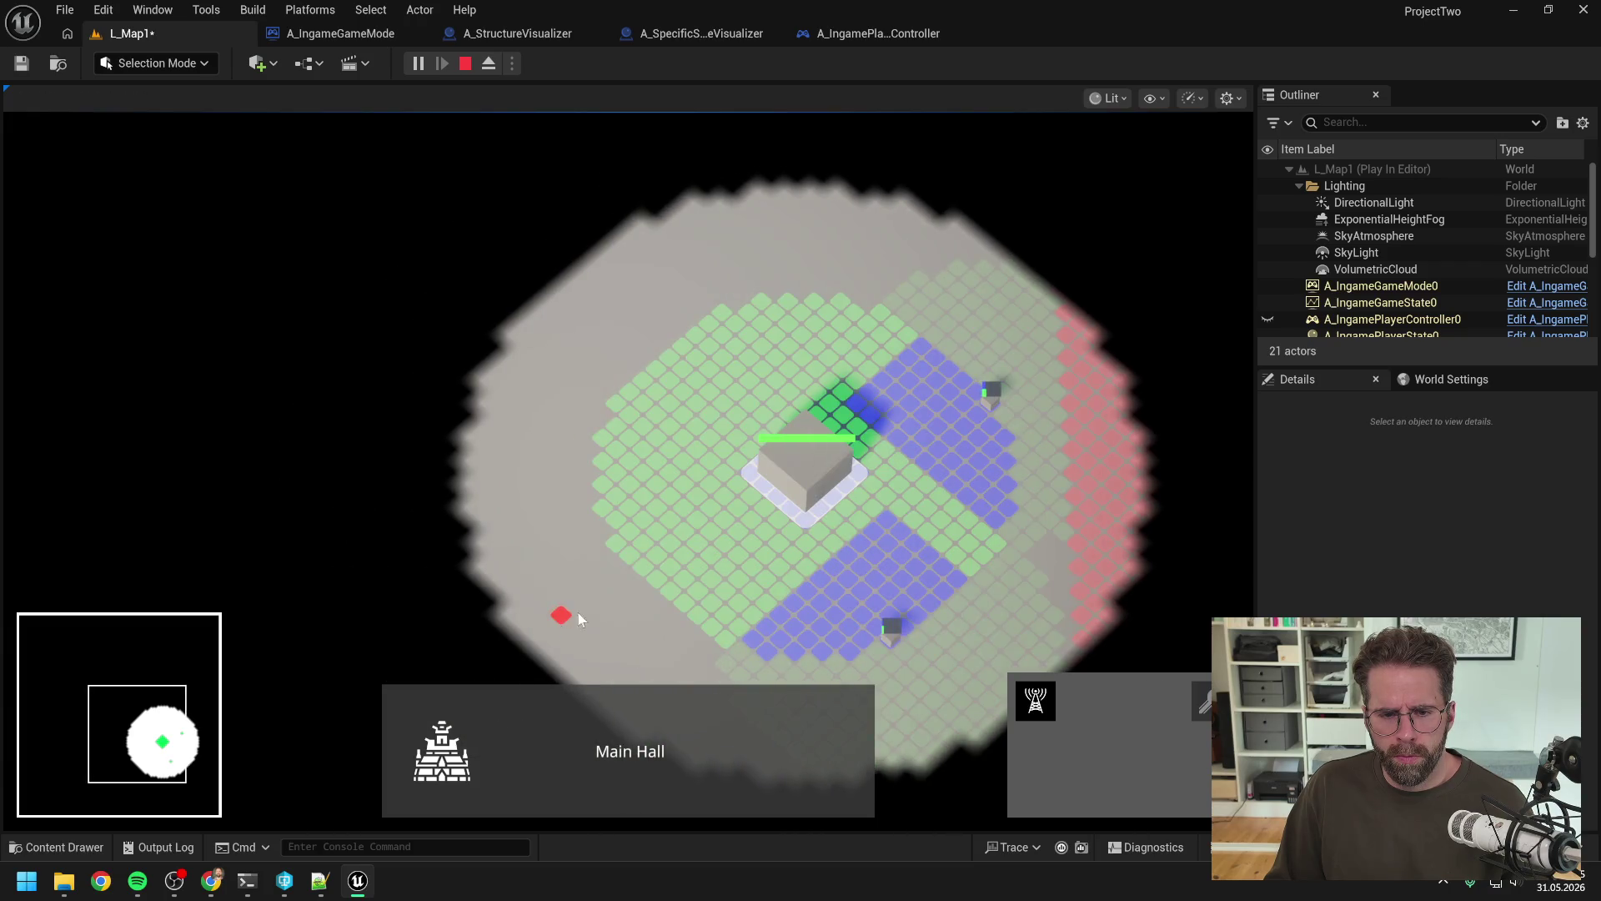
left_click(613, 544)
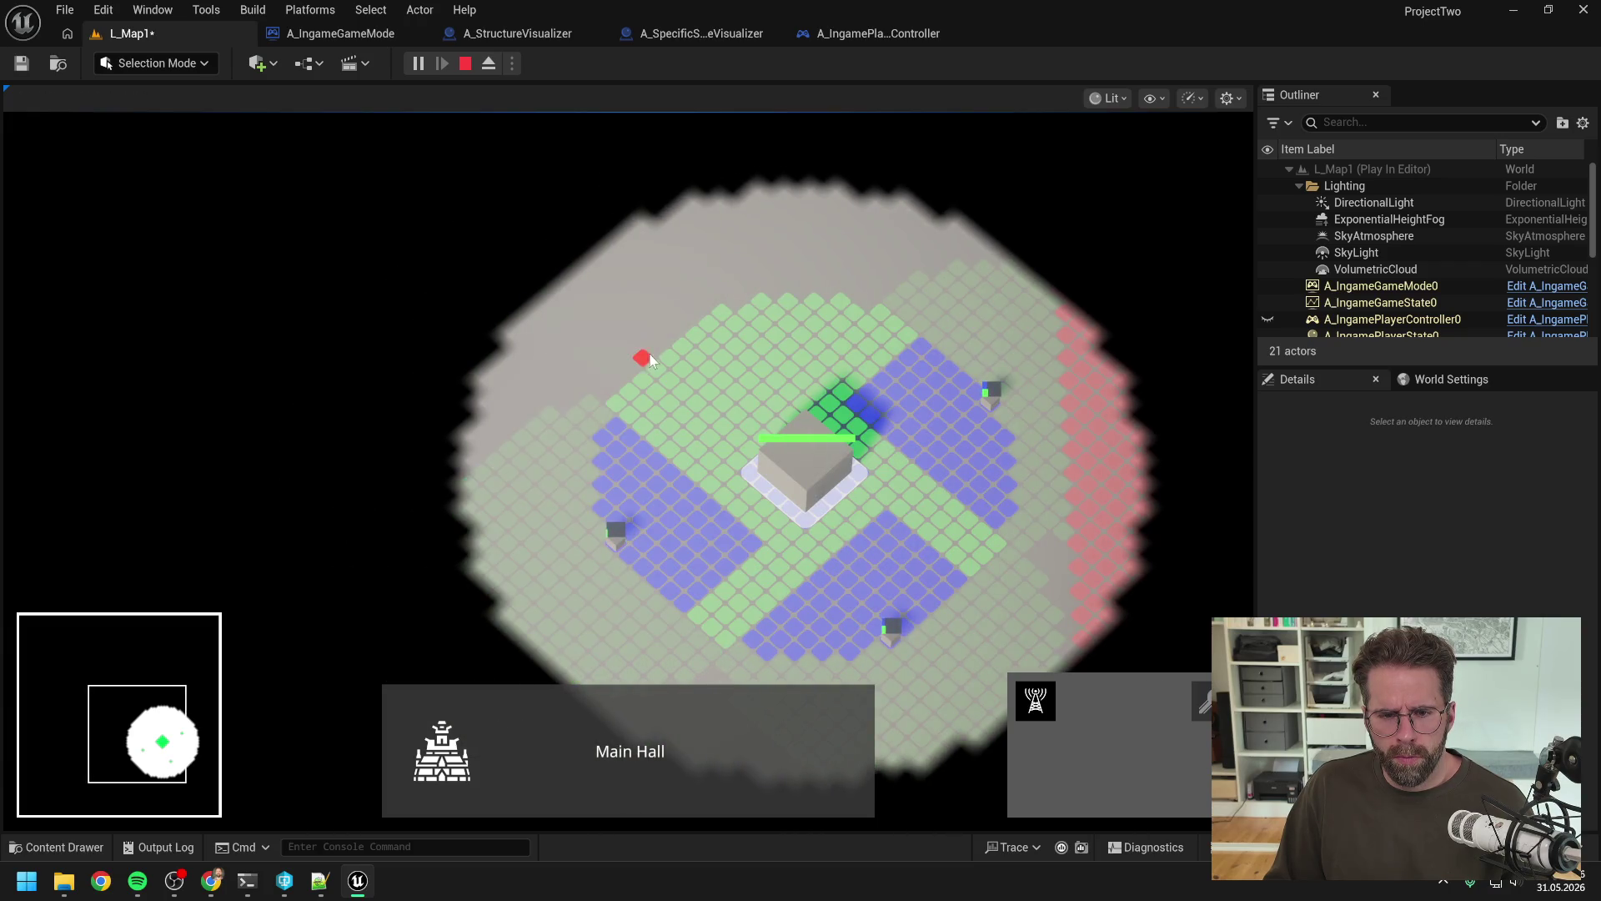
left_click(675, 348)
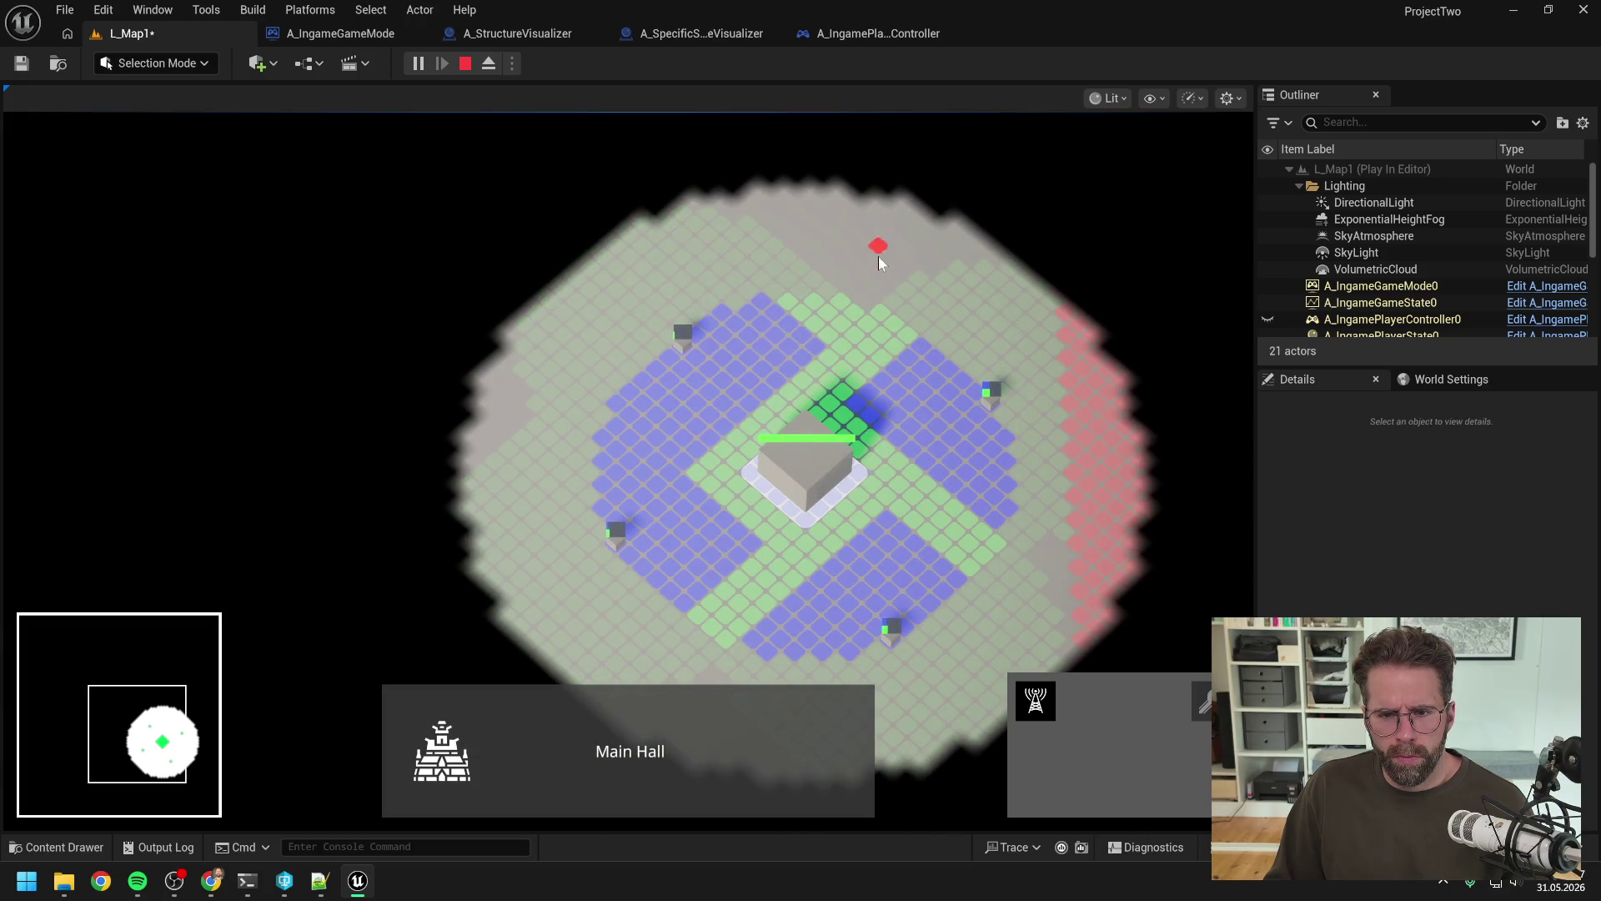
left_click(844, 302)
Step: Add generators lower-left and right of centre, survey the coverage, cancel placement and stop PIE
key("s")
left_click(725, 478)
key("w")
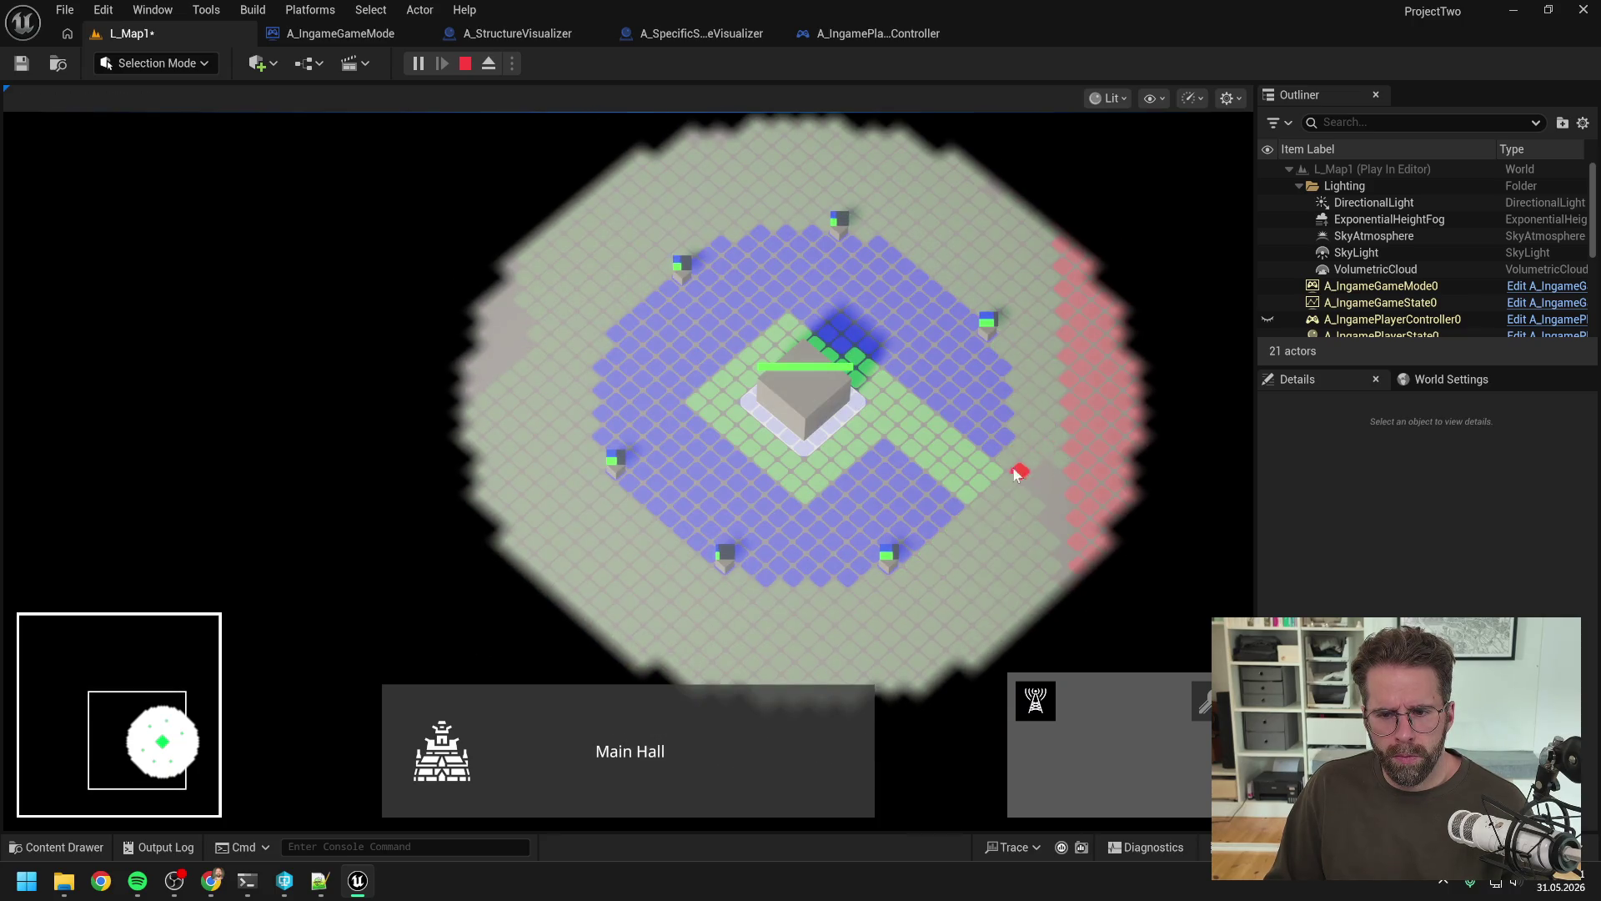
left_click(996, 467)
key("w")
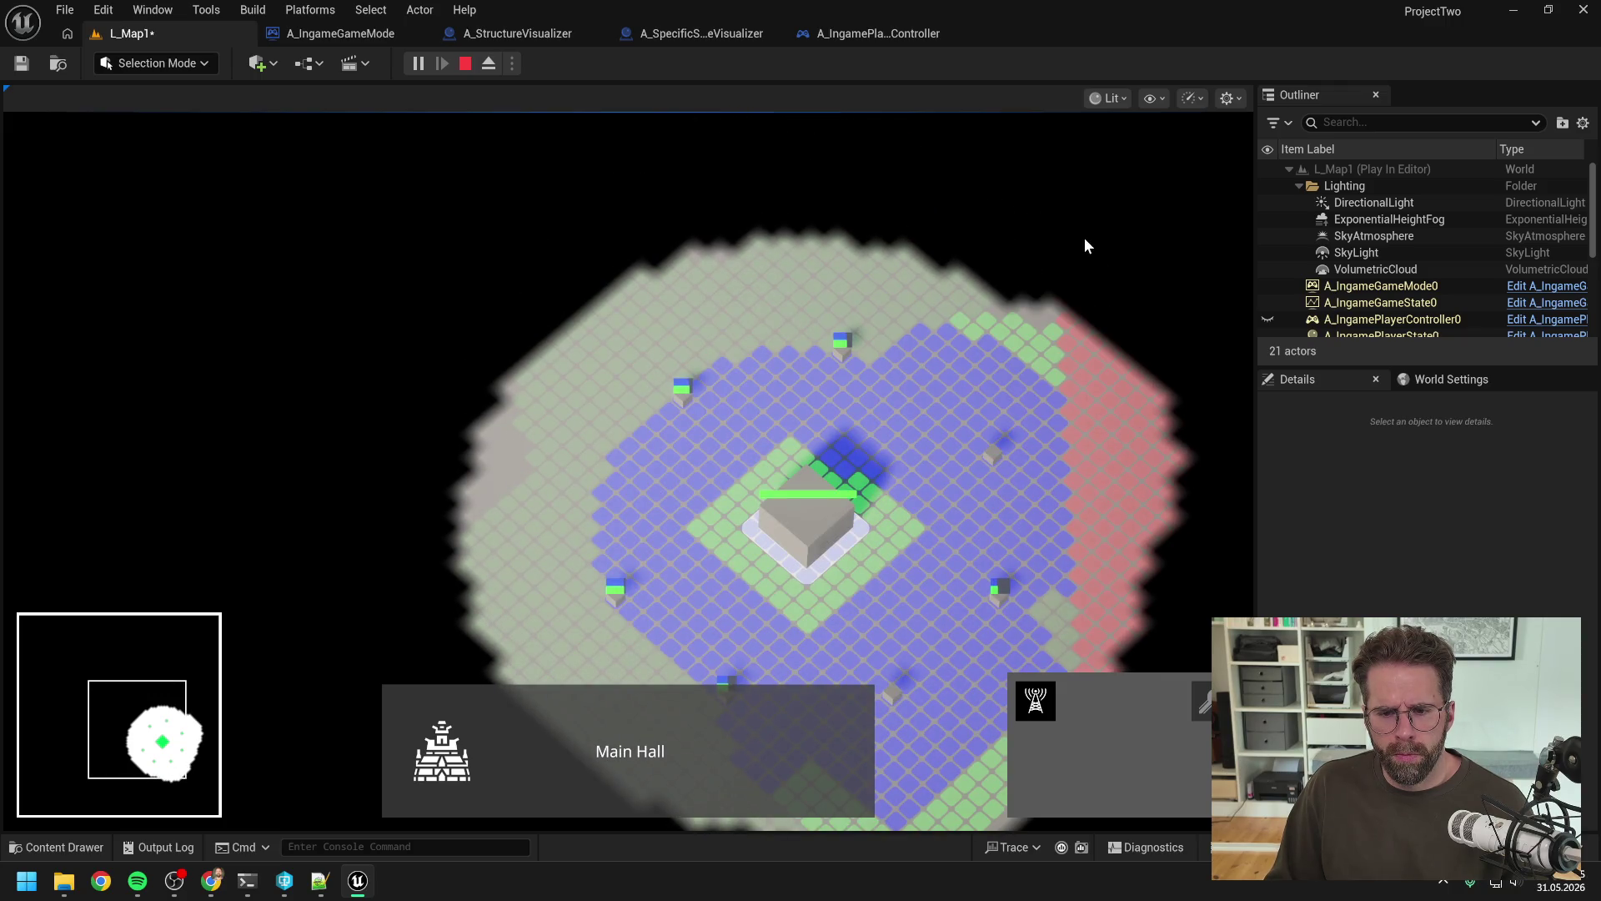
key("s")
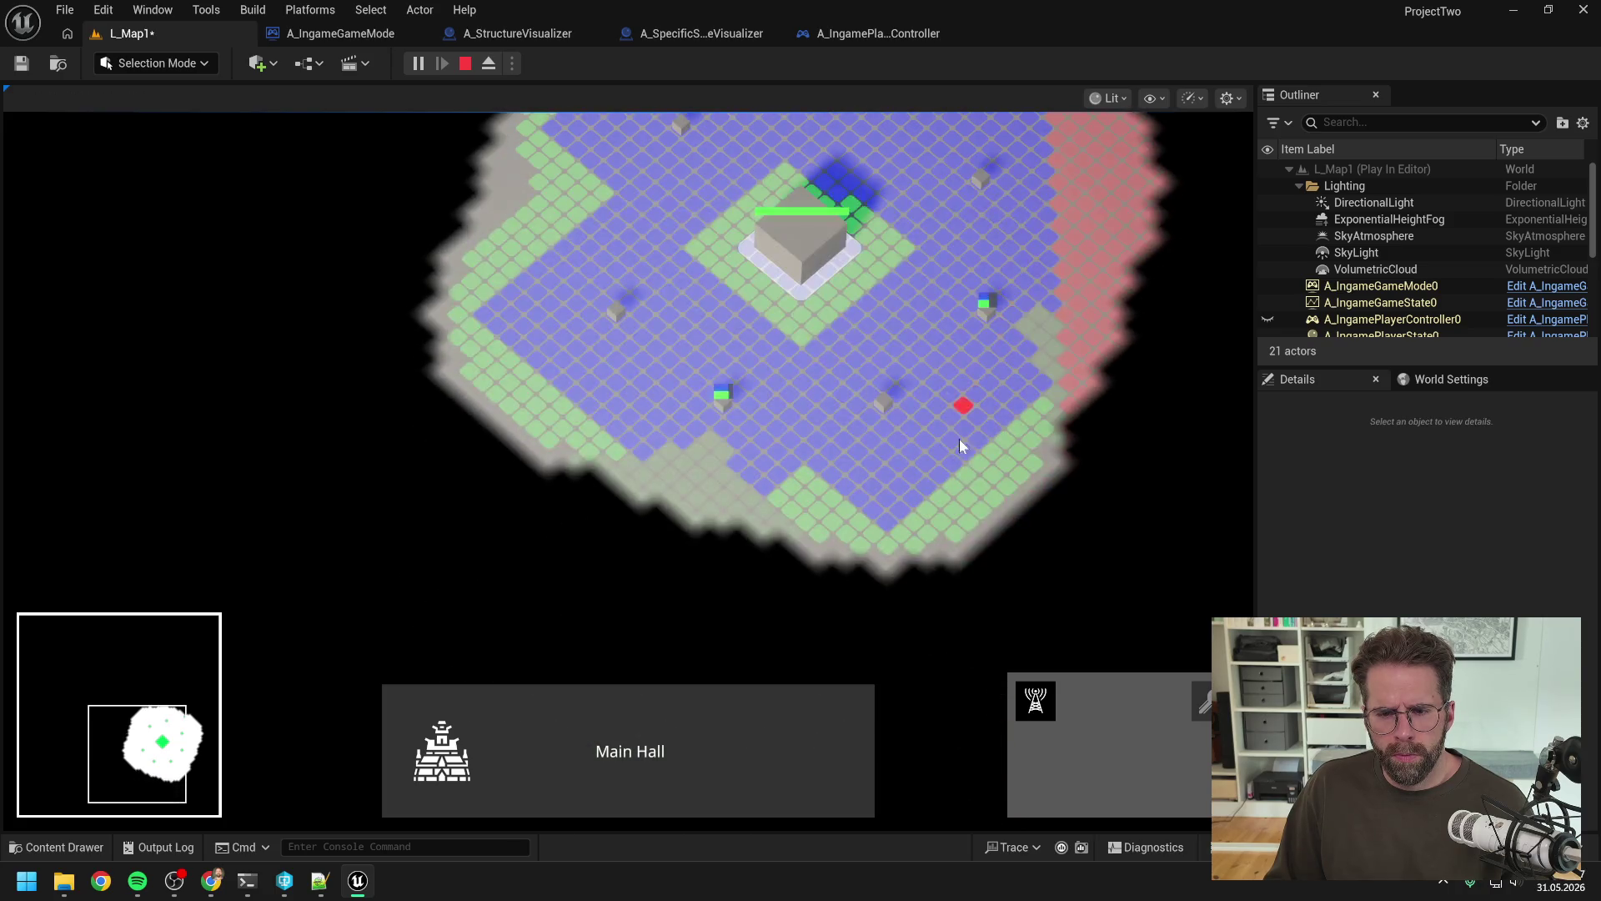
key("w")
key("a")
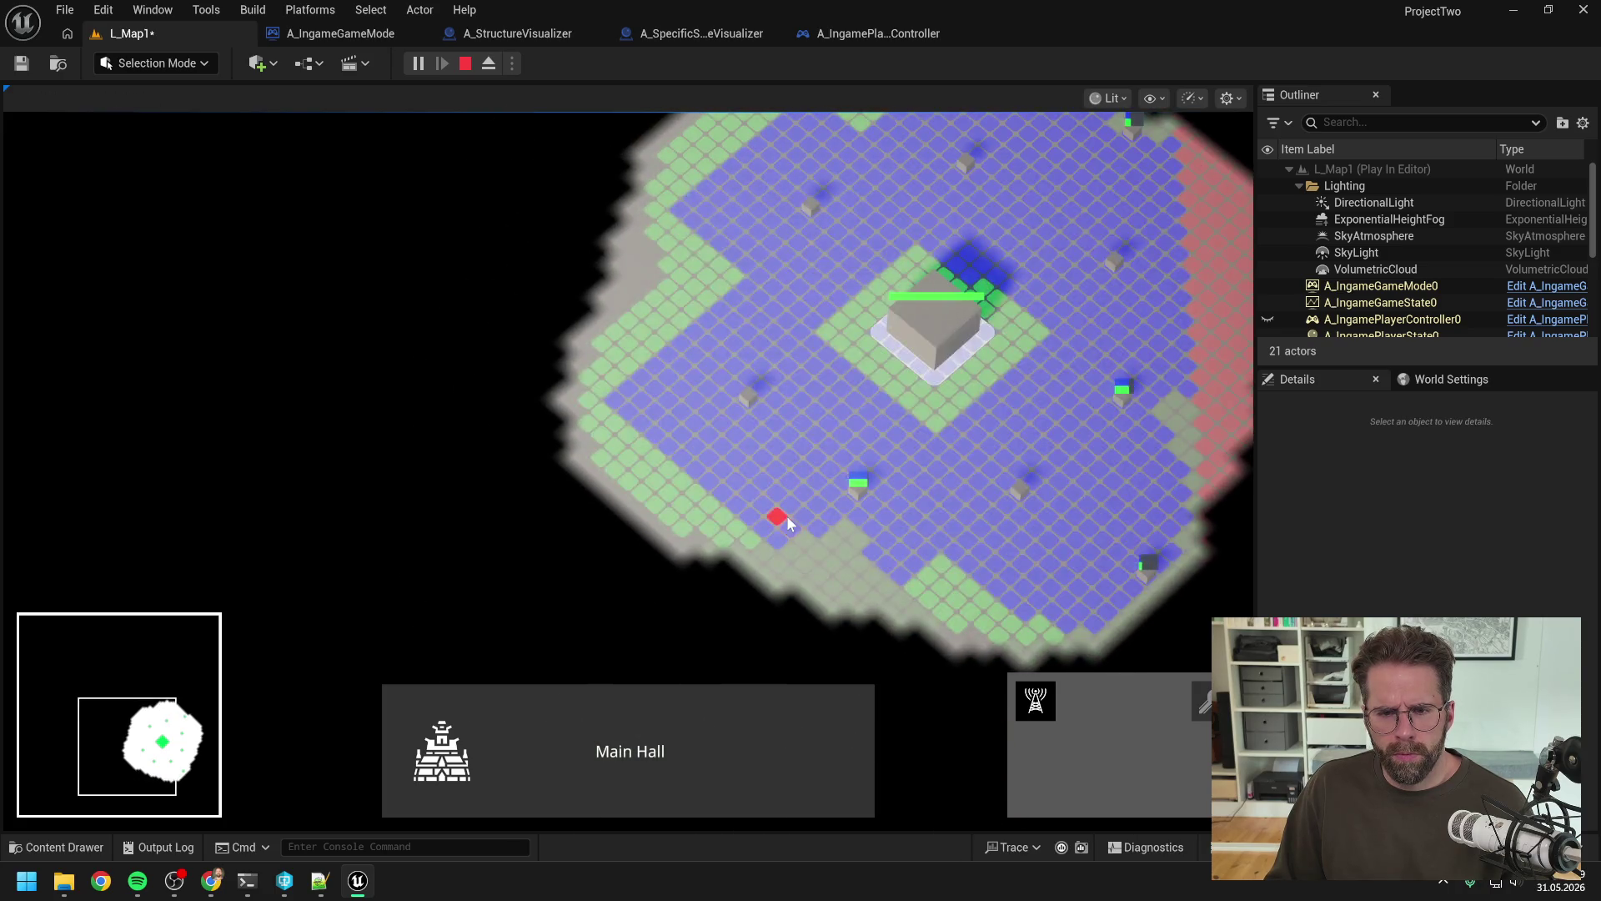
right_click(787, 515)
key("Escape")
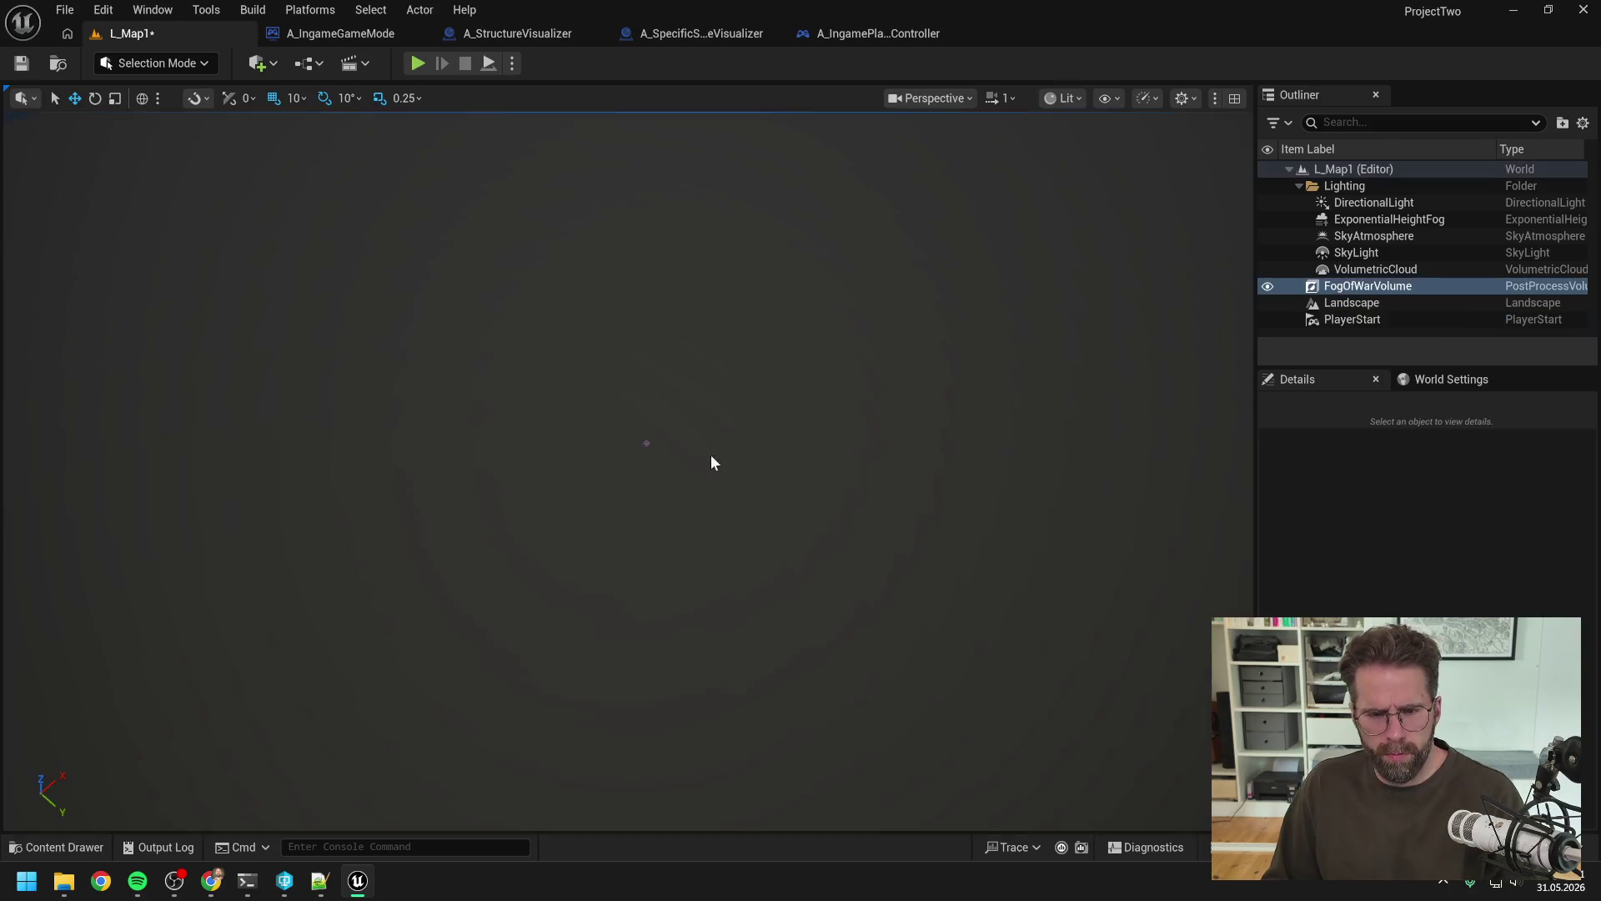
Step: Bring up Claude Code and read its GetPlayableFieldWidth helper proposal for MapFunctionLibrary
left_click(248, 883)
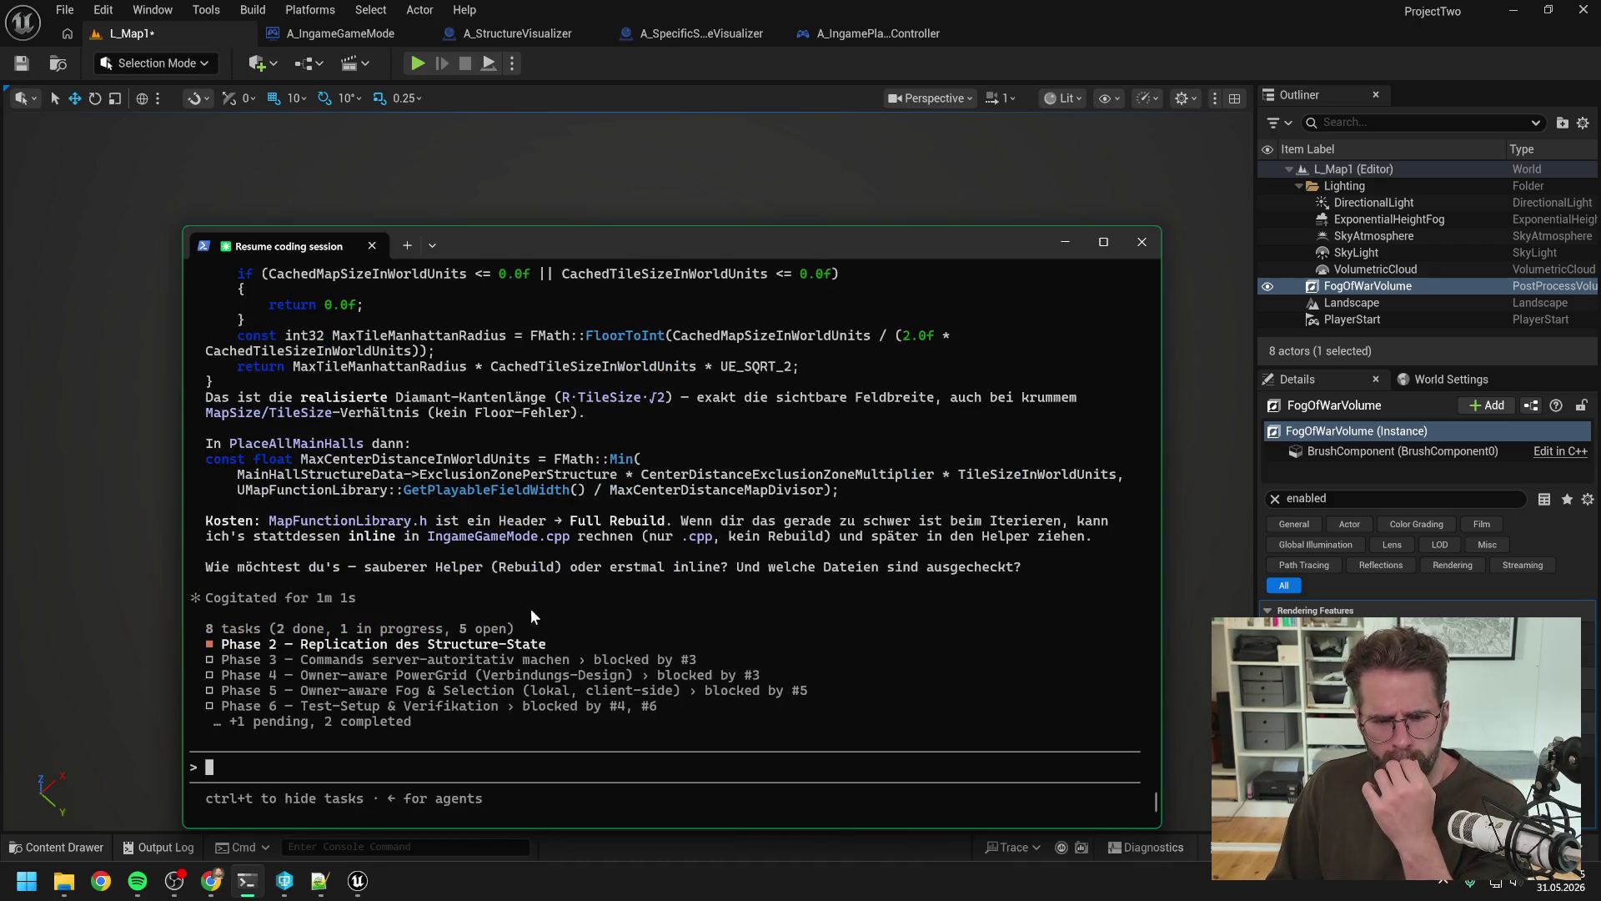
scroll(544, 575, "up", 8)
scroll(542, 587, "up", 2)
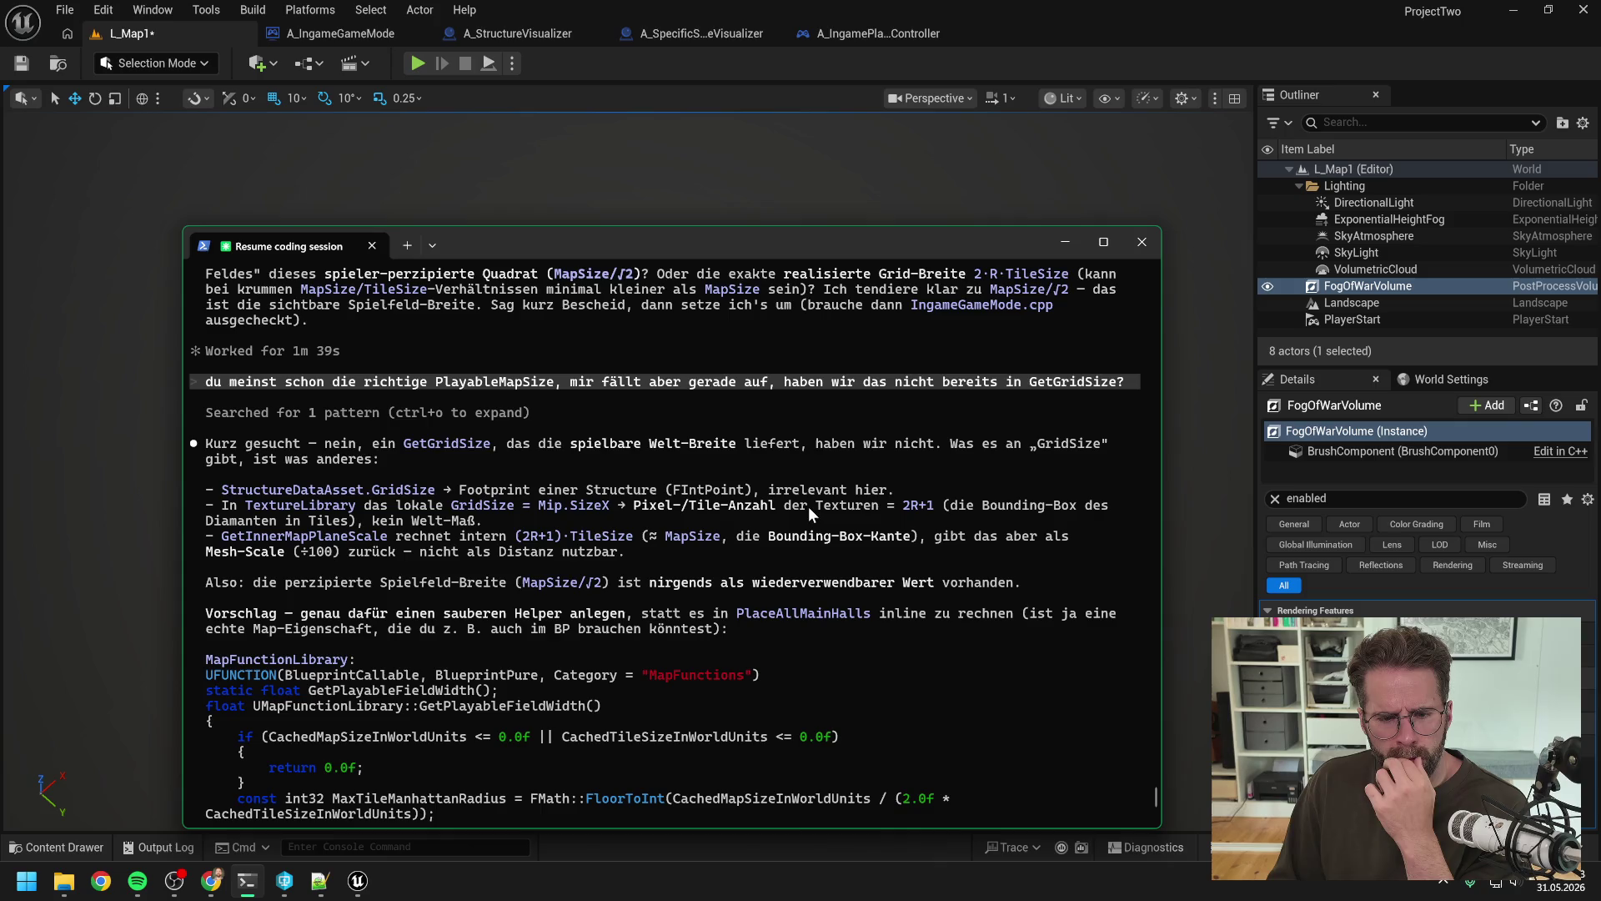
scroll(748, 497, "down", 2)
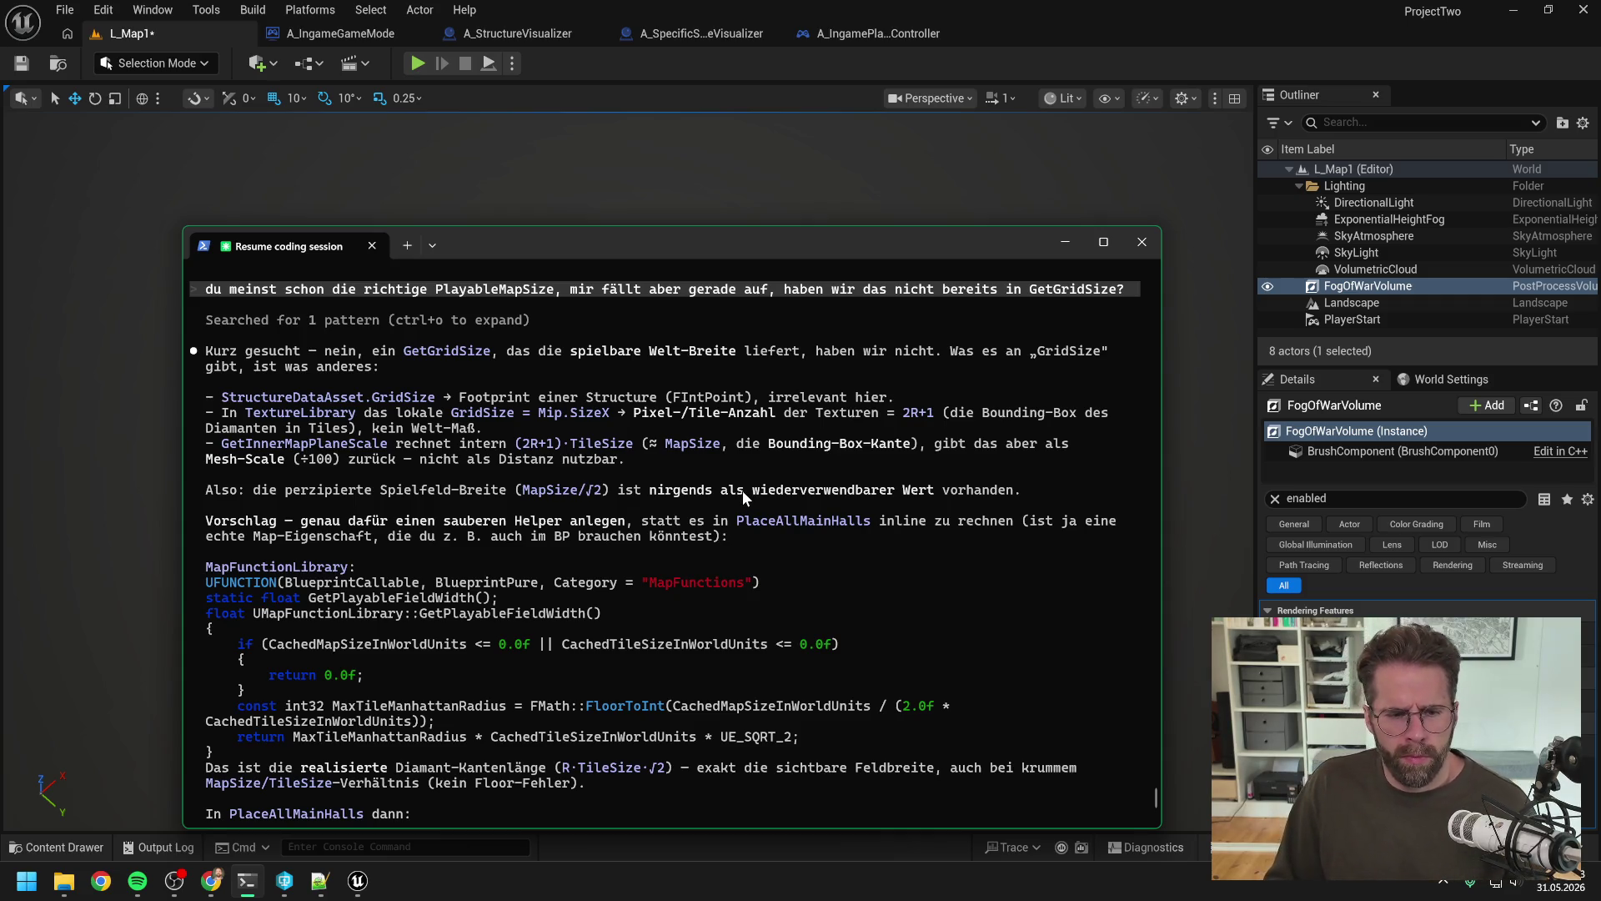
scroll(742, 490, "down", 1)
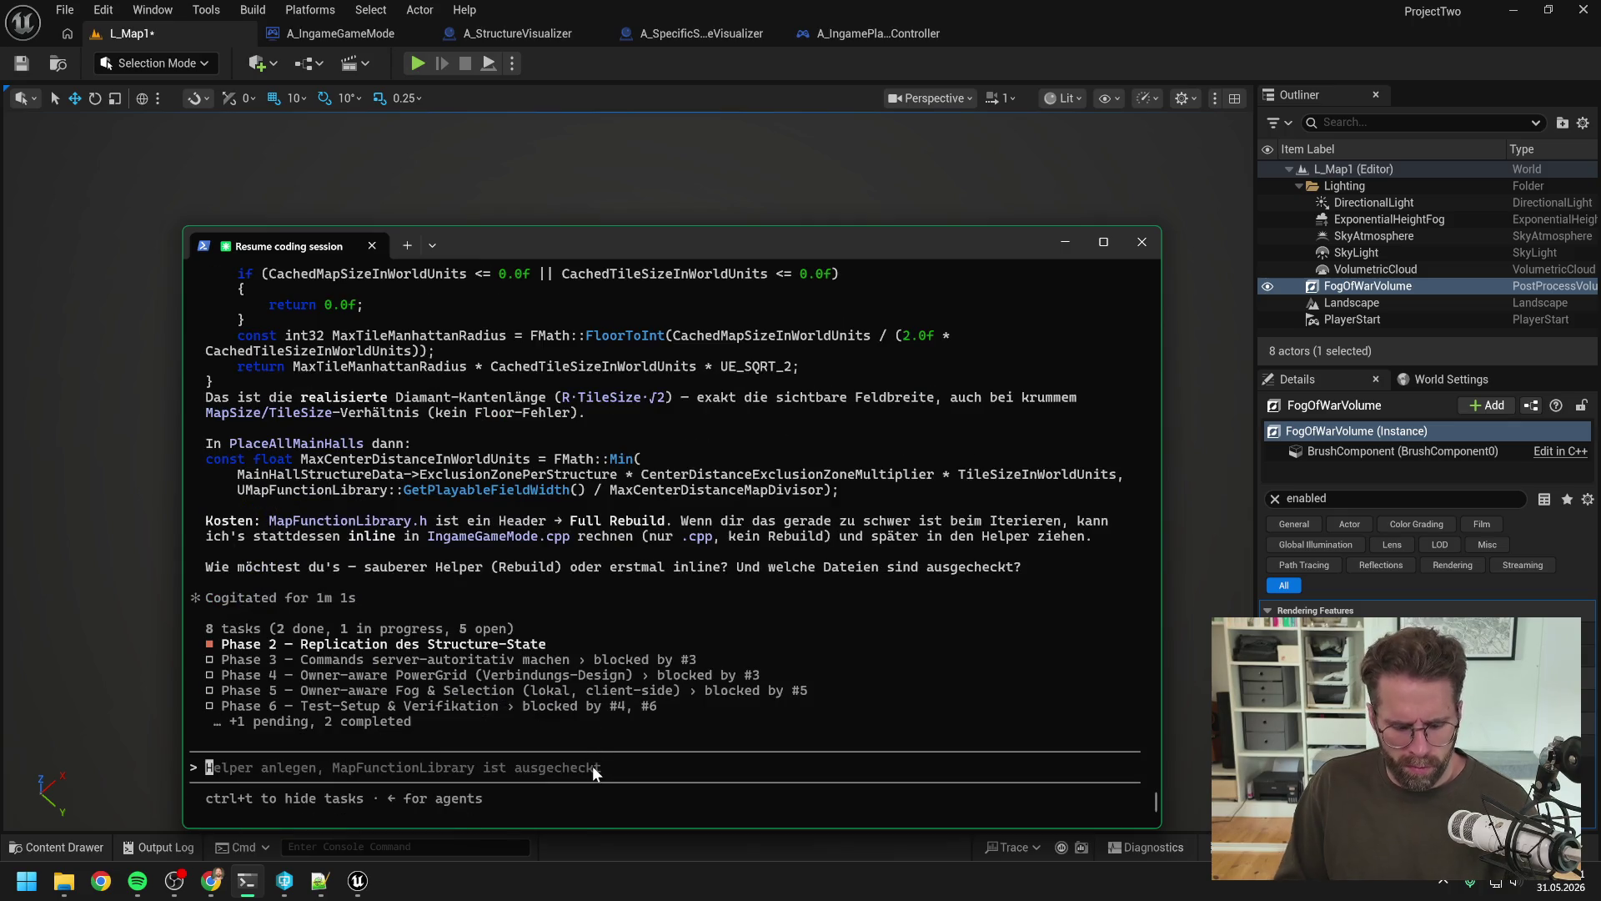
Step: Type a reply naming the helper GetPlayableGridSize, since the grid is square, and placing it in the Map Library
type("Ja aber dann nenn")
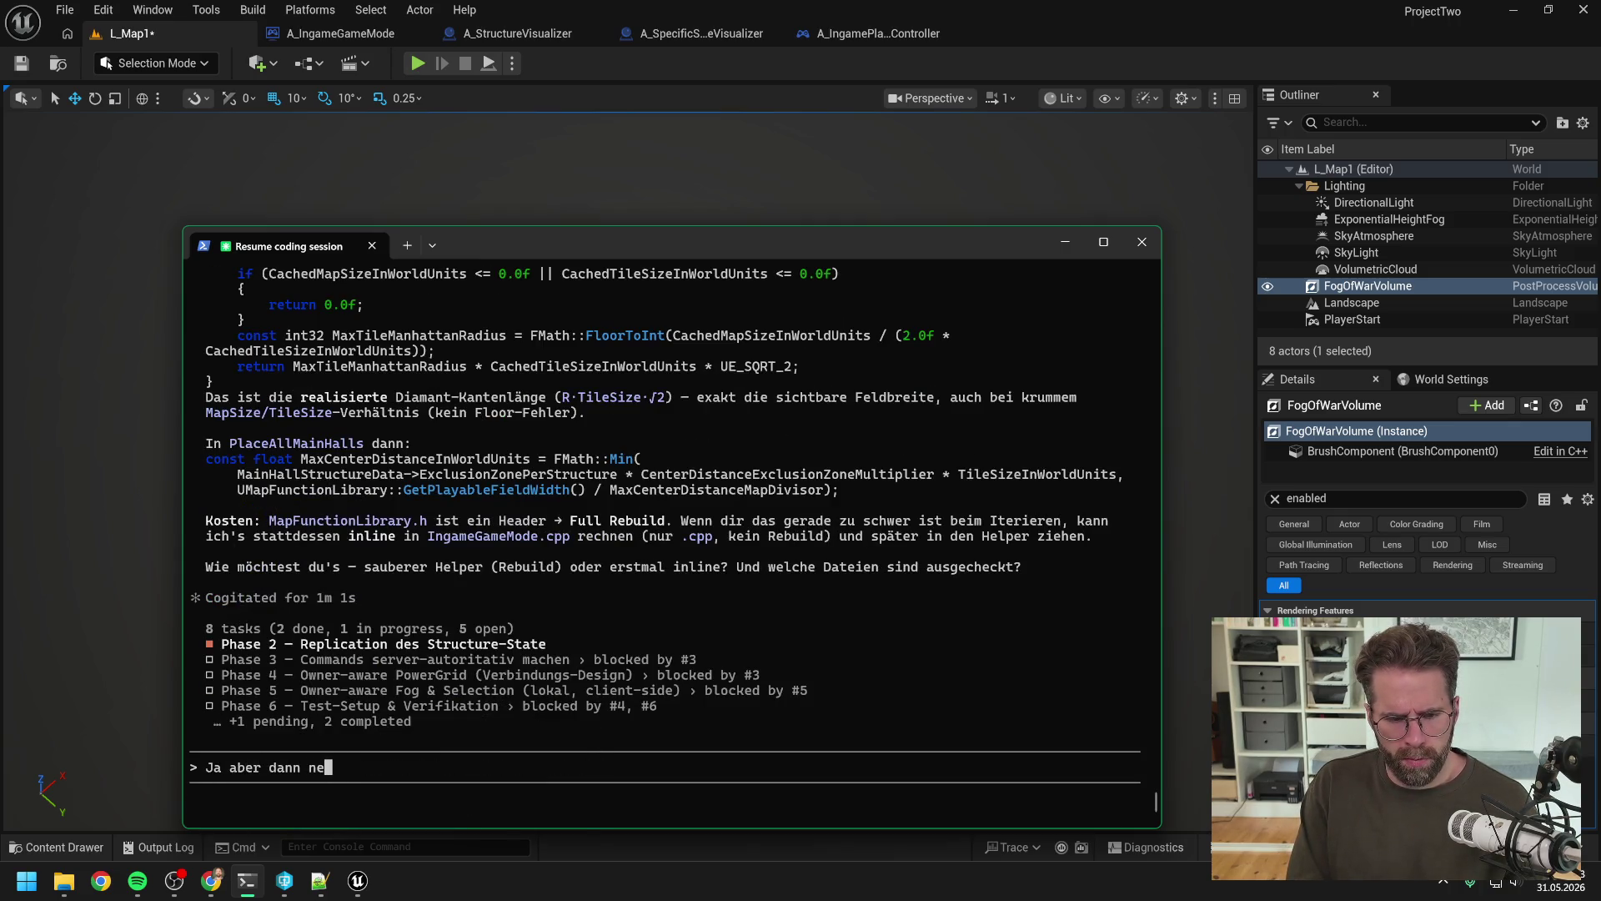
type(" es mal ")
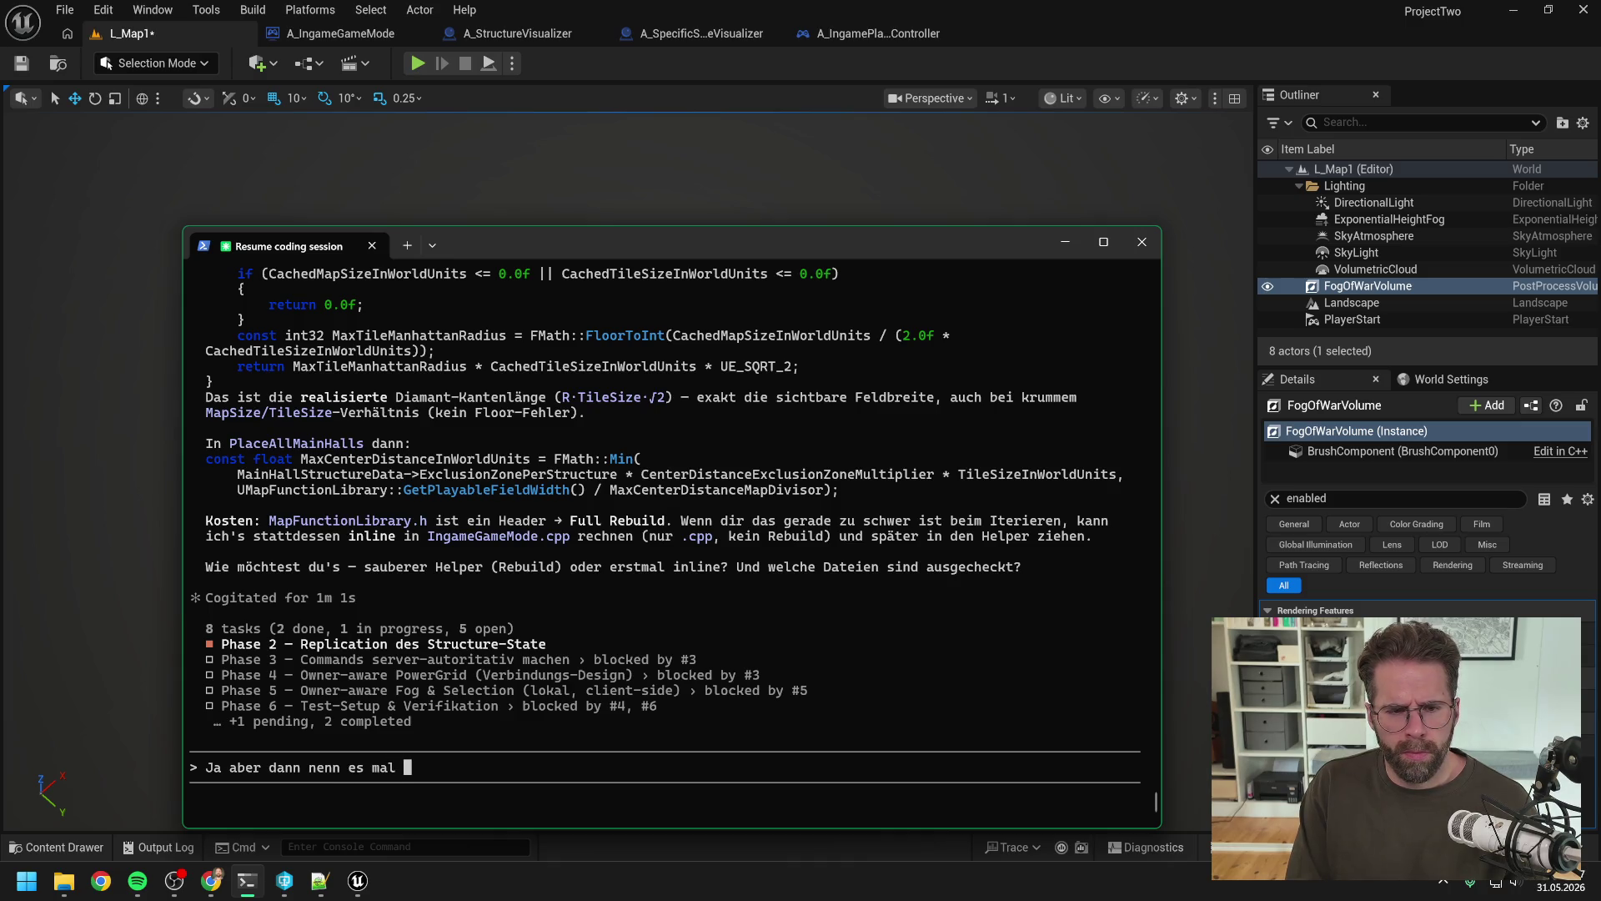
type("Get")
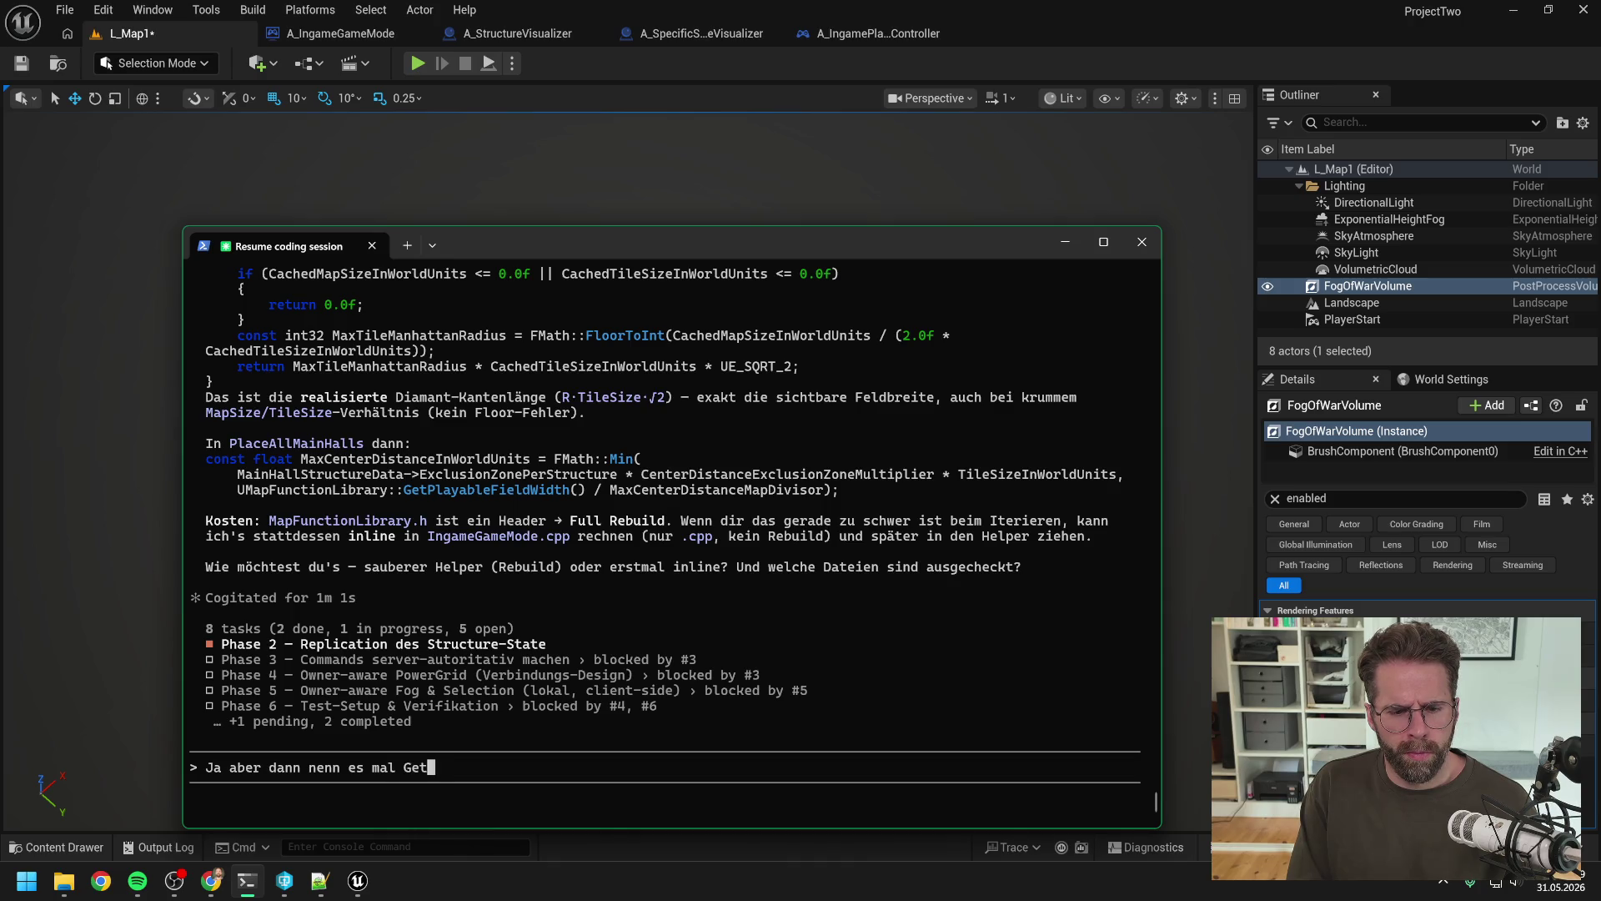
type("Playable")
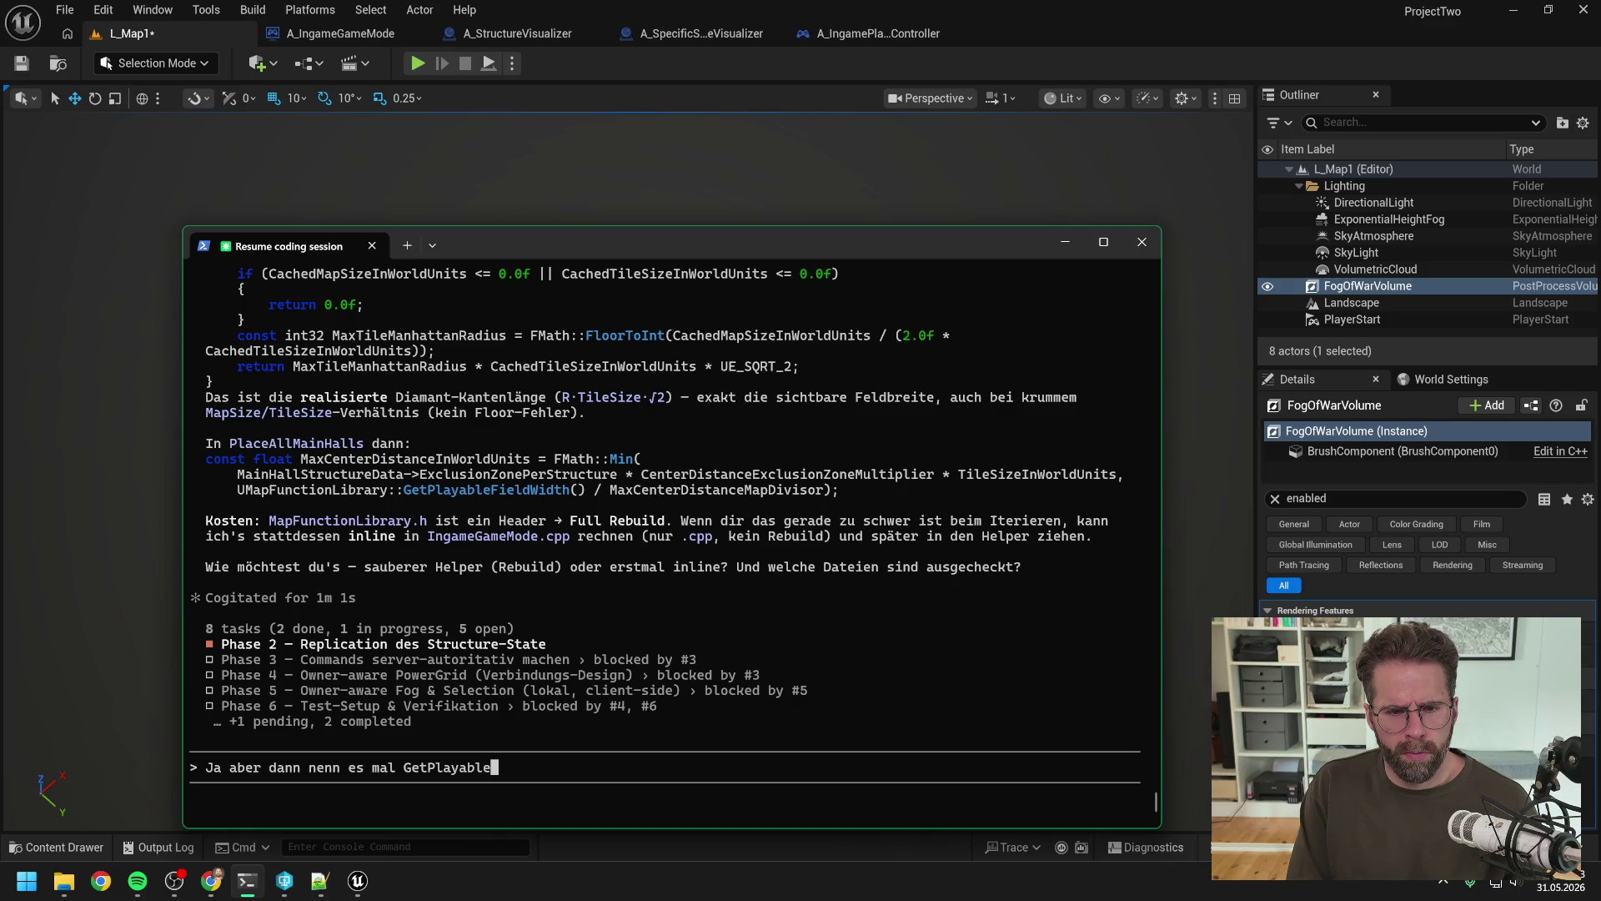
type("Grid")
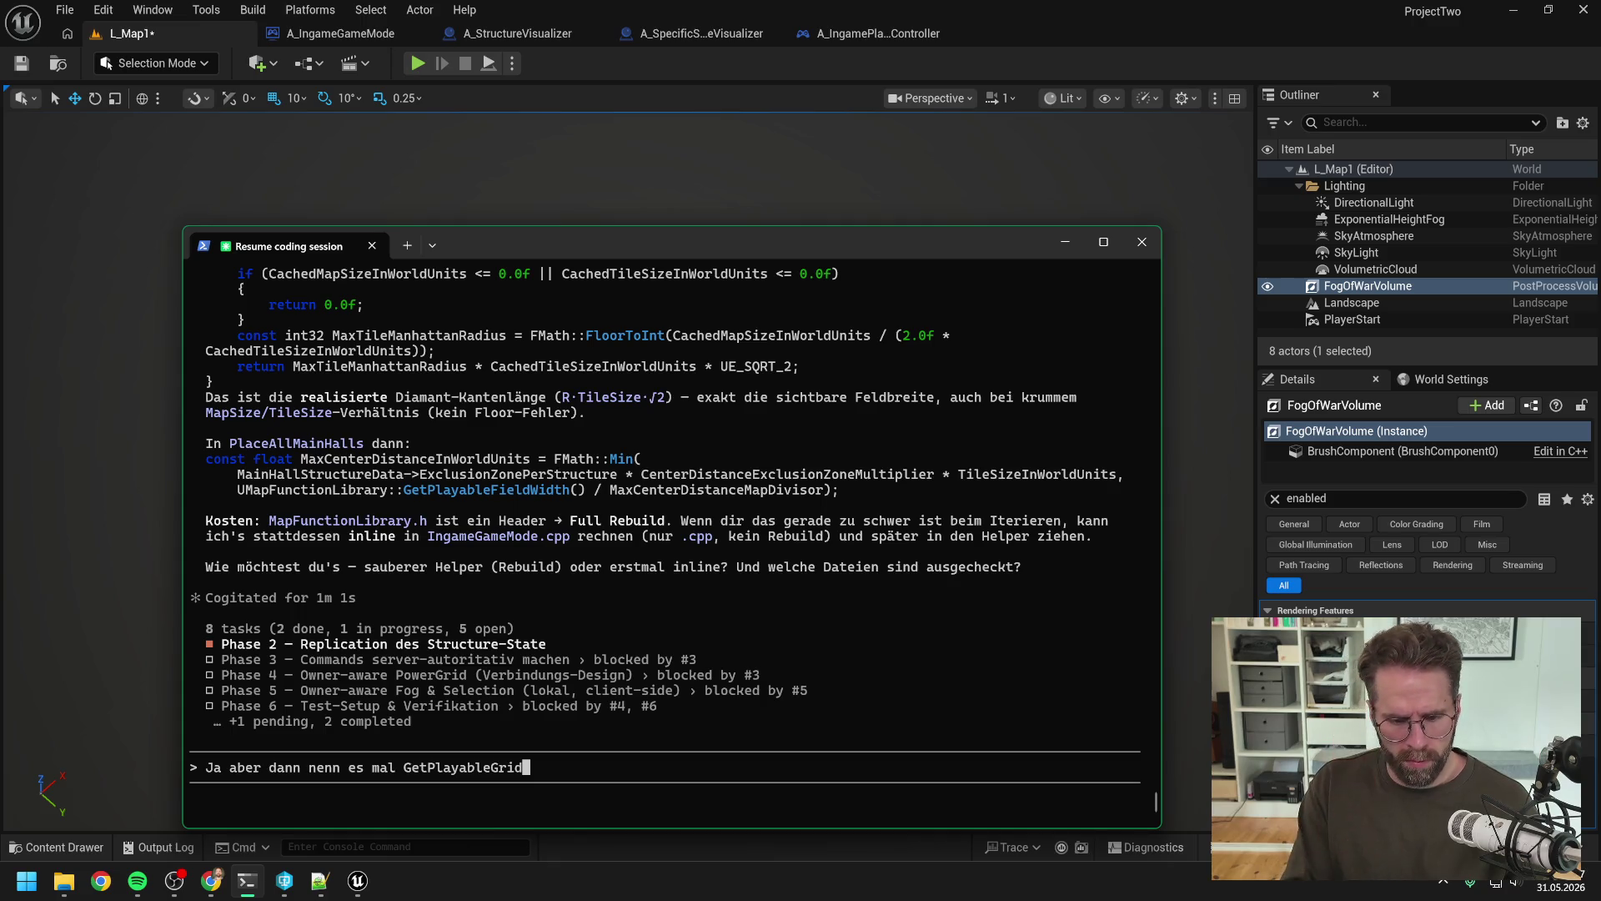
type("Size")
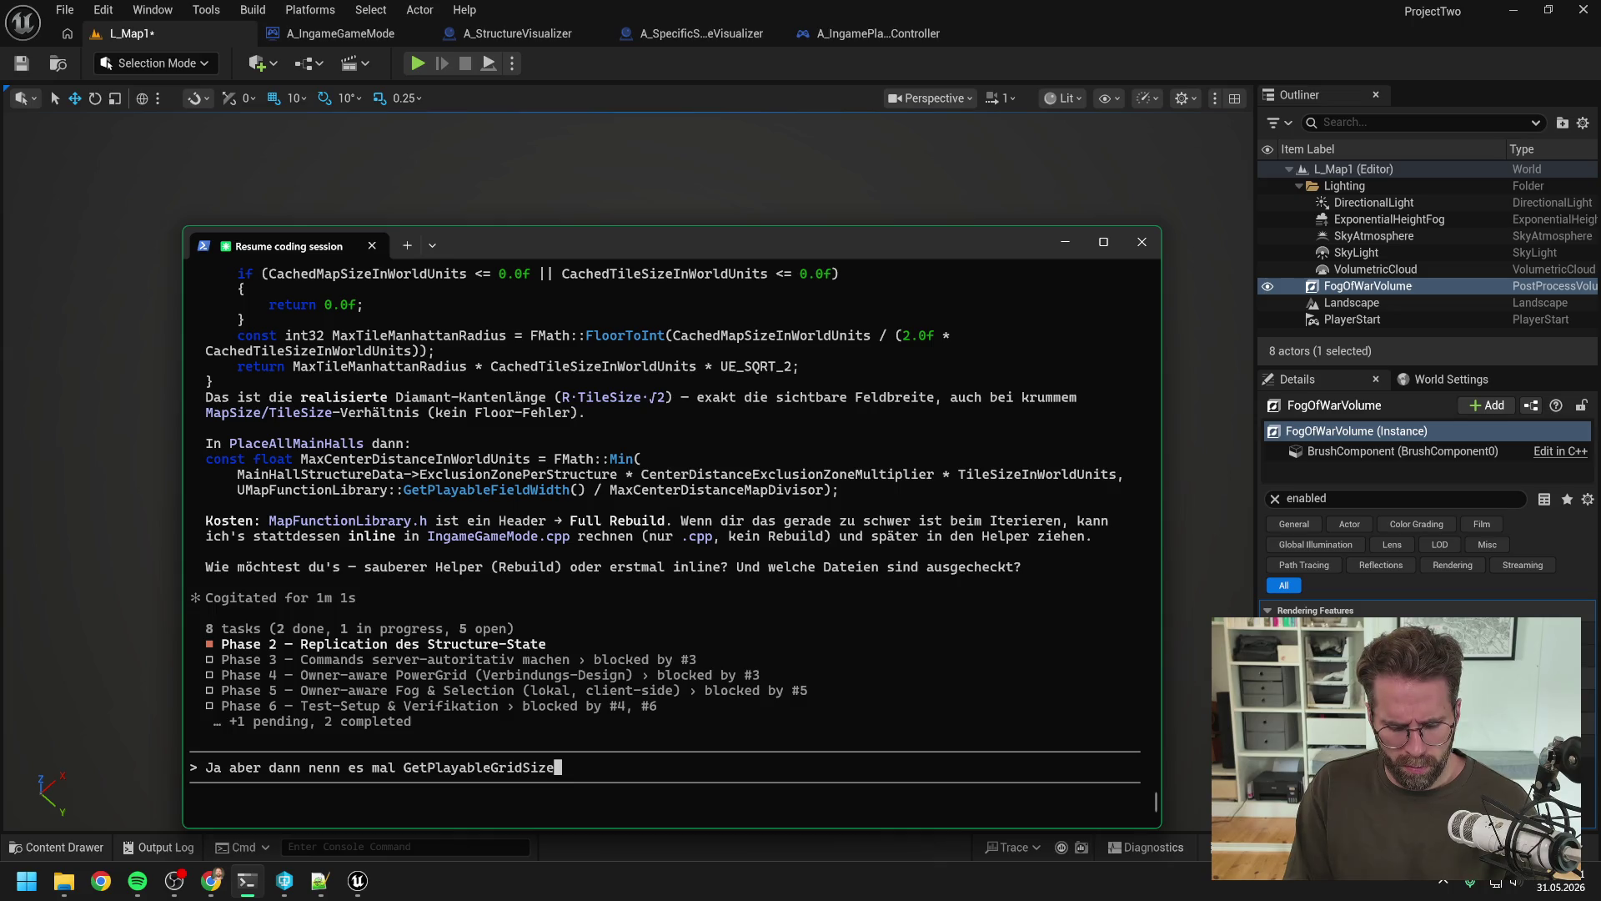
type(",")
key("BackSpace")
key("BackSpace")
key("BackSpace")
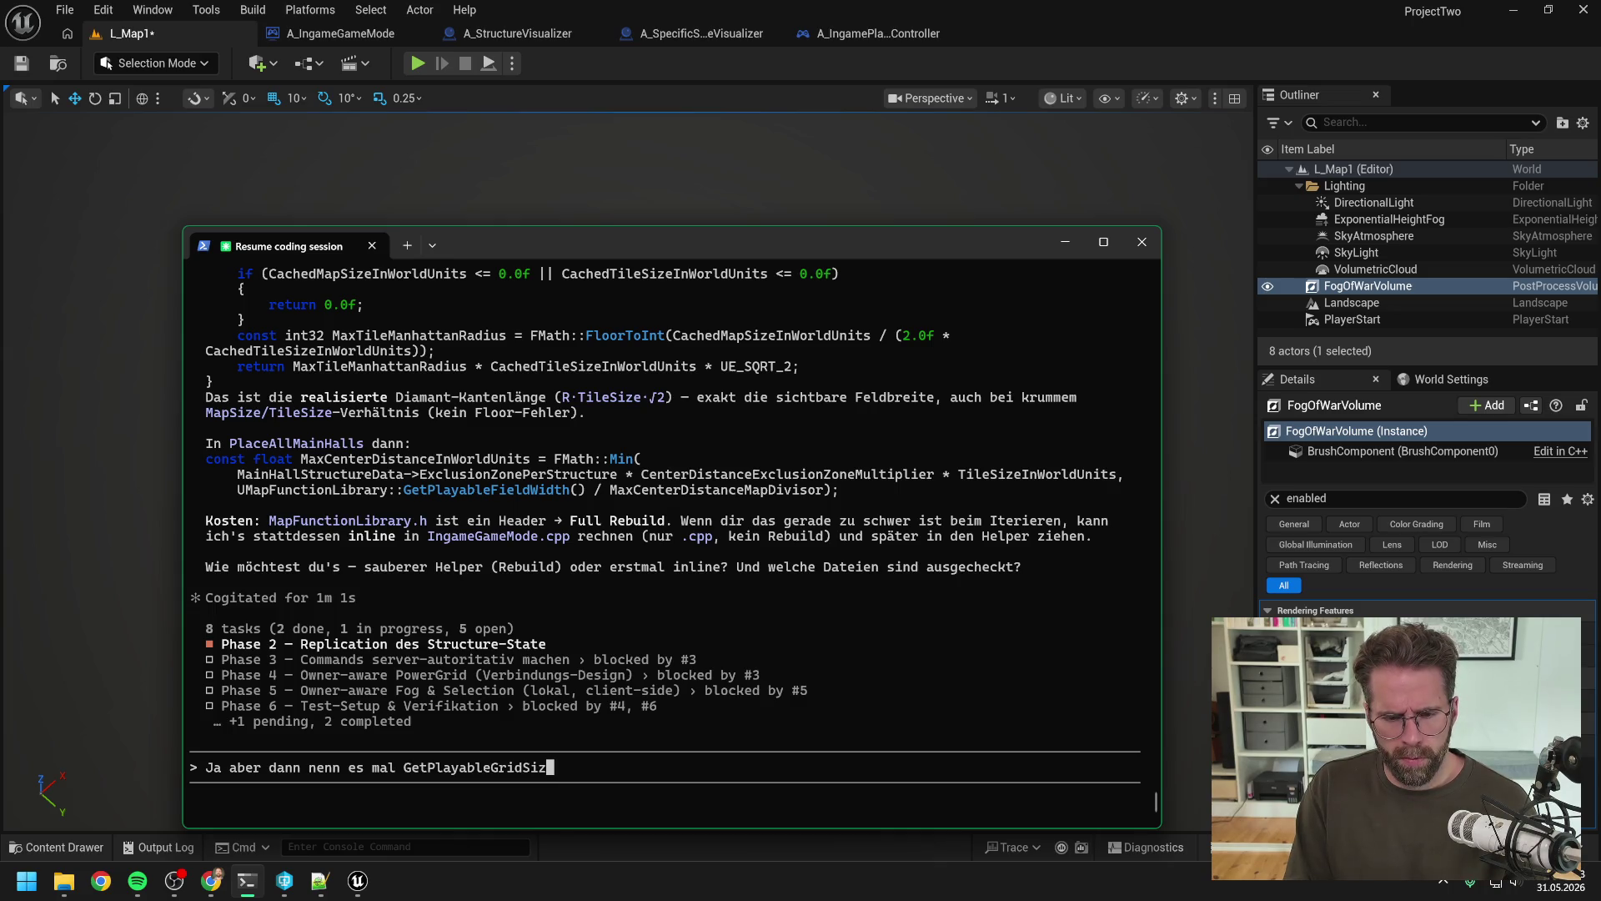
type("e (siund")
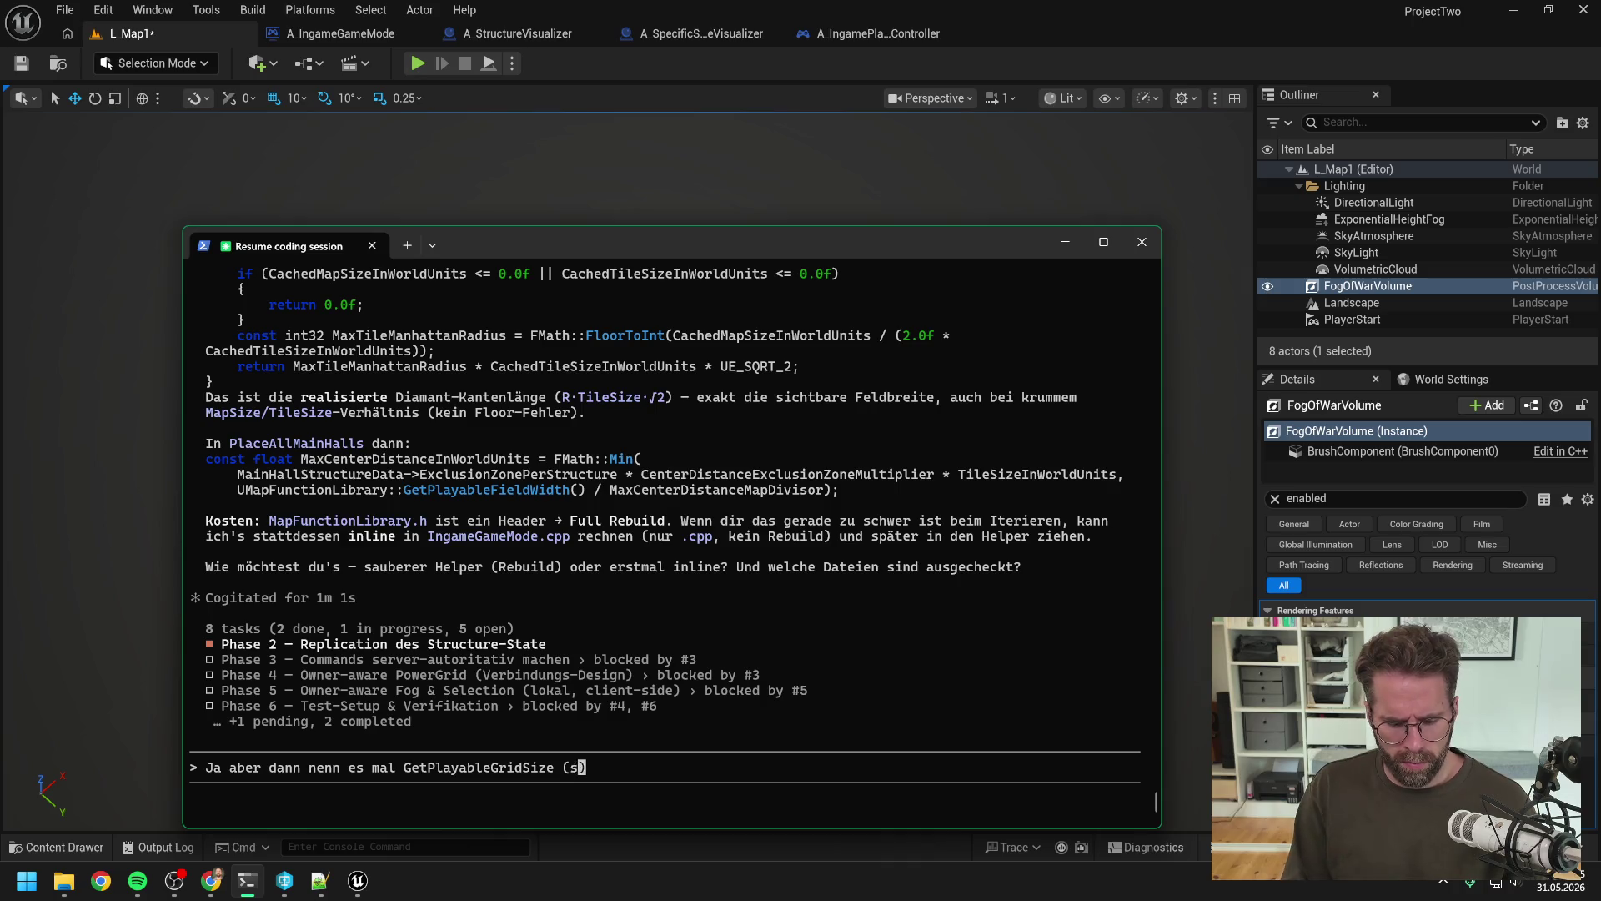
key("BackSpace")
key("BackSpace")
key("BackSpace")
type("nd ja e")
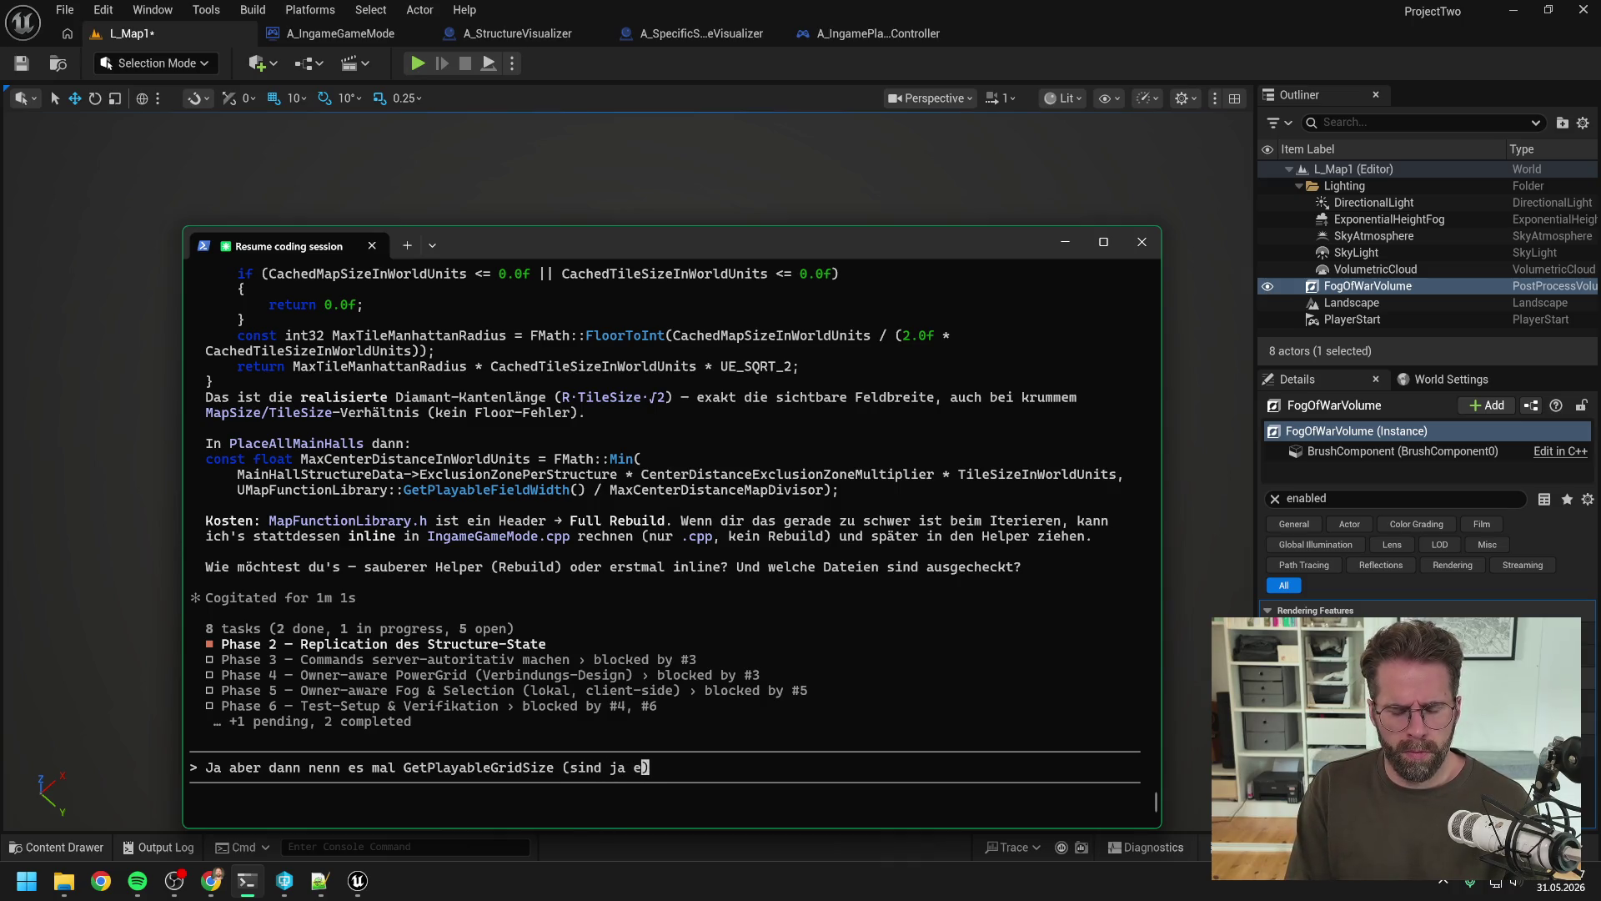
type("h ein Quadr")
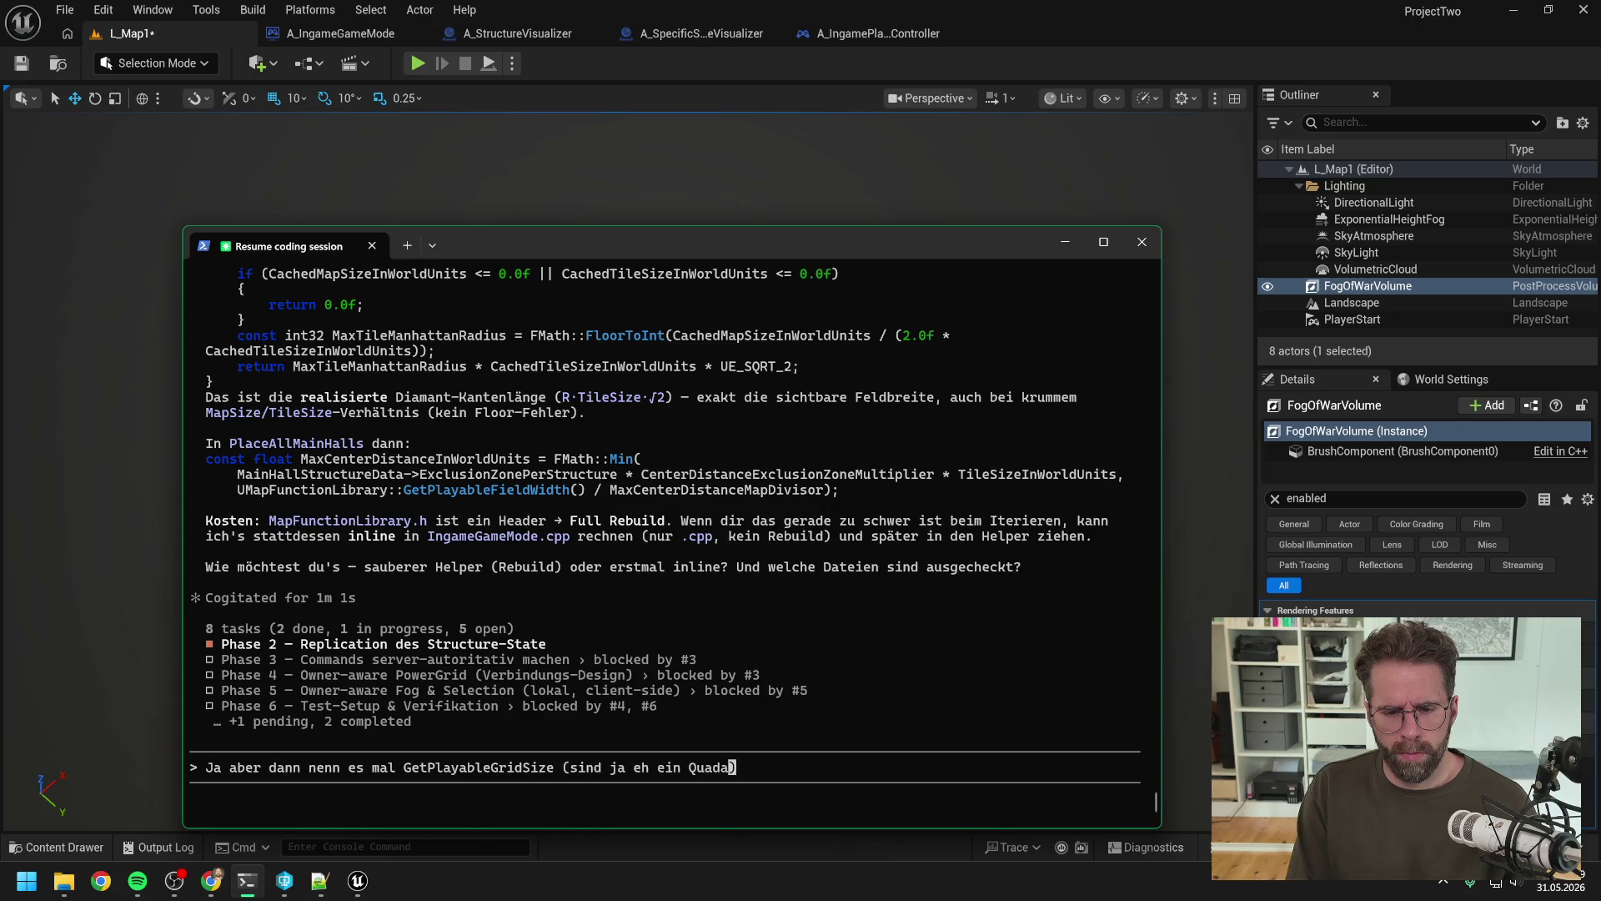
type("at)")
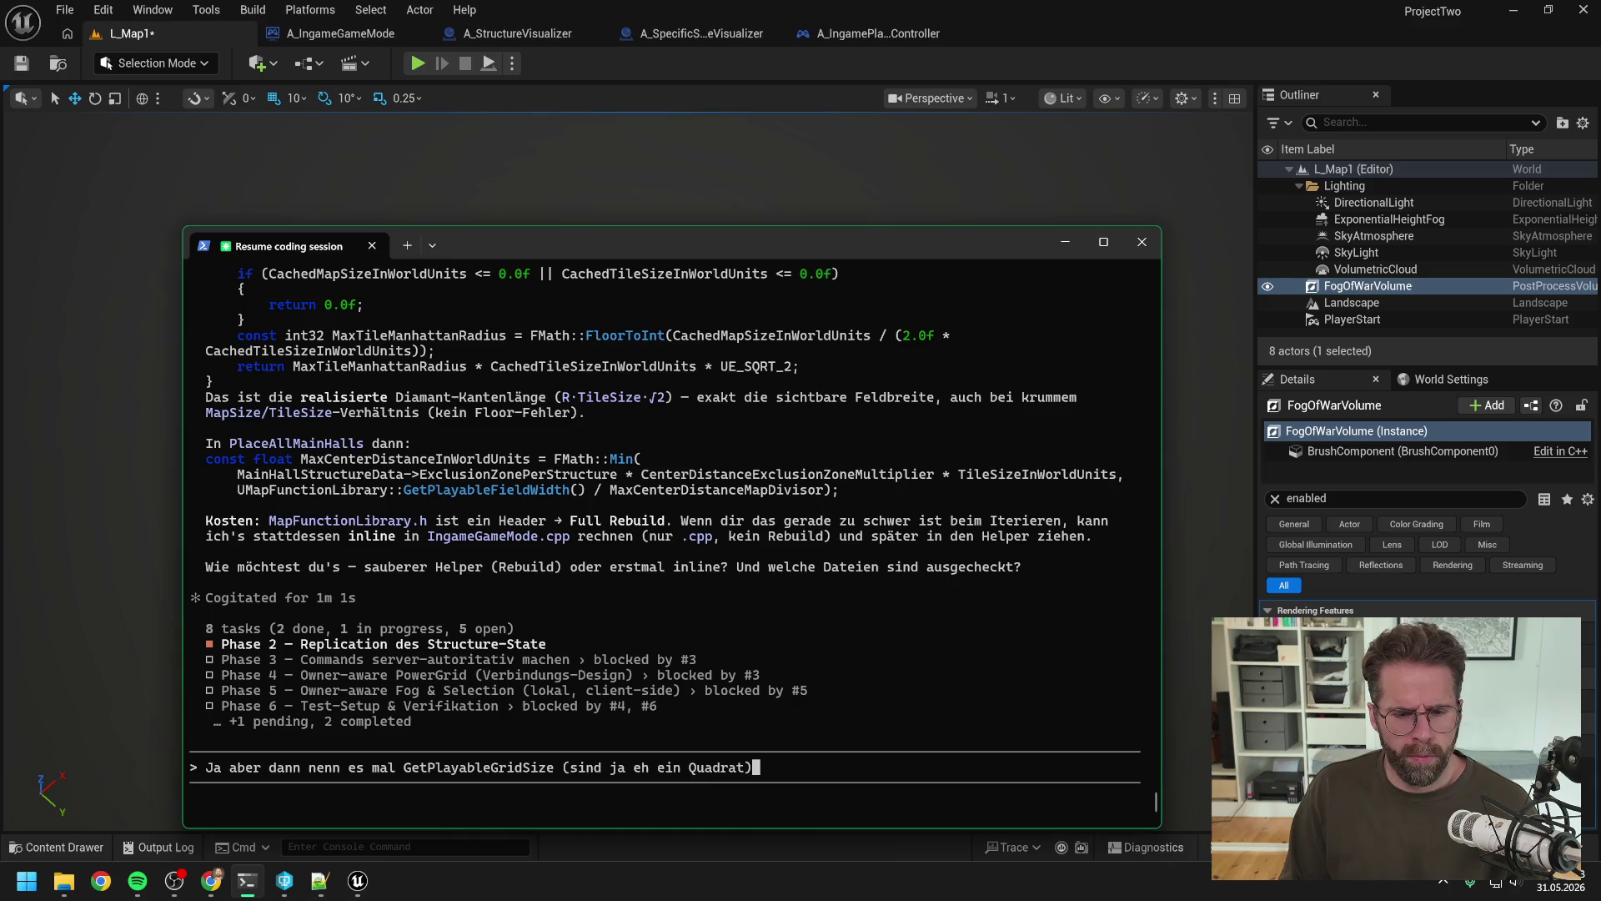
key("Left")
key("Left")
key("Left")
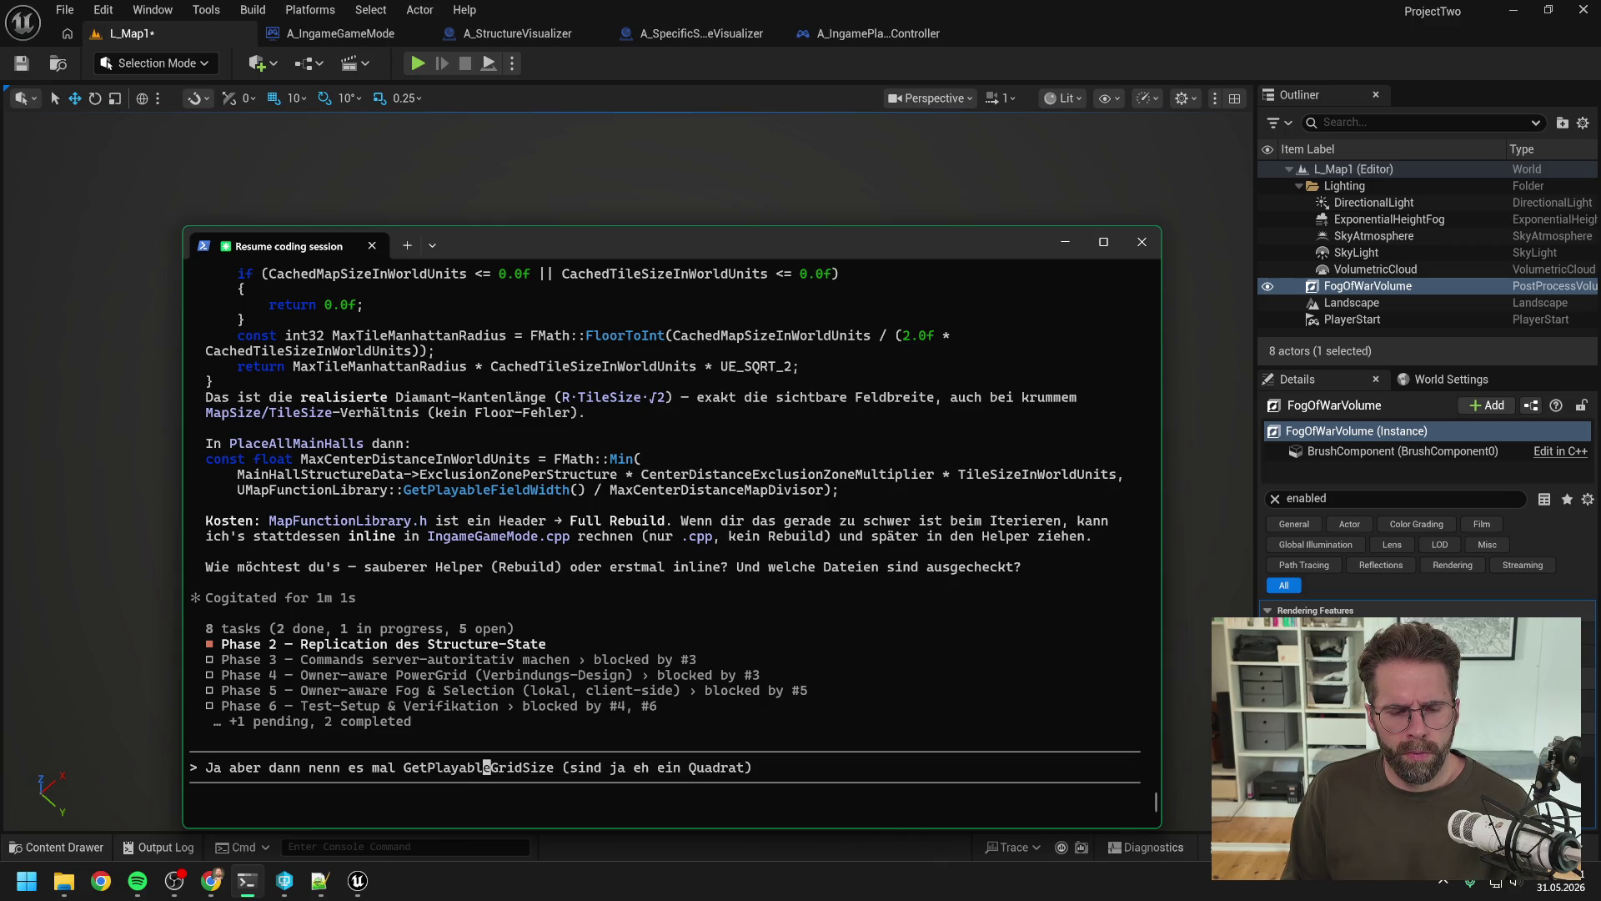
key("Right")
key("Right")
key("Right")
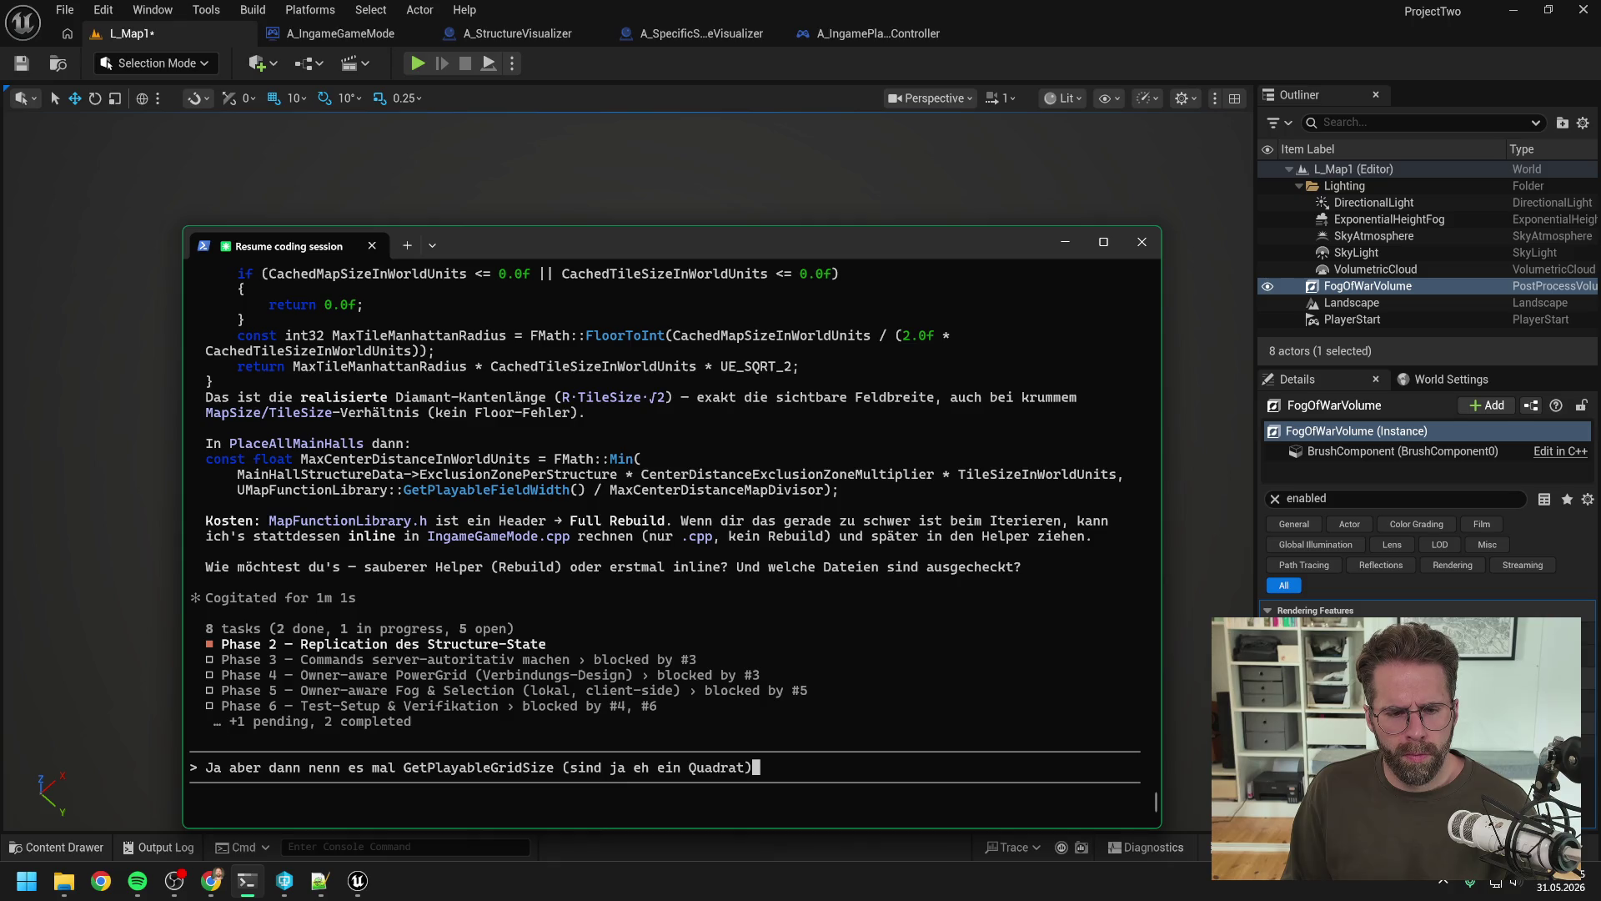
type(", ")
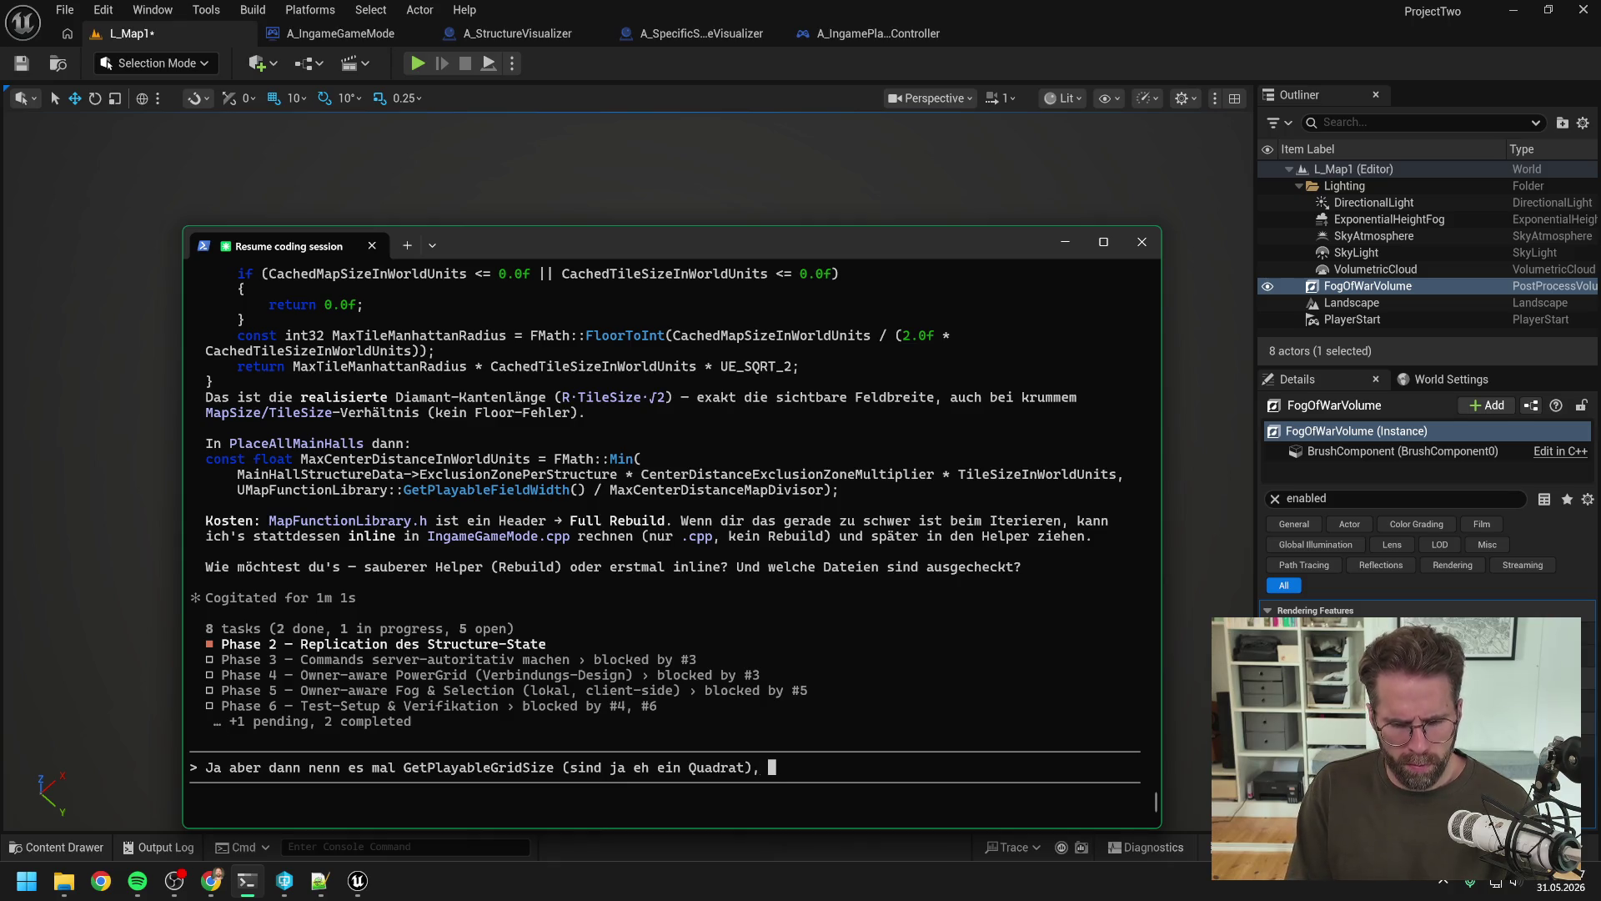
type("pack mal dir")
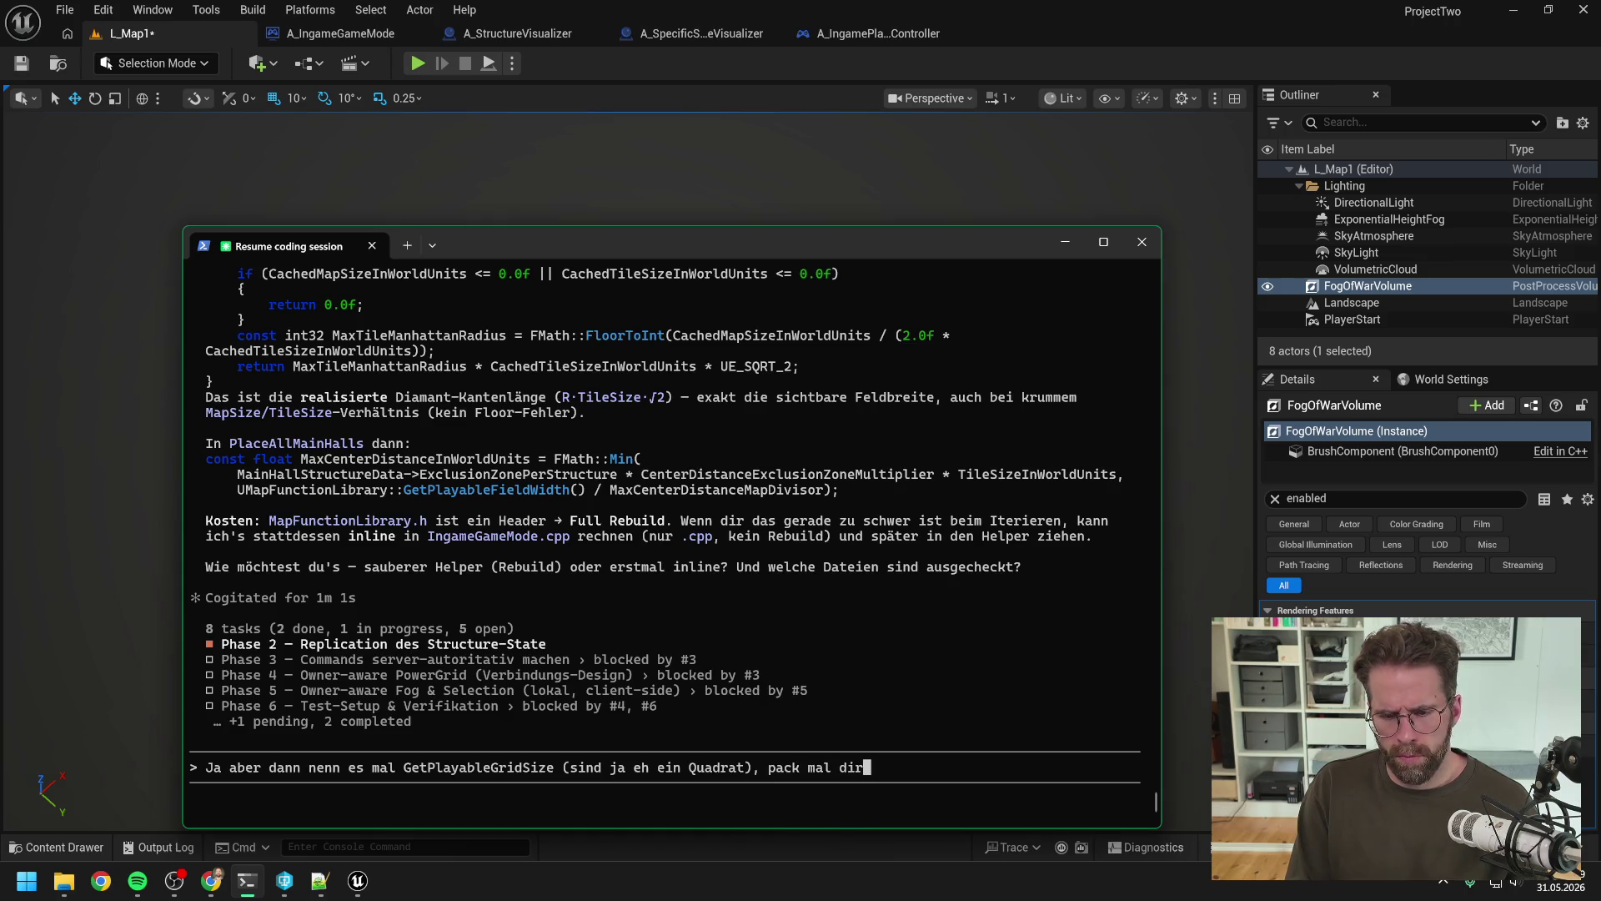
type("ekt in die Map L")
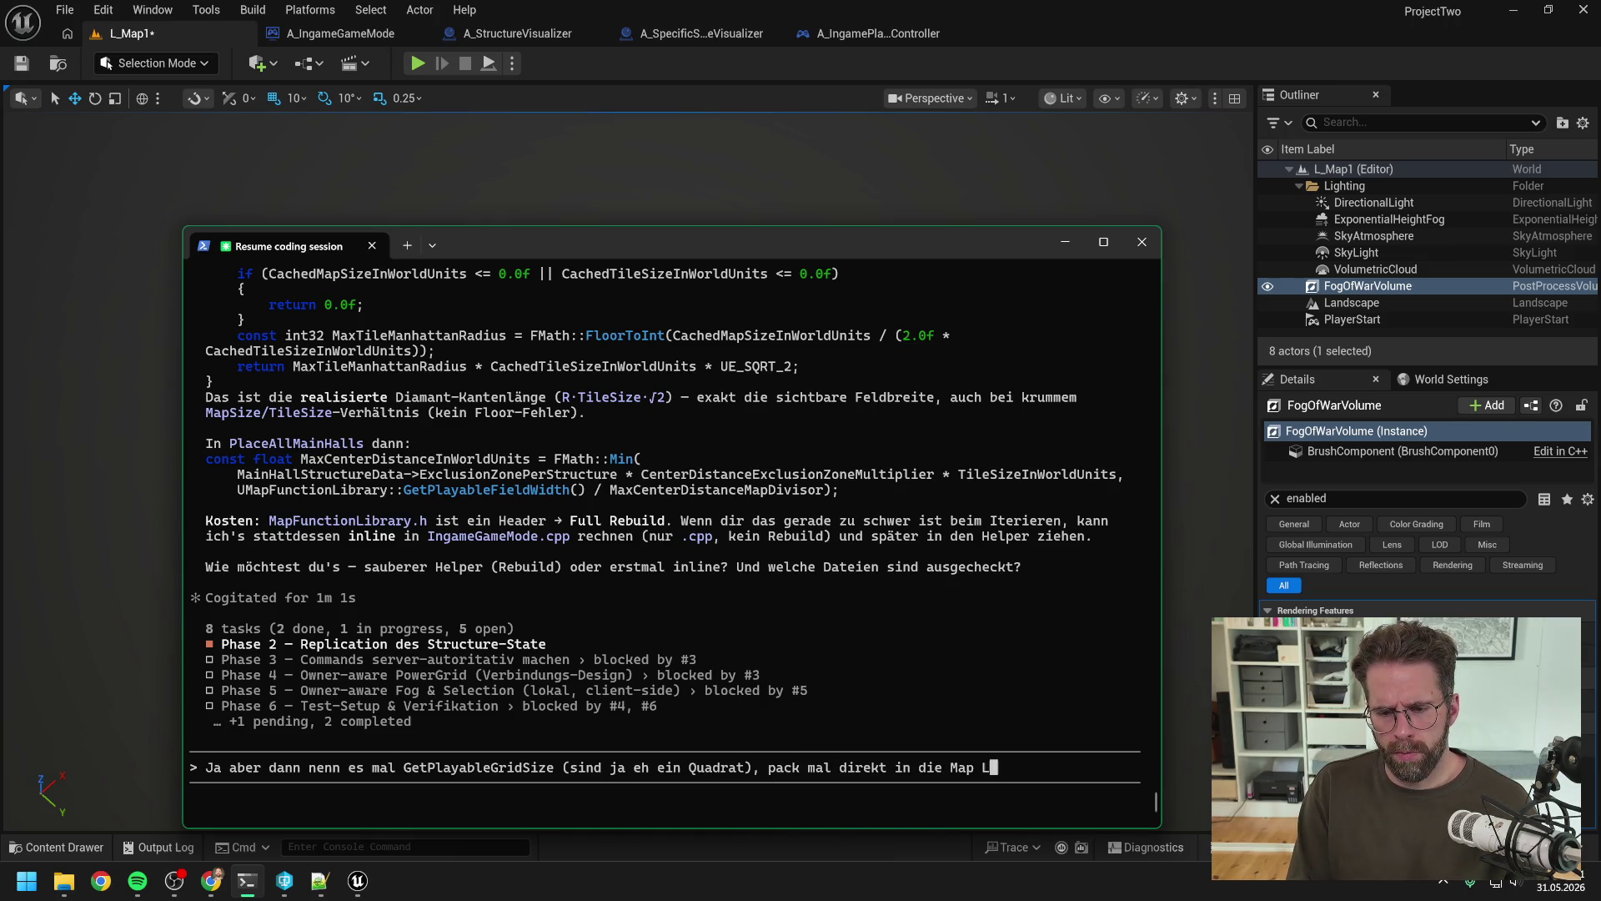
type("ibrary")
Step: Check out MapFunctionLibrary.cpp and MapFunctionLibrary.h in Perforce P4V
left_click(284, 880)
scroll(757, 492, "up", 2)
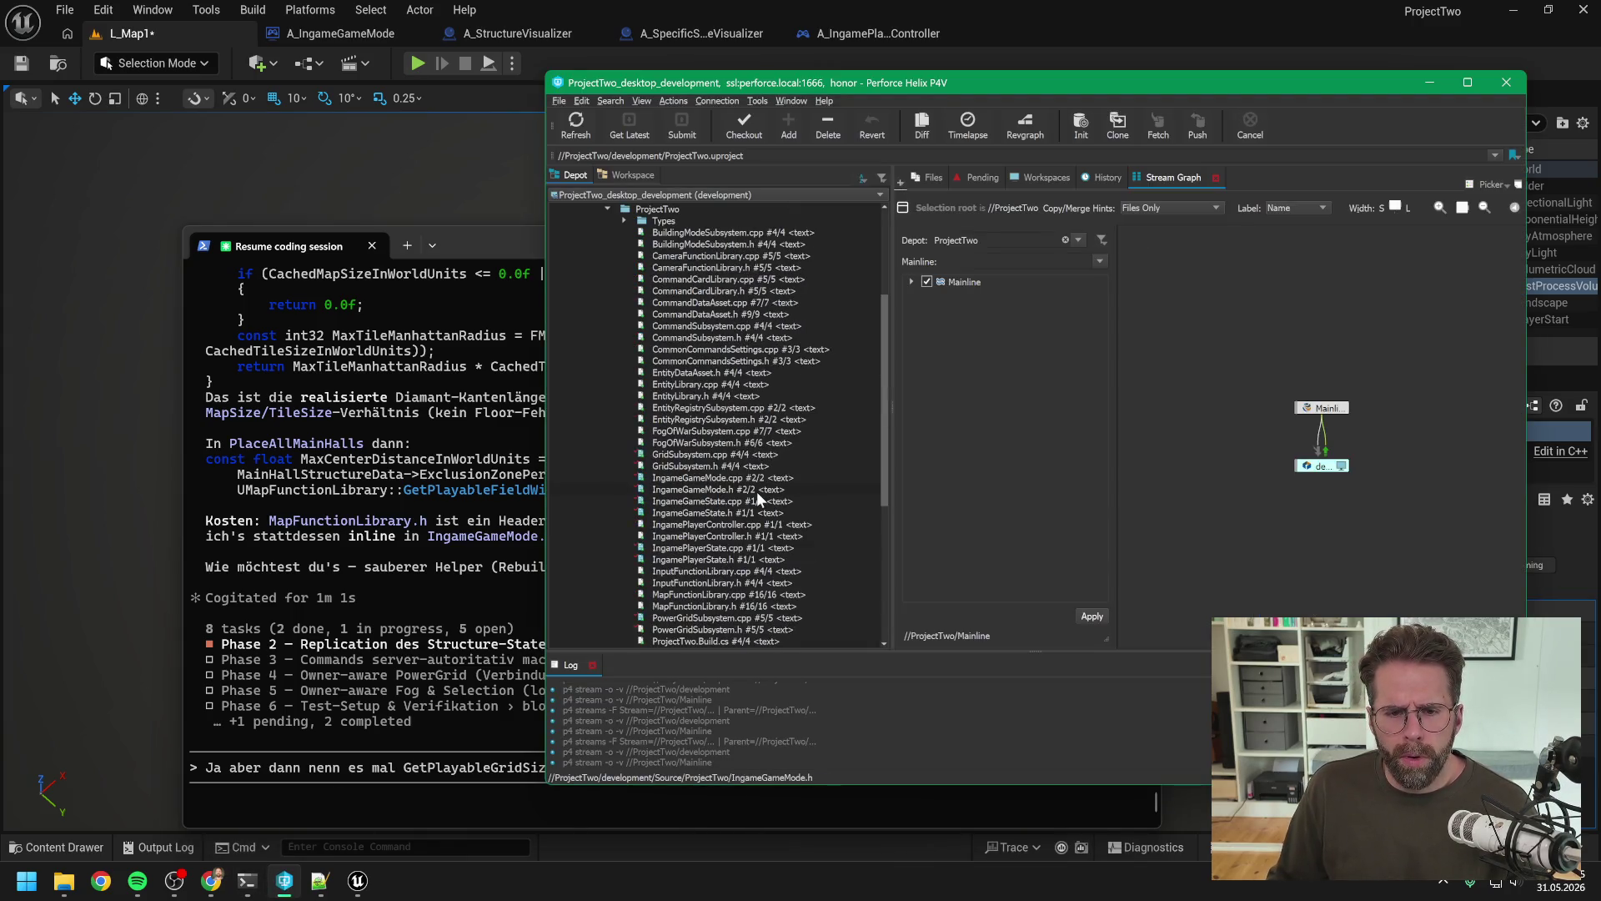
scroll(757, 492, "up", 2)
scroll(749, 499, "down", 3)
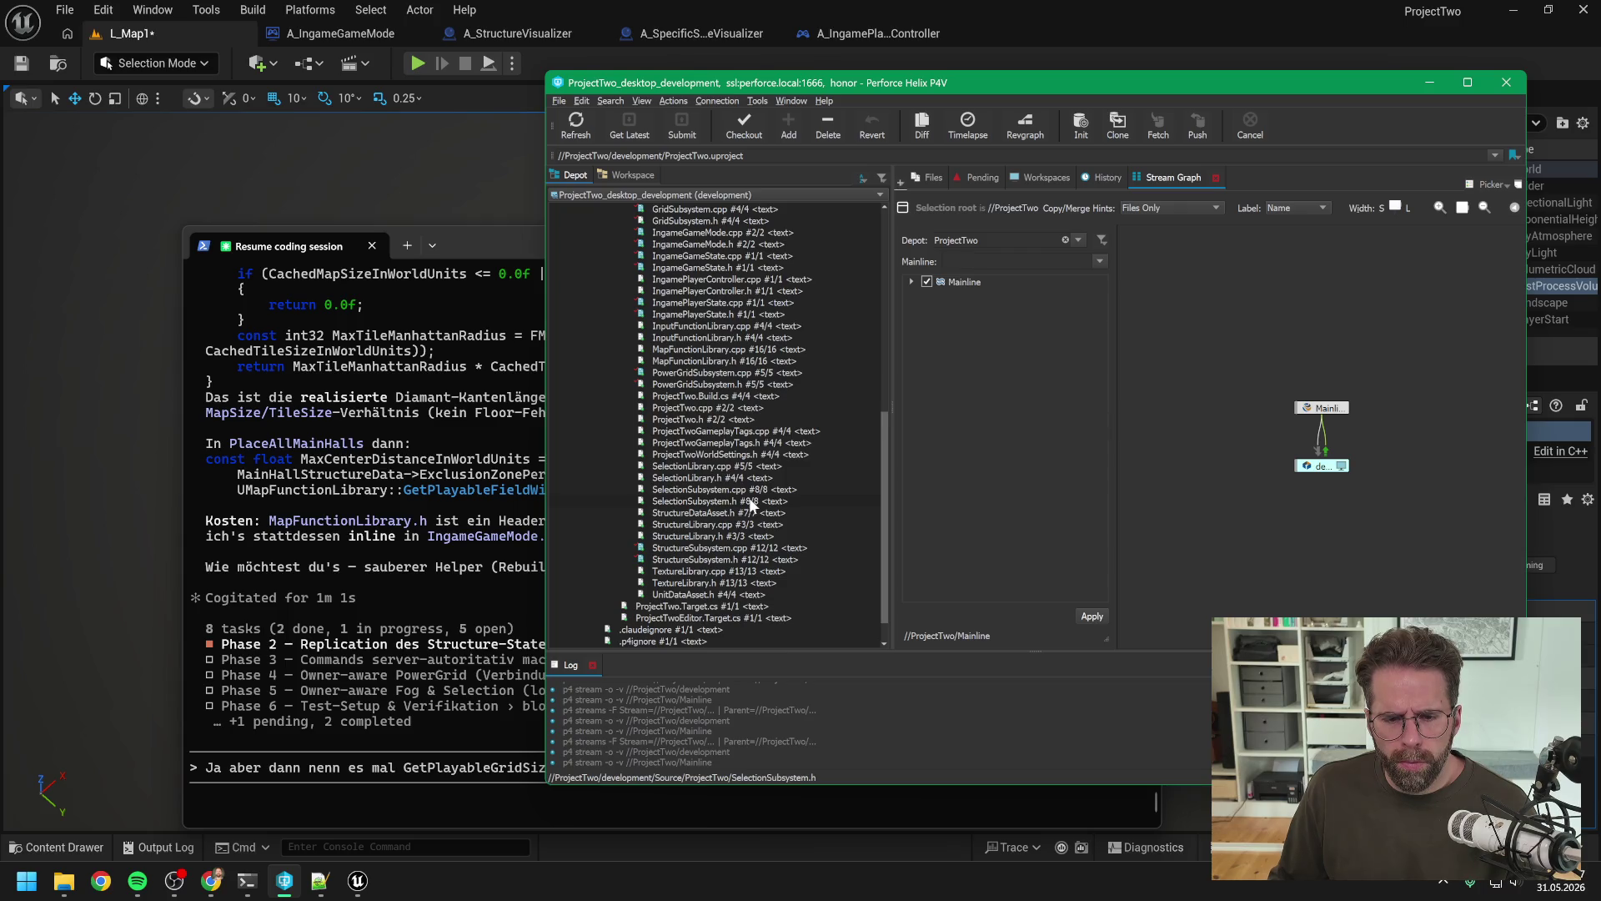
scroll(749, 503, "up", 5)
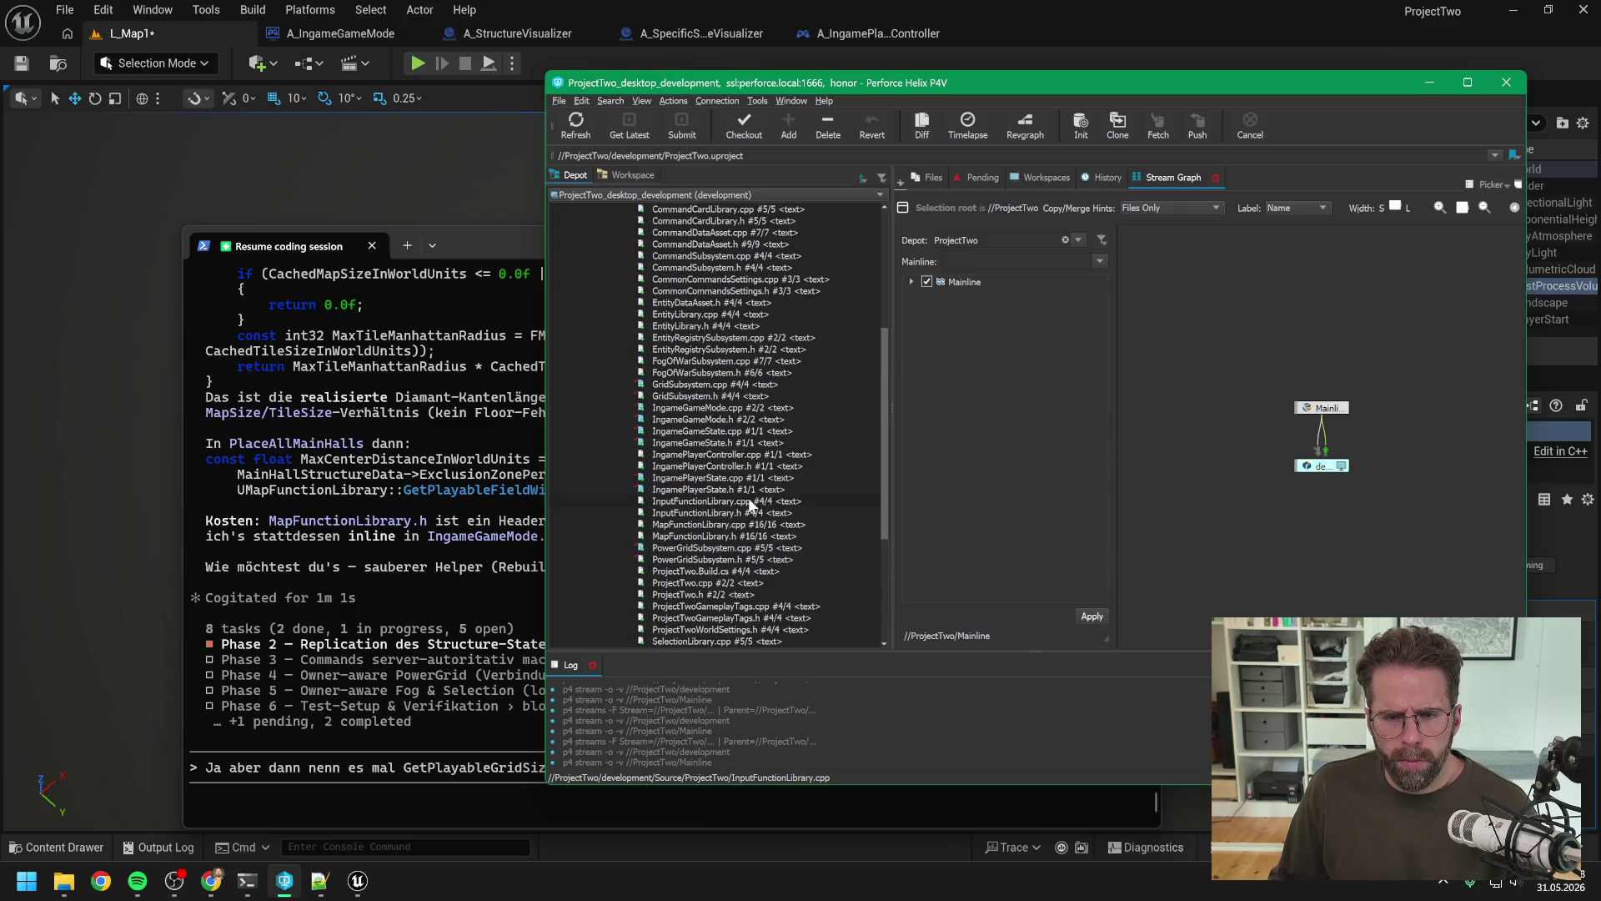
left_click(699, 523)
left_click(700, 536, "shift")
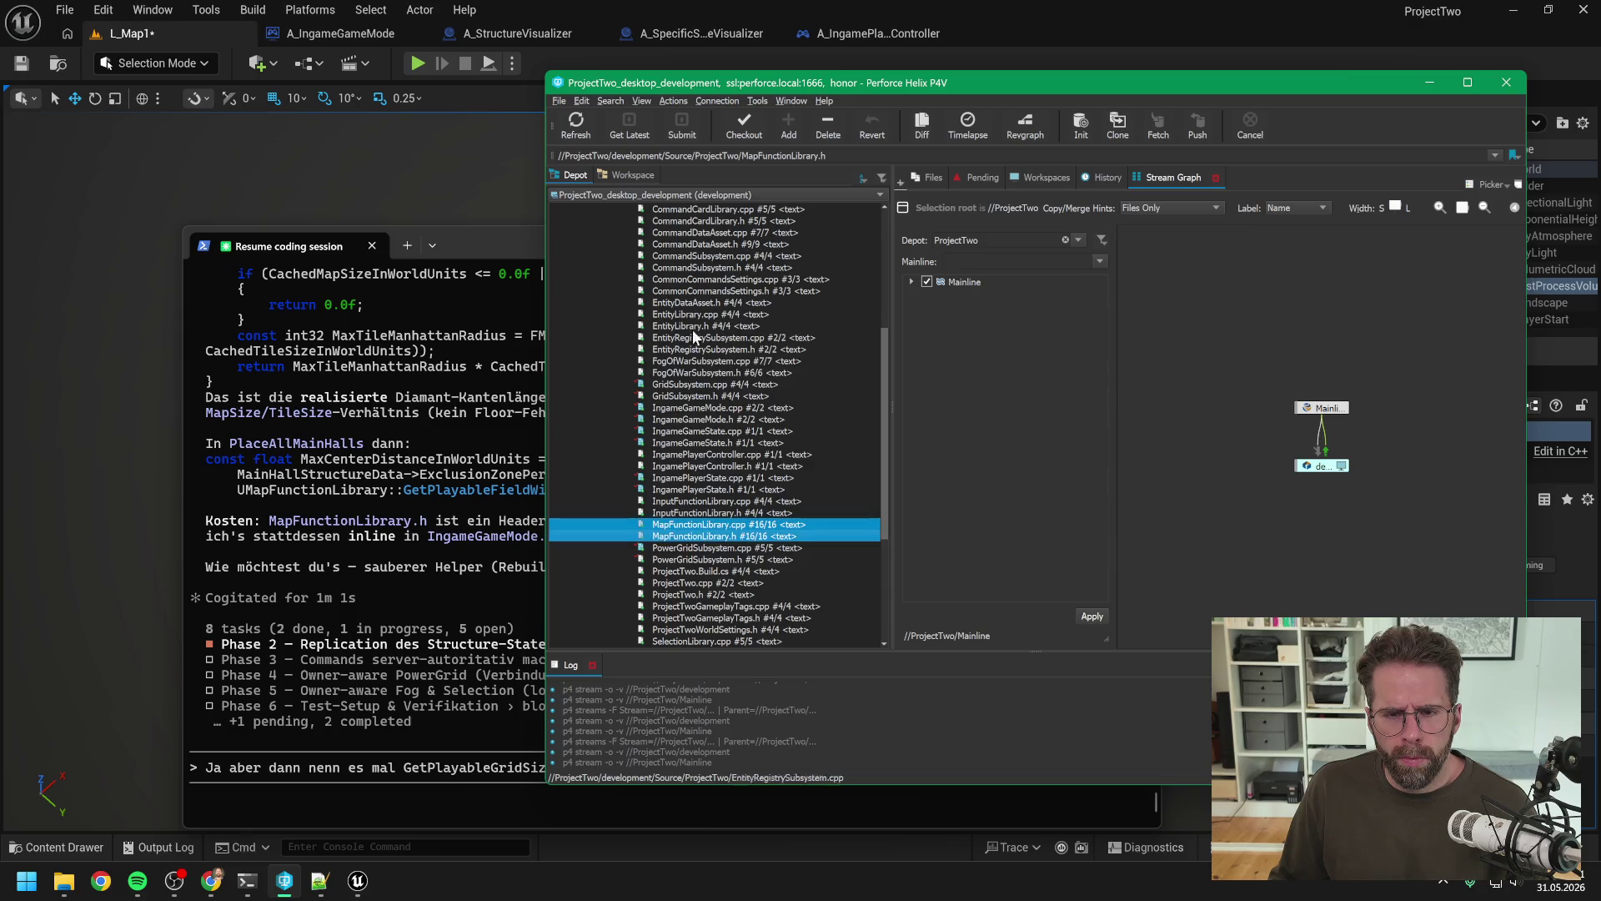
left_click(745, 127)
left_click(475, 721)
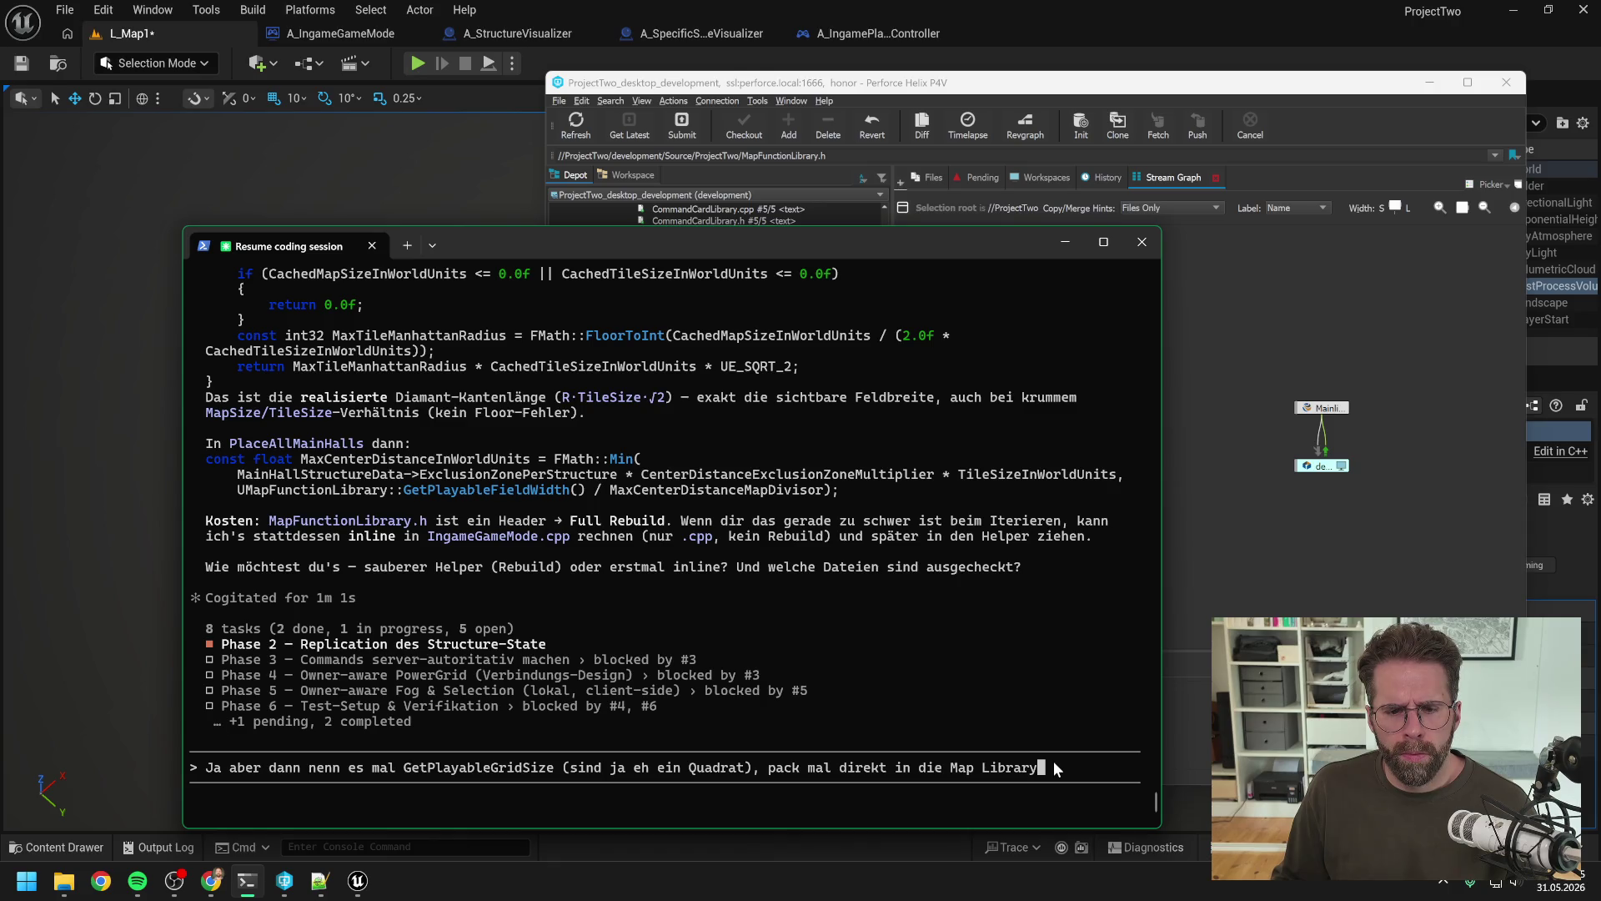
Step: Append 'und dann direkt anwenden für PlaceMainHalls' to the prompt and send it to Claude Code
type("und dann direkt anwenden für PlaceMainHalls")
key("Return")
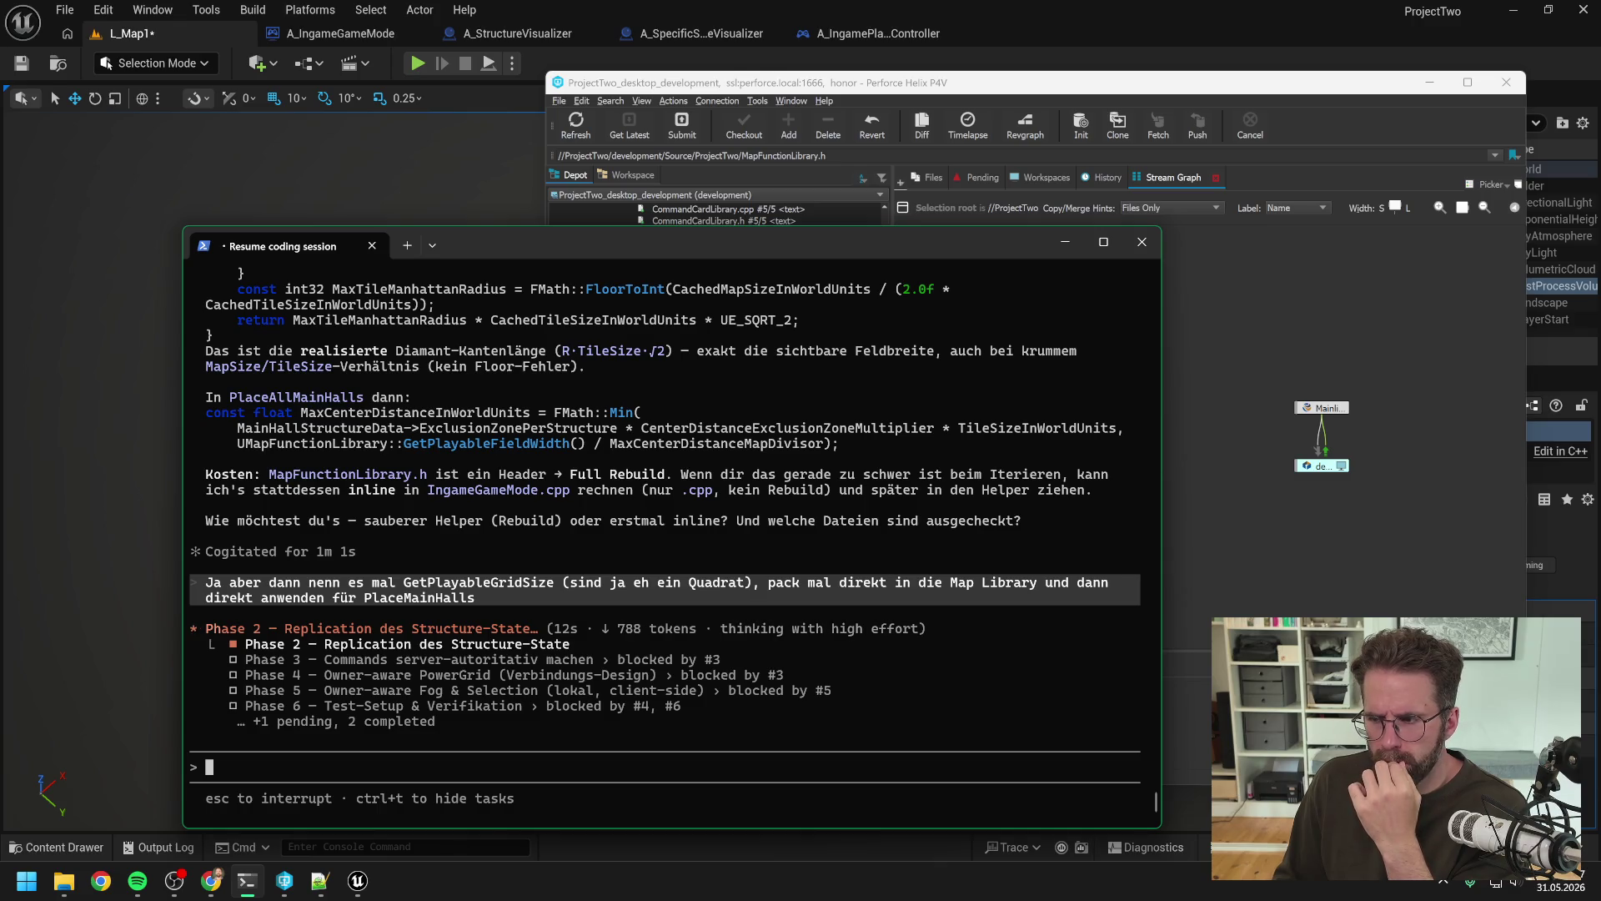
key("alt+Tab")
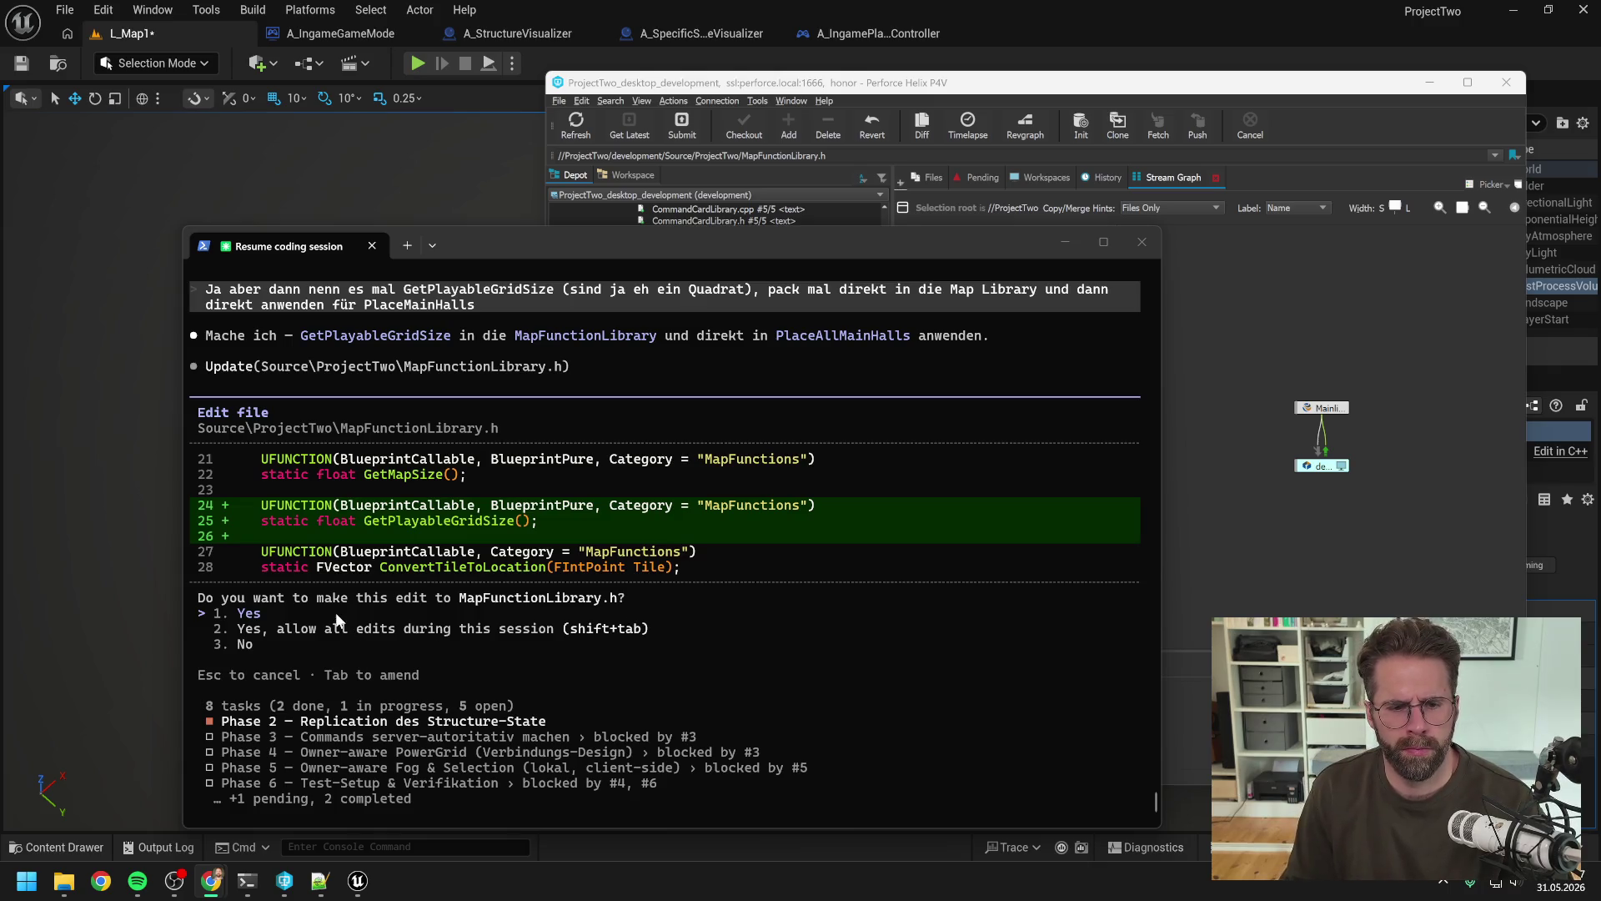
Step: Approve Claude Code's edits to MapFunctionLibrary.h, MapFunctionLibrary.cpp and IngameGameMode.cpp
key("Return")
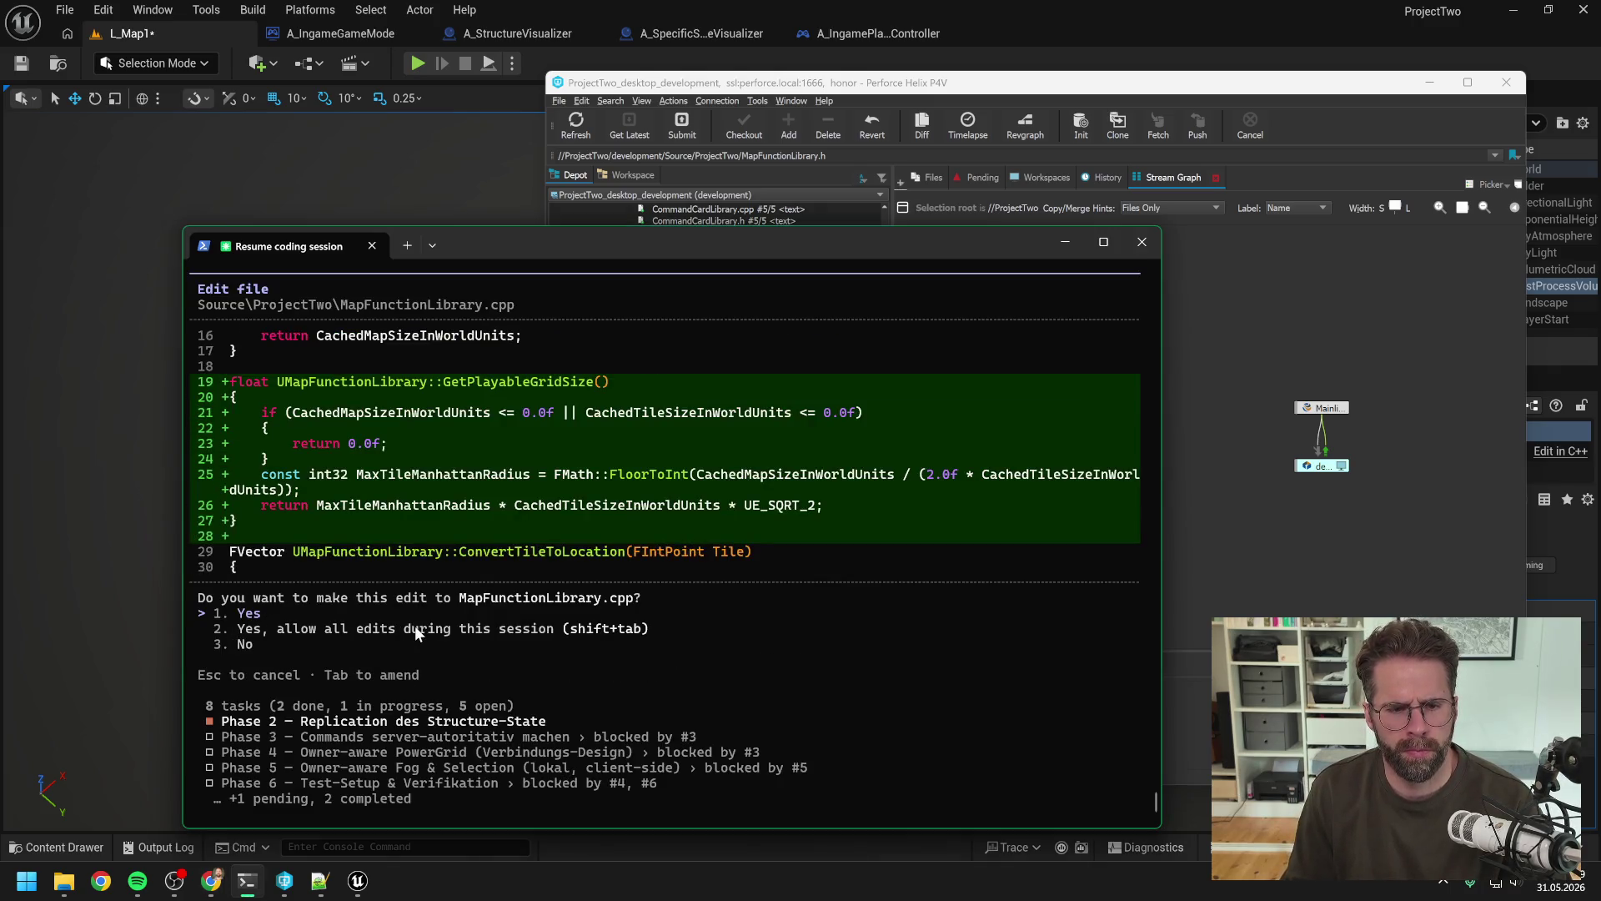
key("Return")
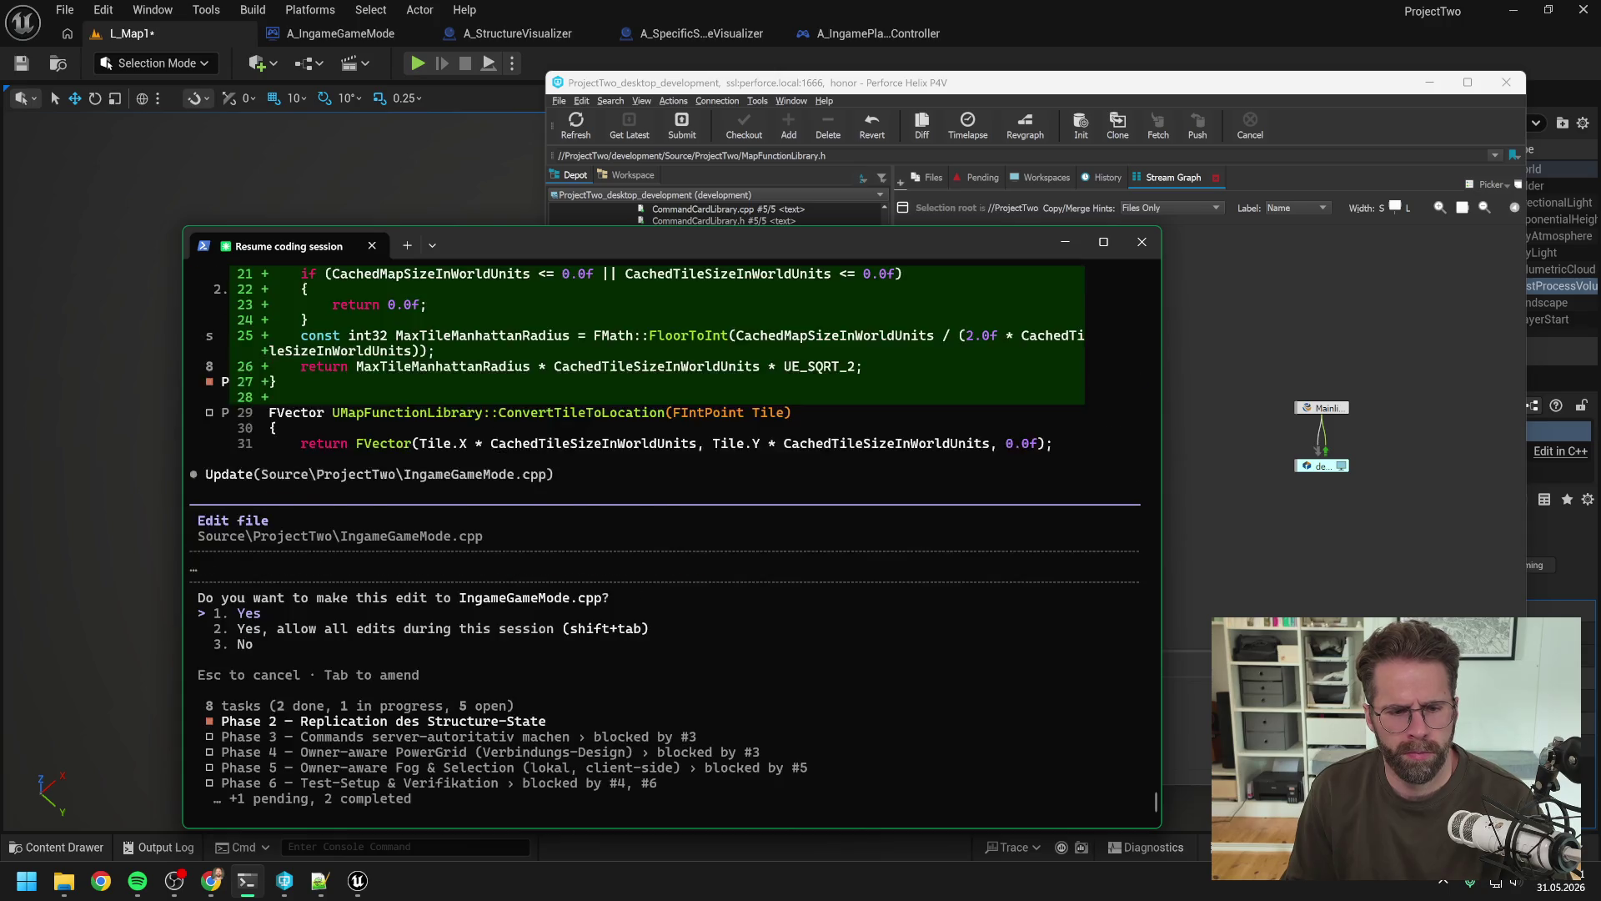
key("Return")
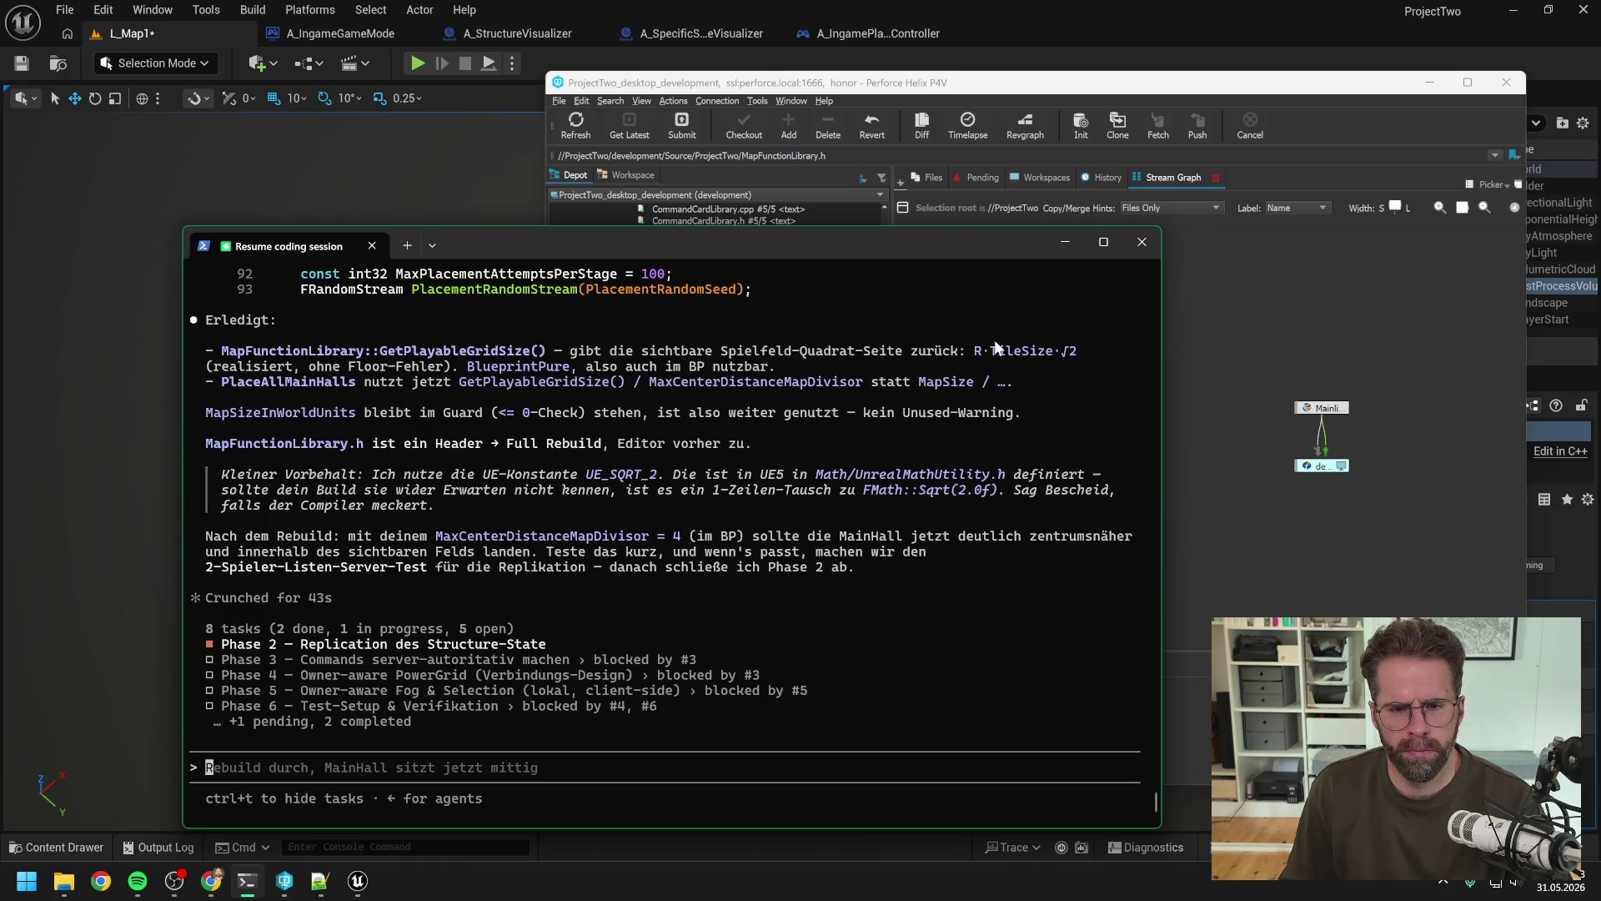
Step: Close the Unreal Editor saving L_Map1, then open ProjectTwo.sln from the Development folder
left_click(1244, 33)
left_click(1583, 10)
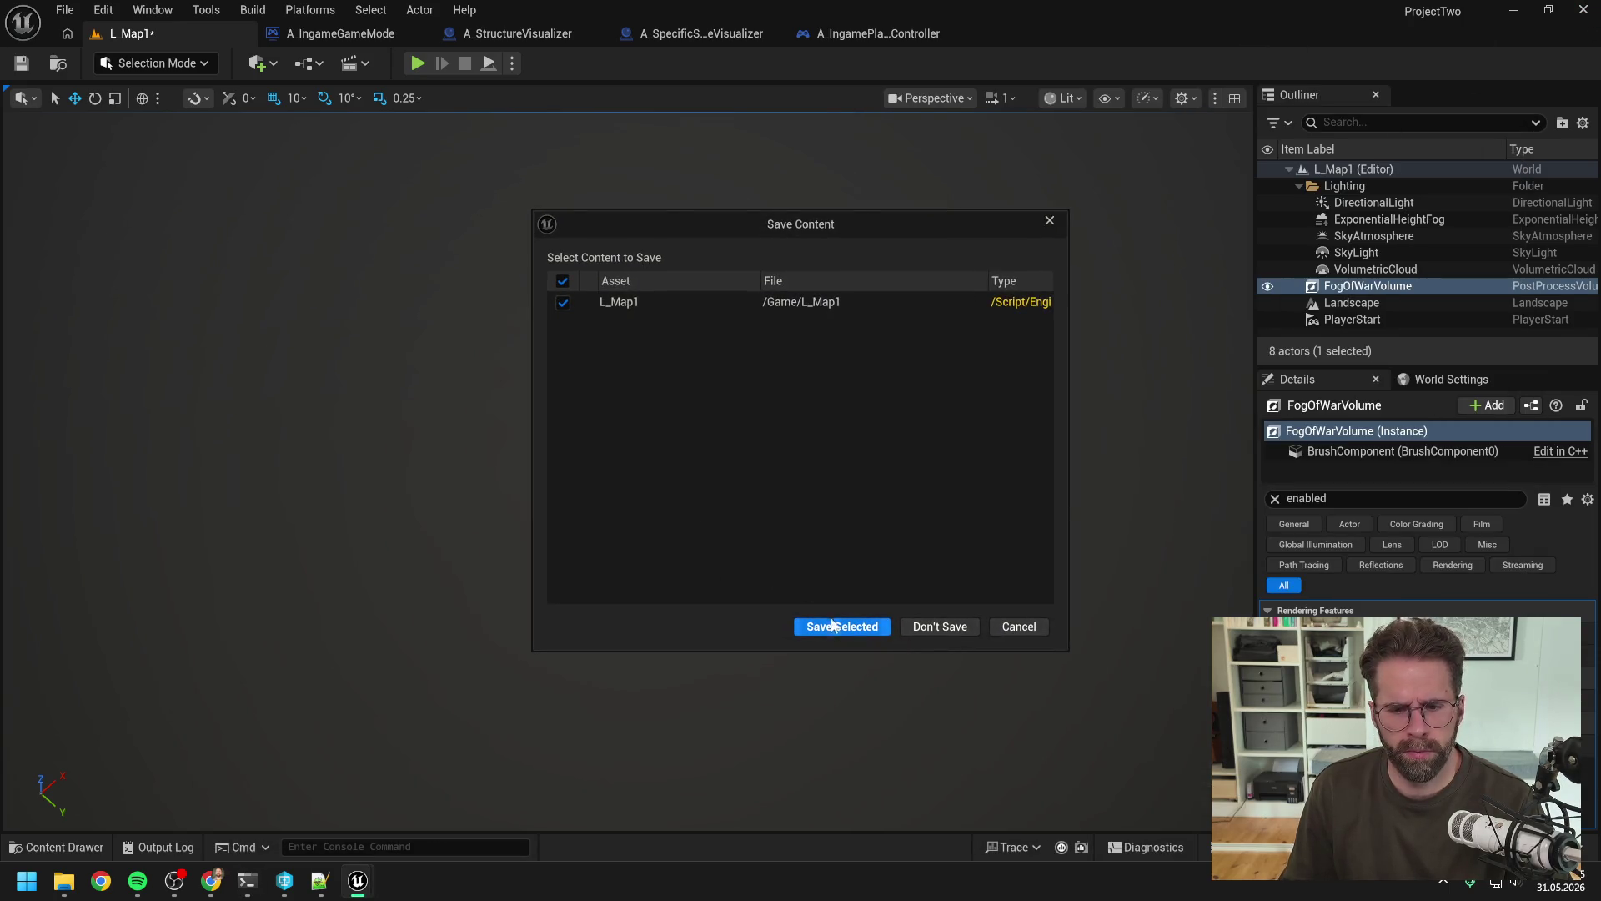
left_click(808, 626)
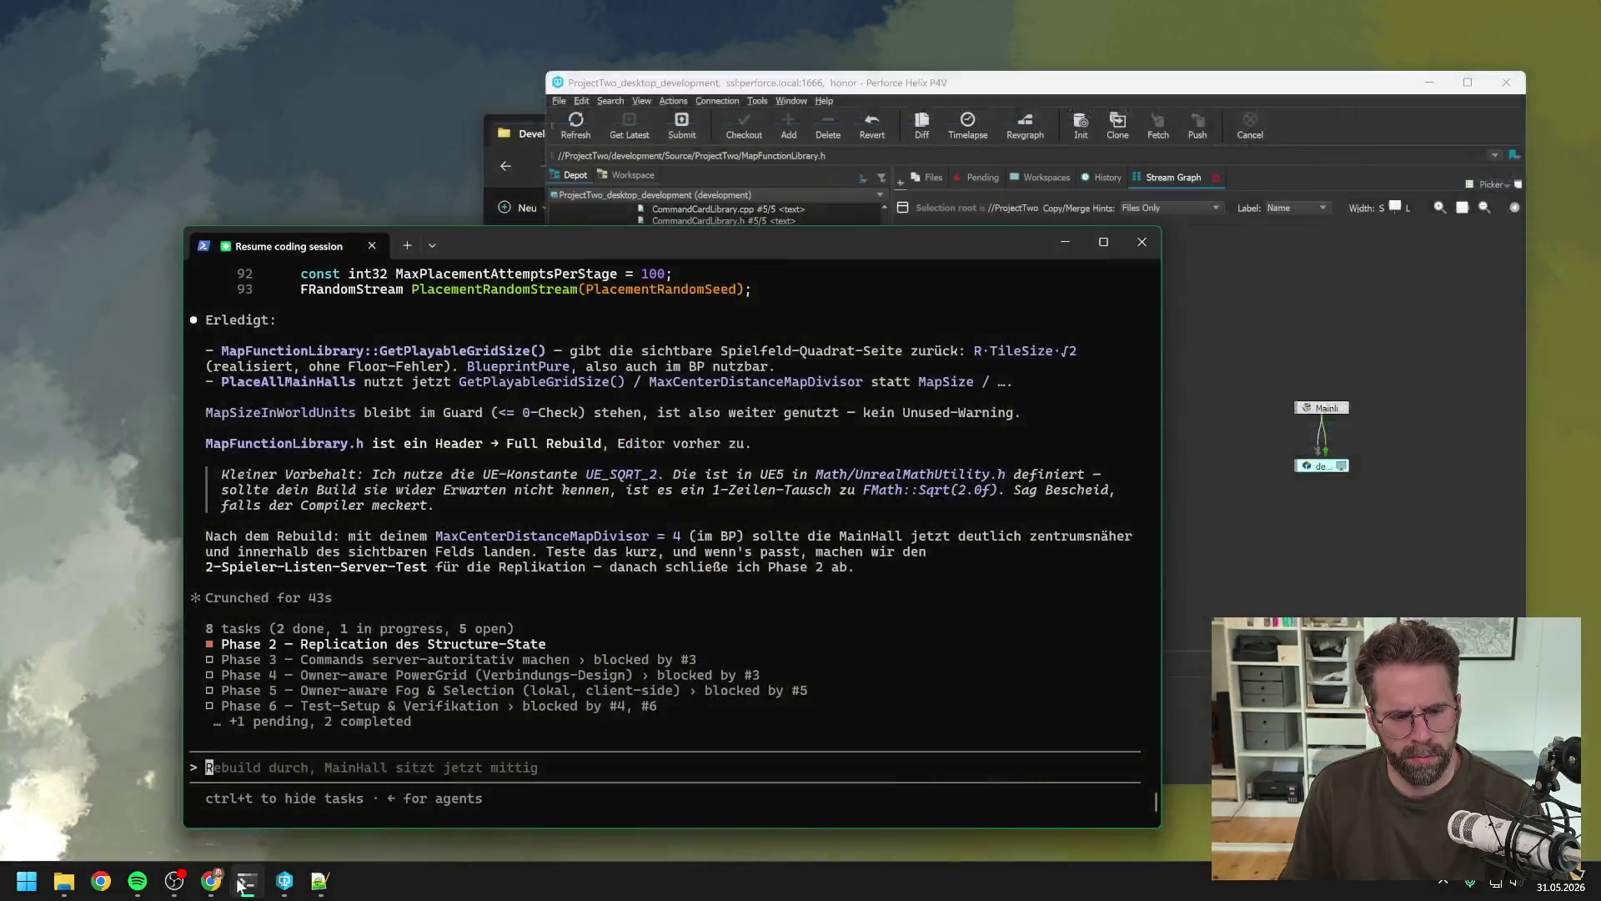
left_click(63, 881)
double_click(749, 565)
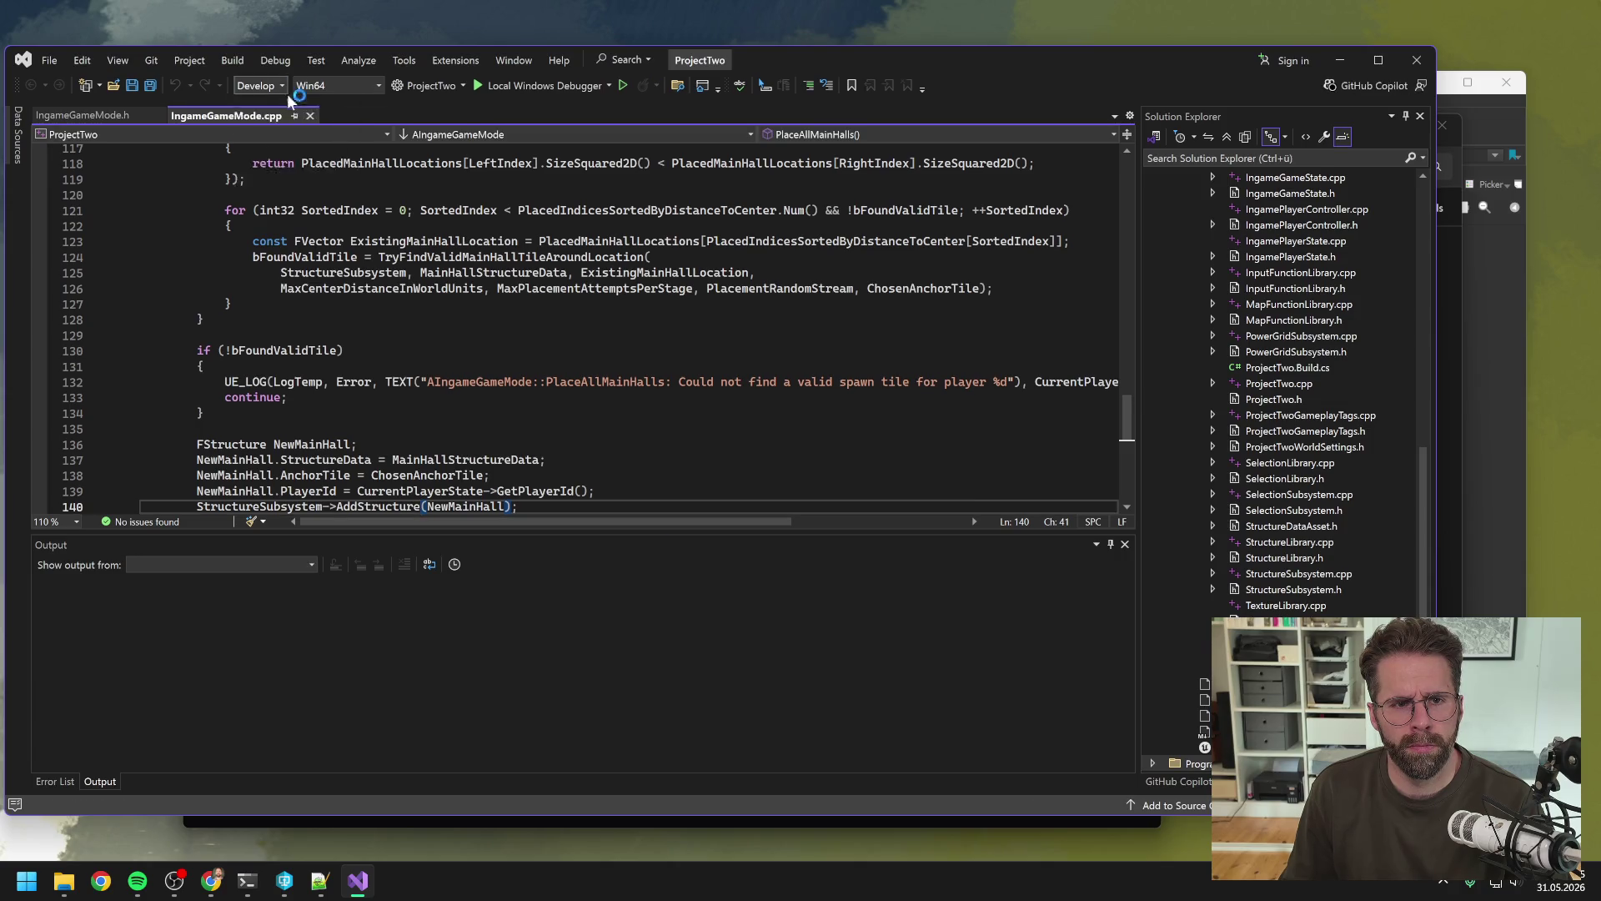
Step: Keep the Develop build configuration and rebuild the ProjectTwo project from Solution Explorer
left_click(272, 87)
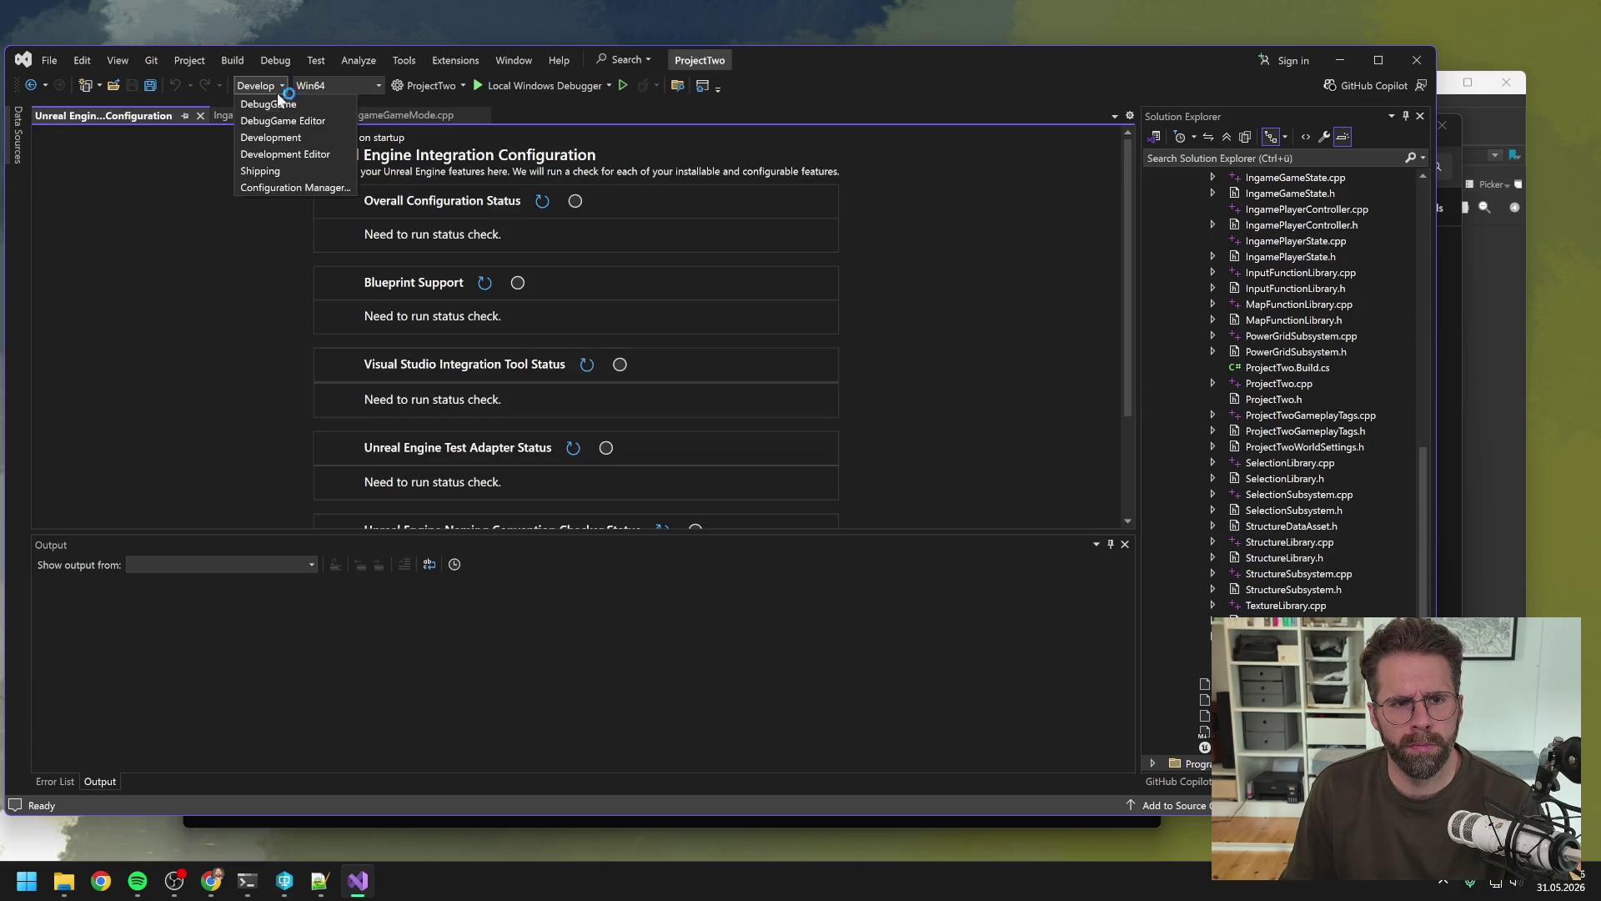
left_click(311, 153)
scroll(1318, 334, "up", 10)
right_click(1230, 242)
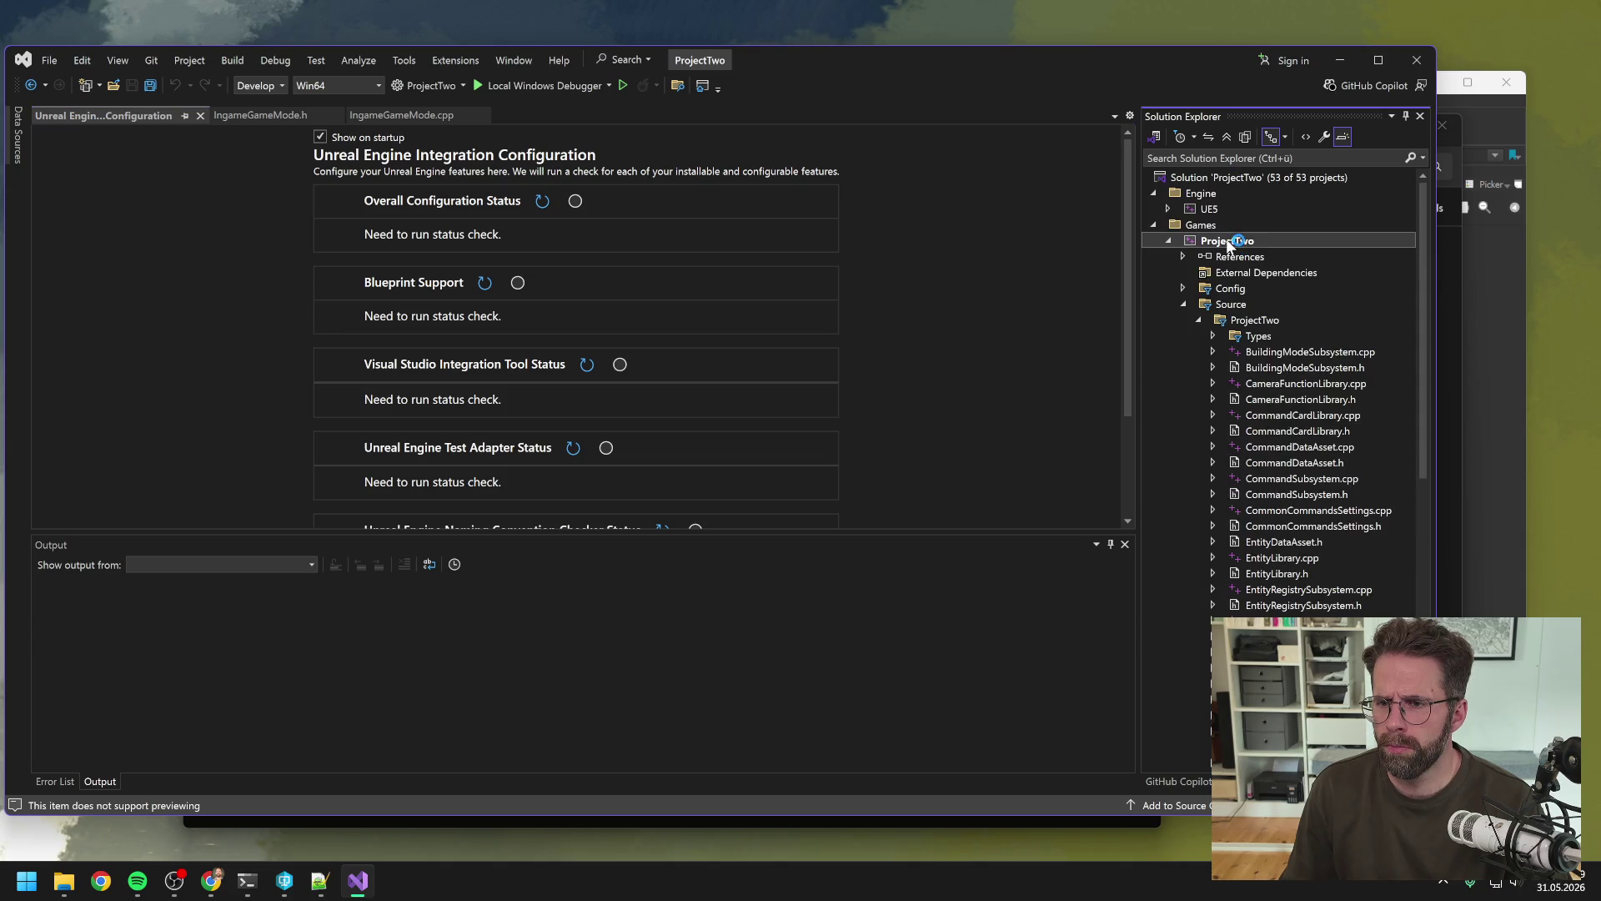
left_click(1272, 216)
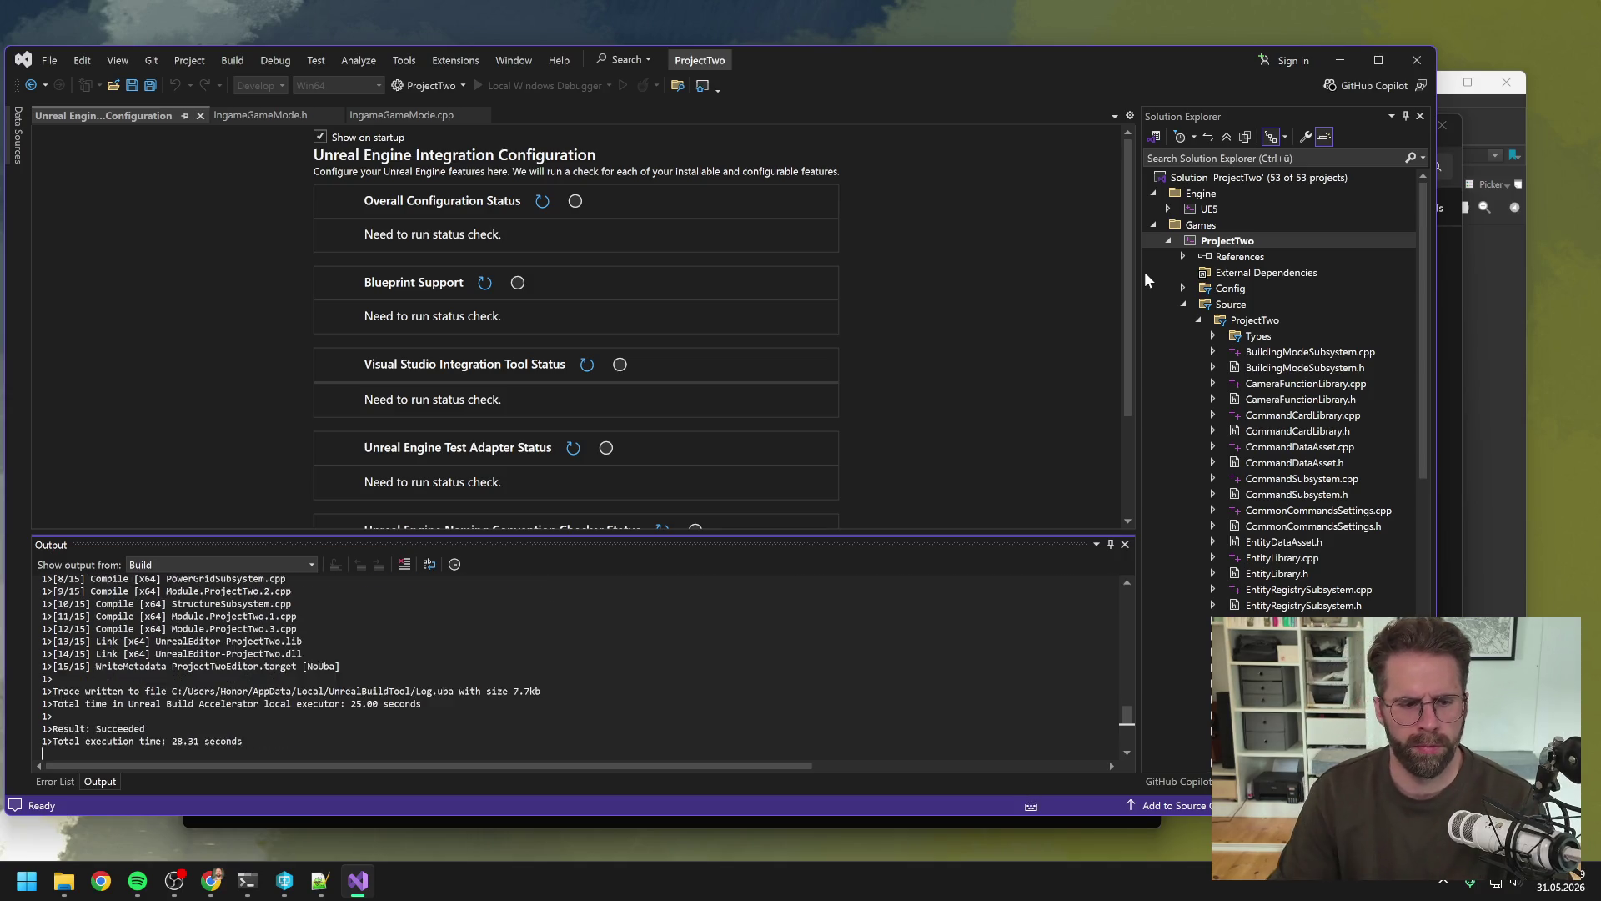
Step: Close Visual Studio and launch ProjectTwo.uproject from the P4V depot tree
left_click(1413, 59)
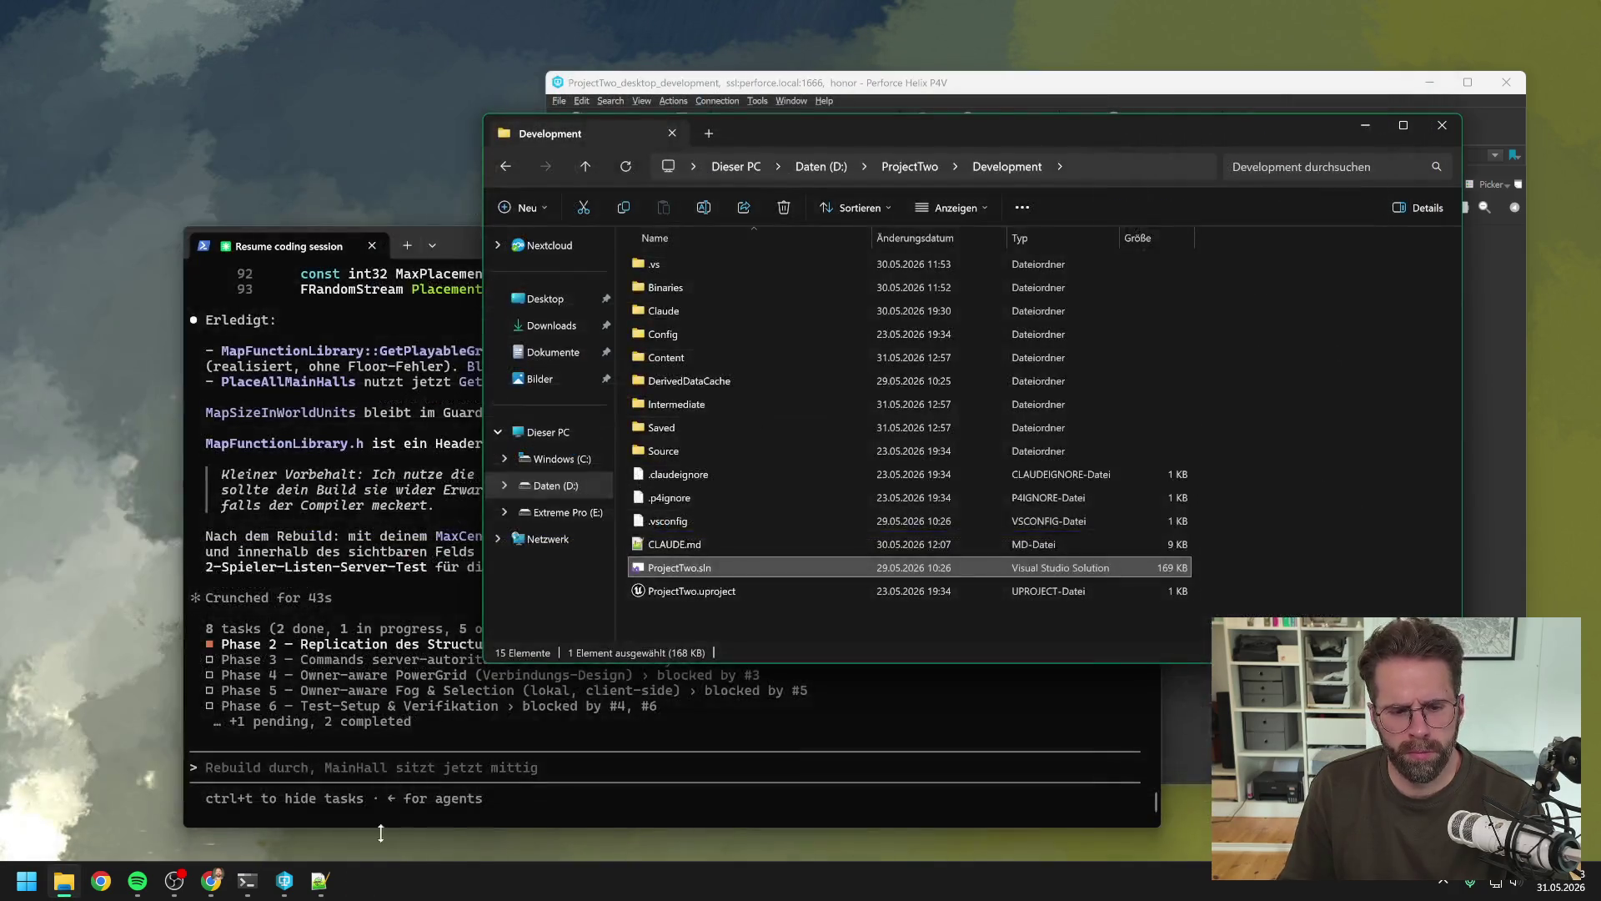
left_click(284, 881)
scroll(752, 528, "down", 1)
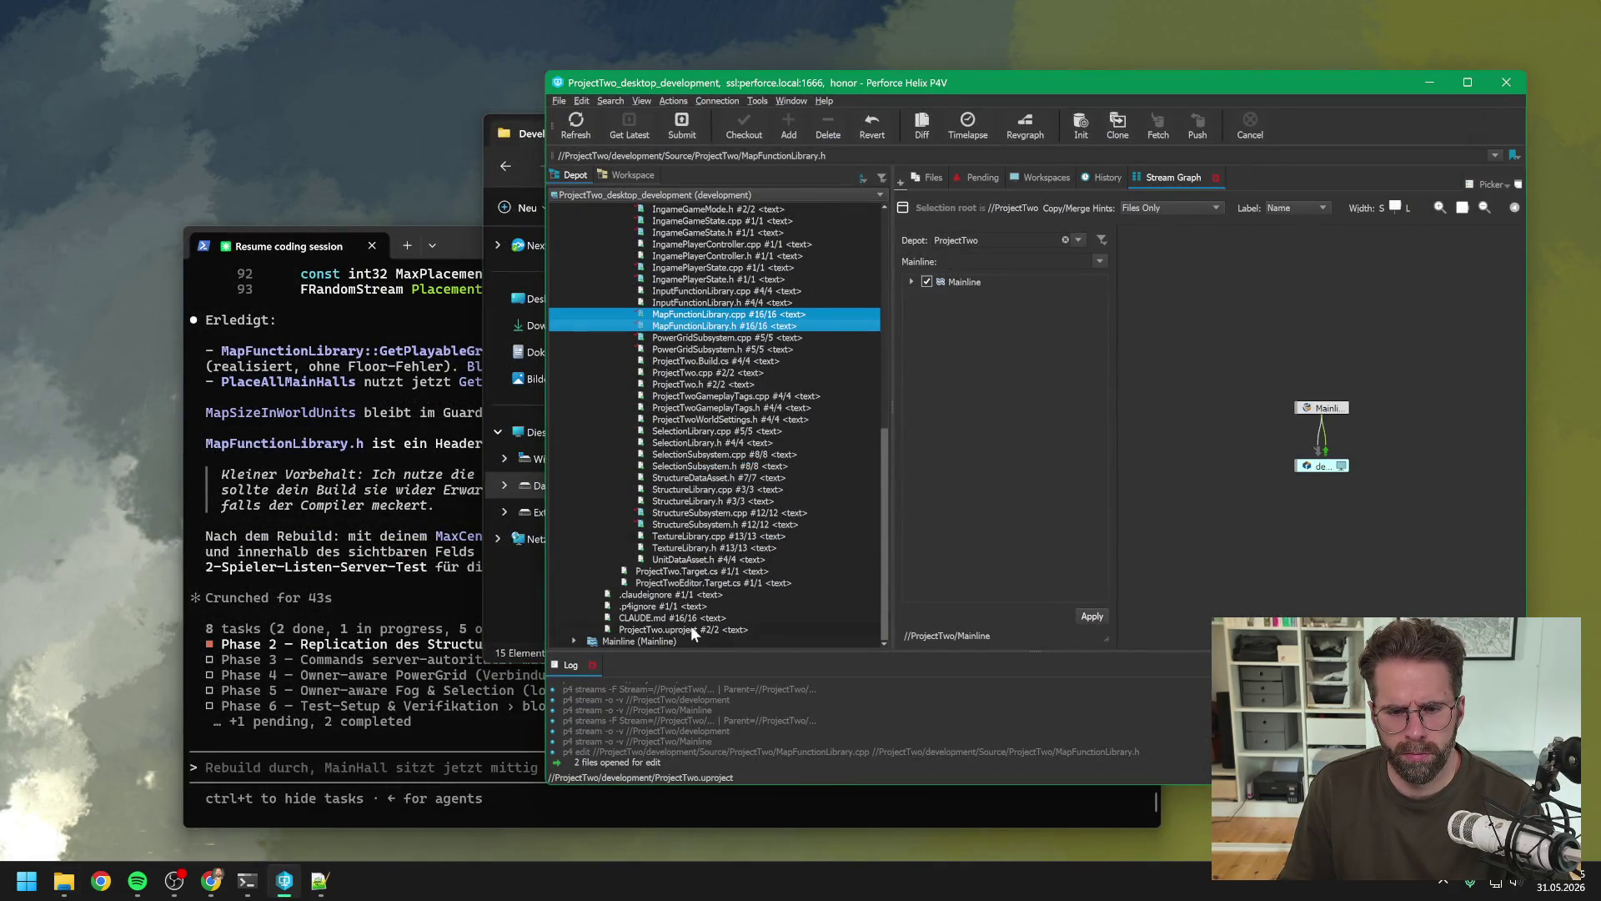
double_click(691, 627)
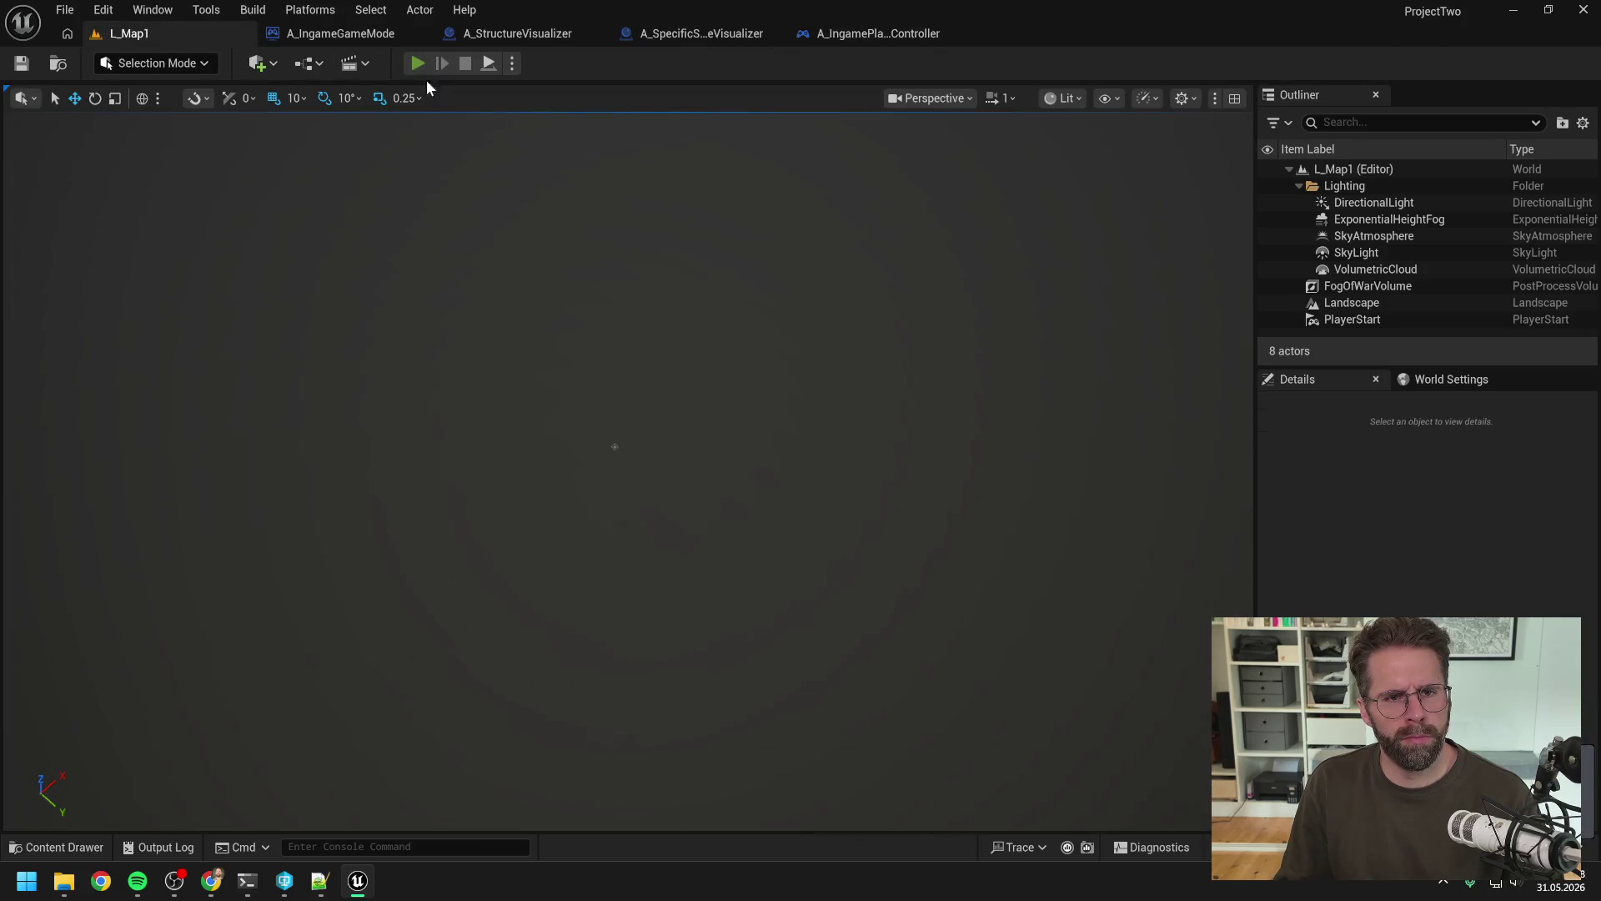
Step: Start a play session, select the Main Hall and bring up its build options
left_click(422, 69)
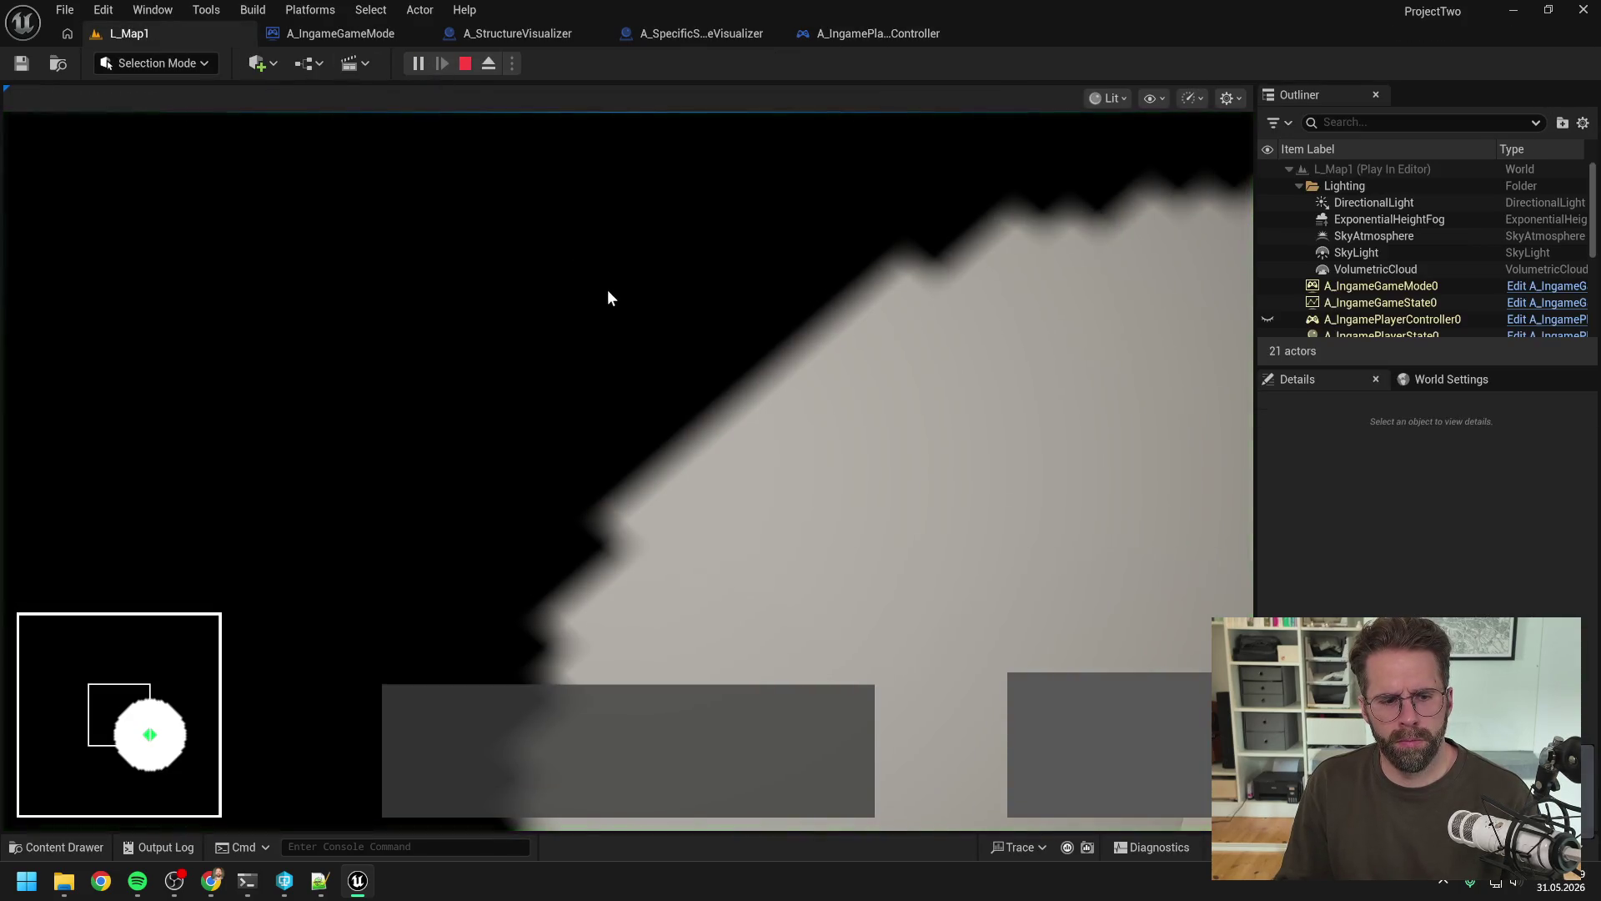
key("d")
key("s")
left_click(233, 375)
left_click(1036, 699)
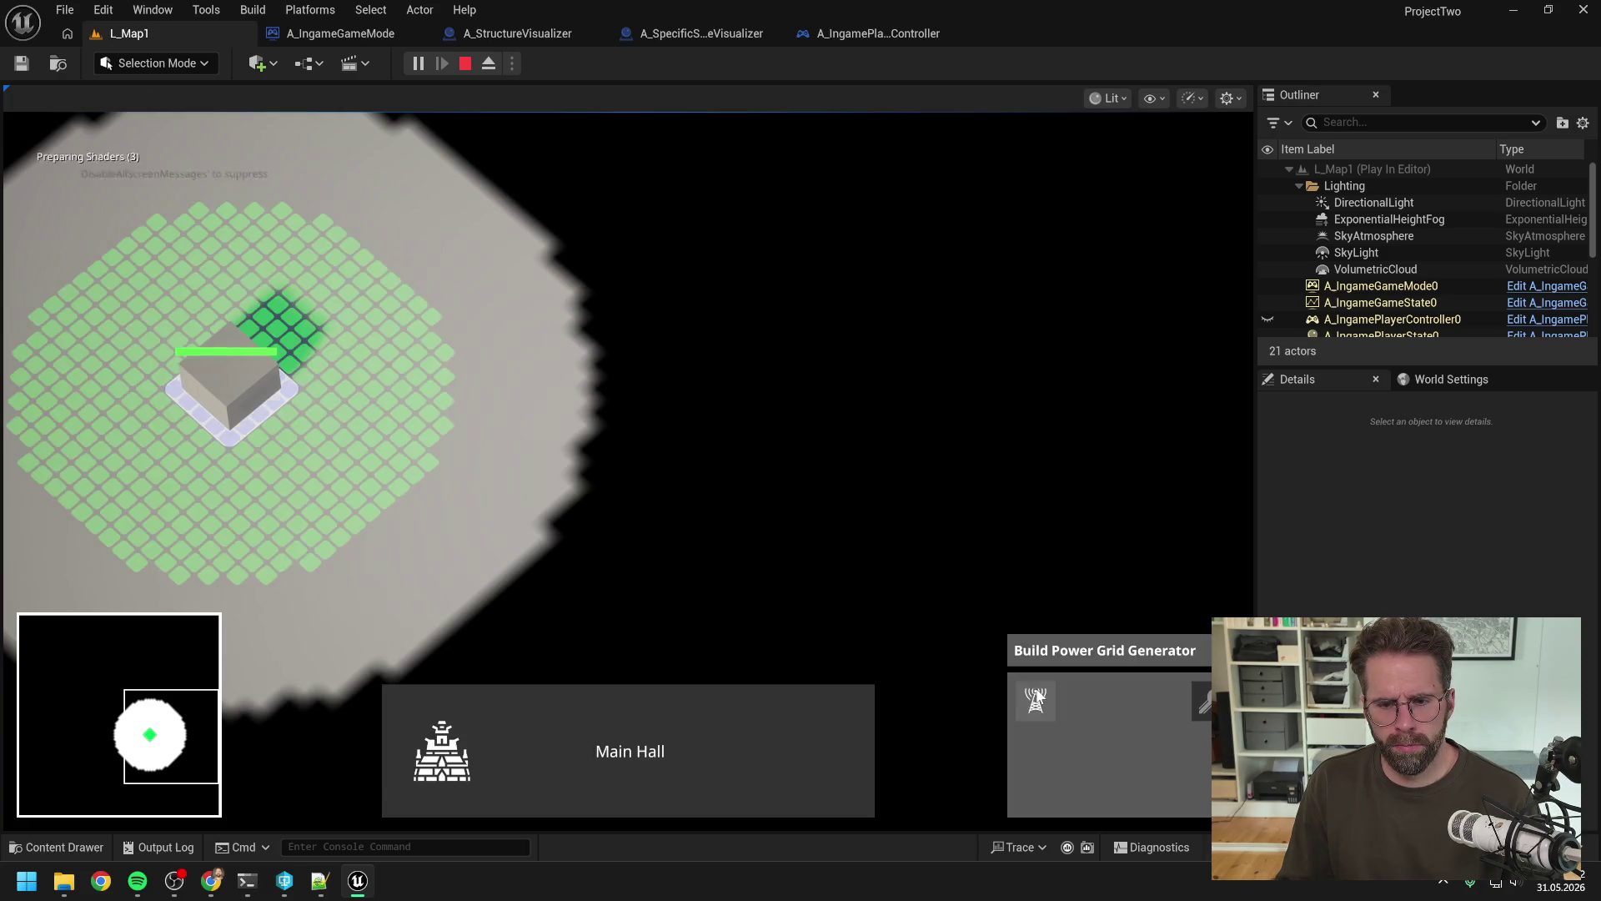
Step: Place three power generators around the base, then stop the play session
left_click(442, 392)
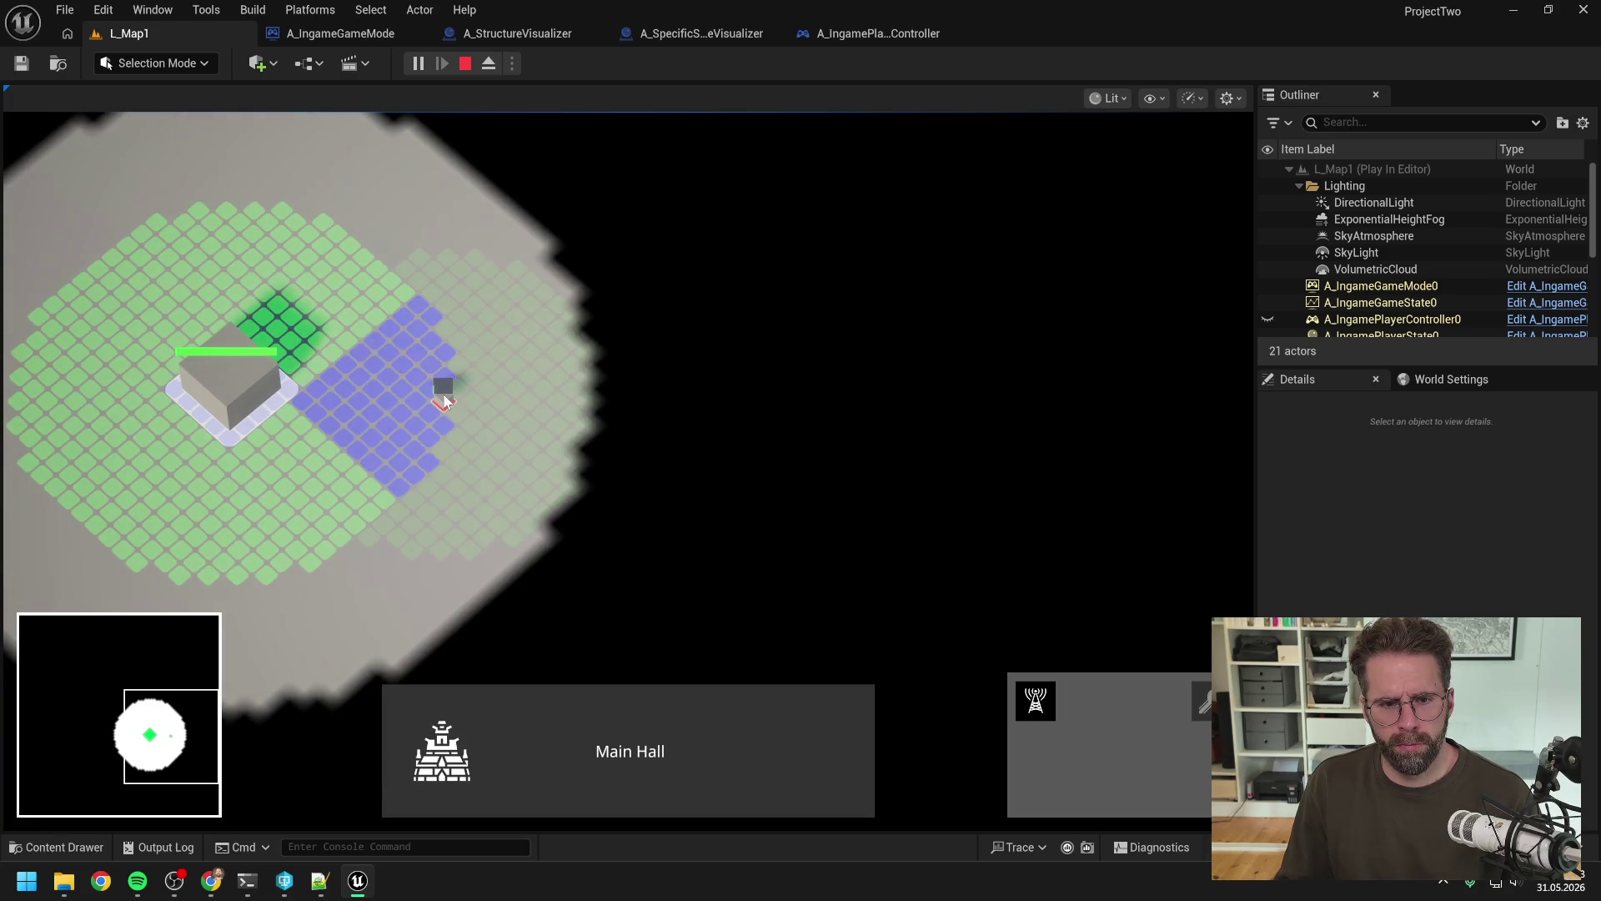
key("w")
left_click(355, 338)
key("a")
key("s")
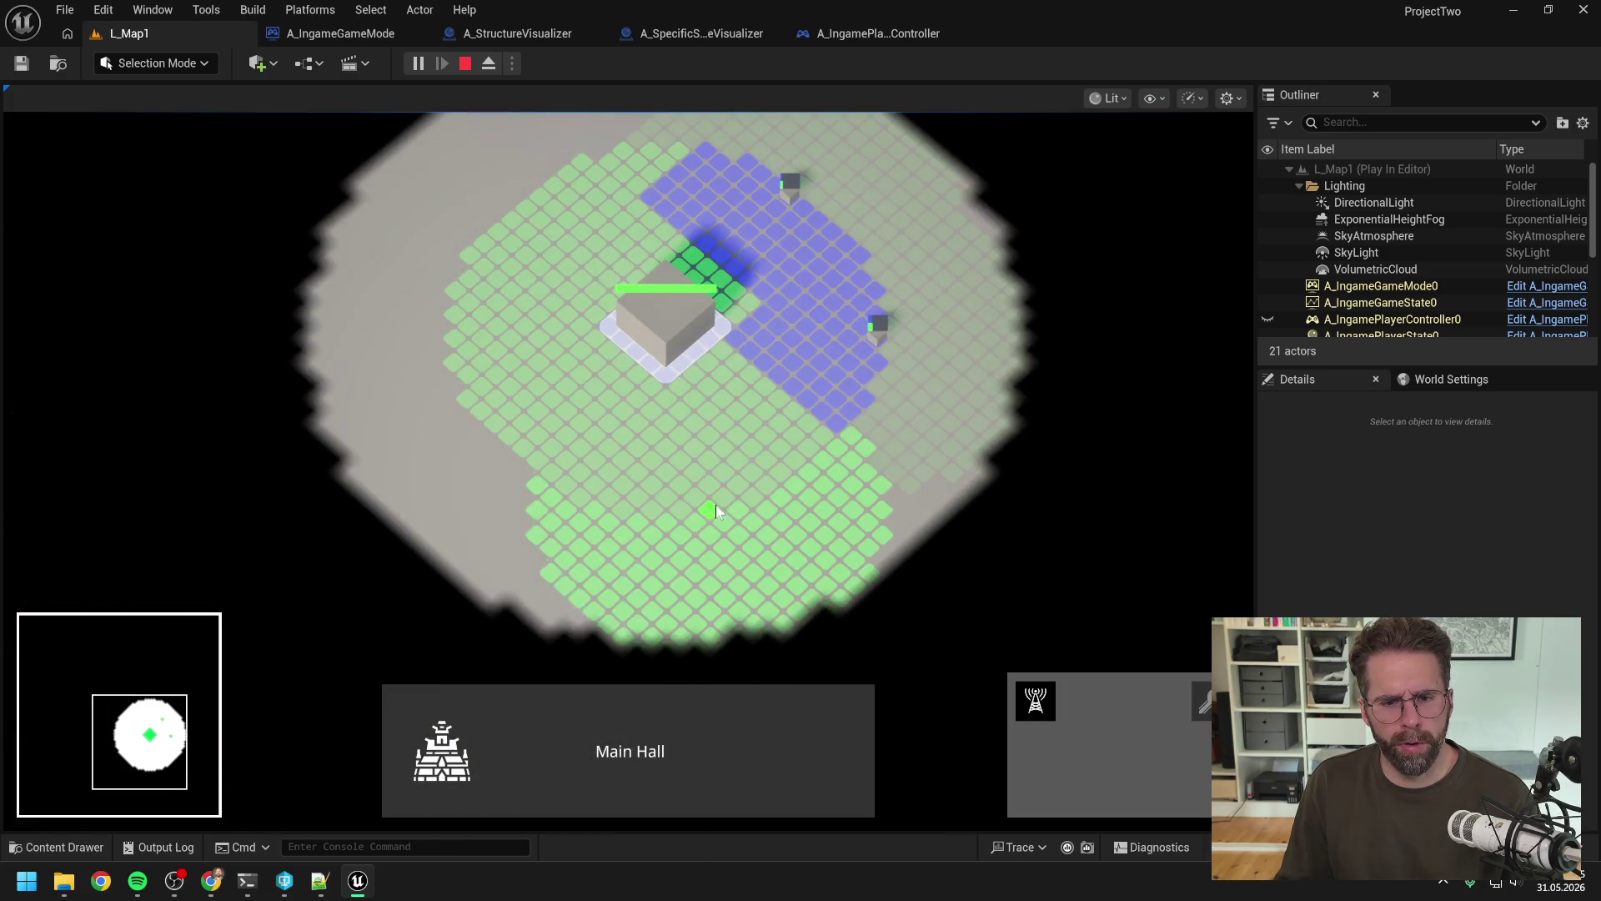
left_click(653, 469)
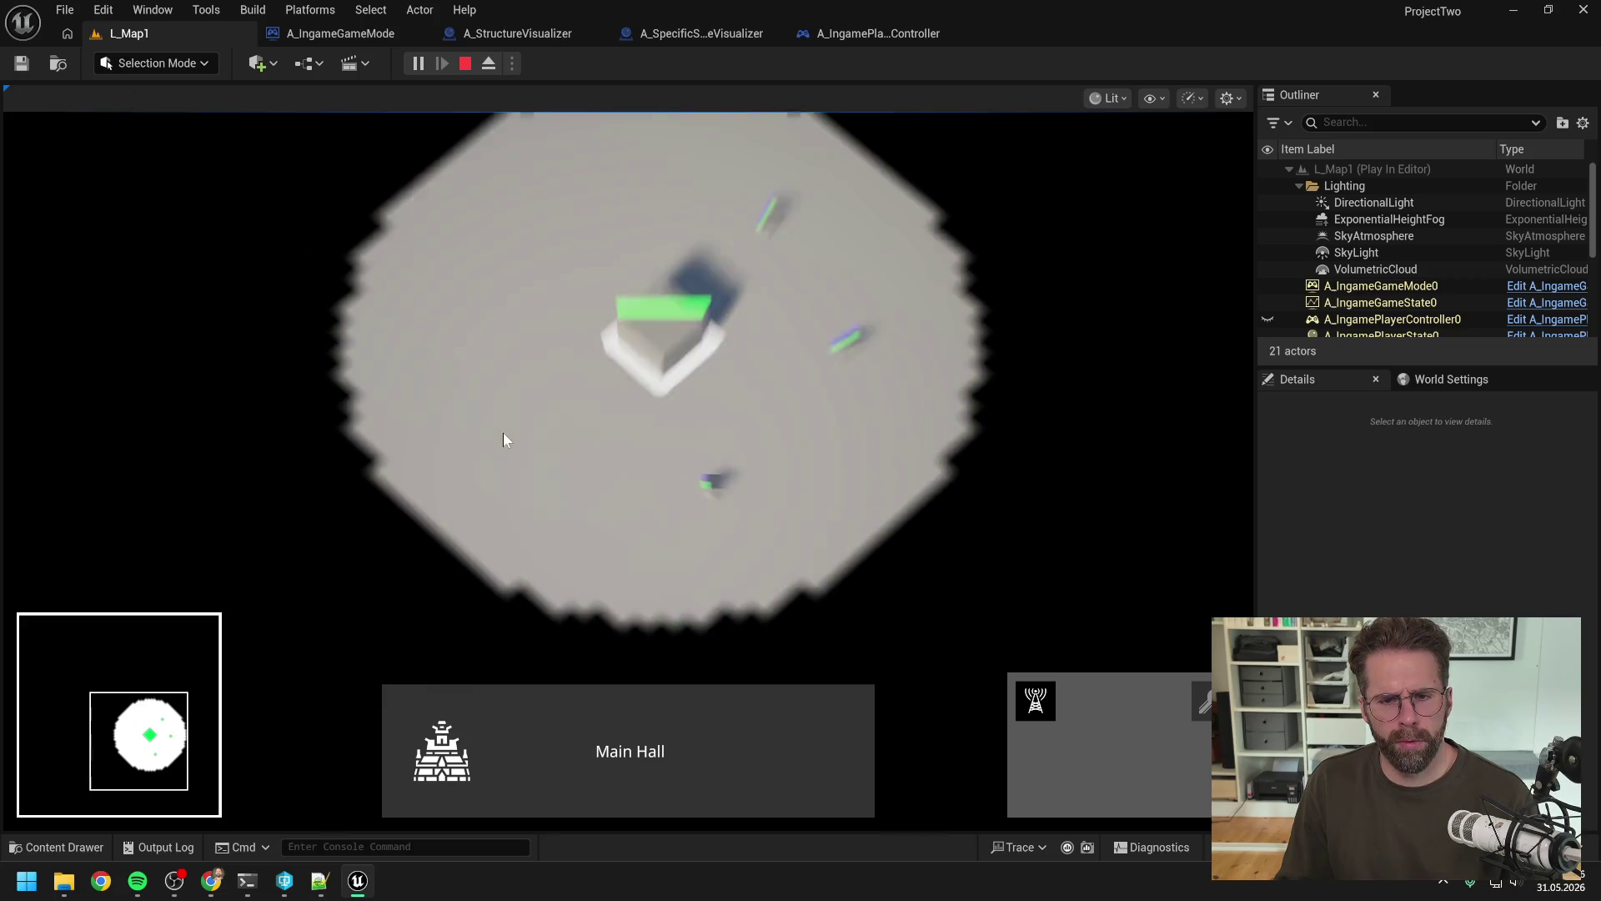
key("Escape")
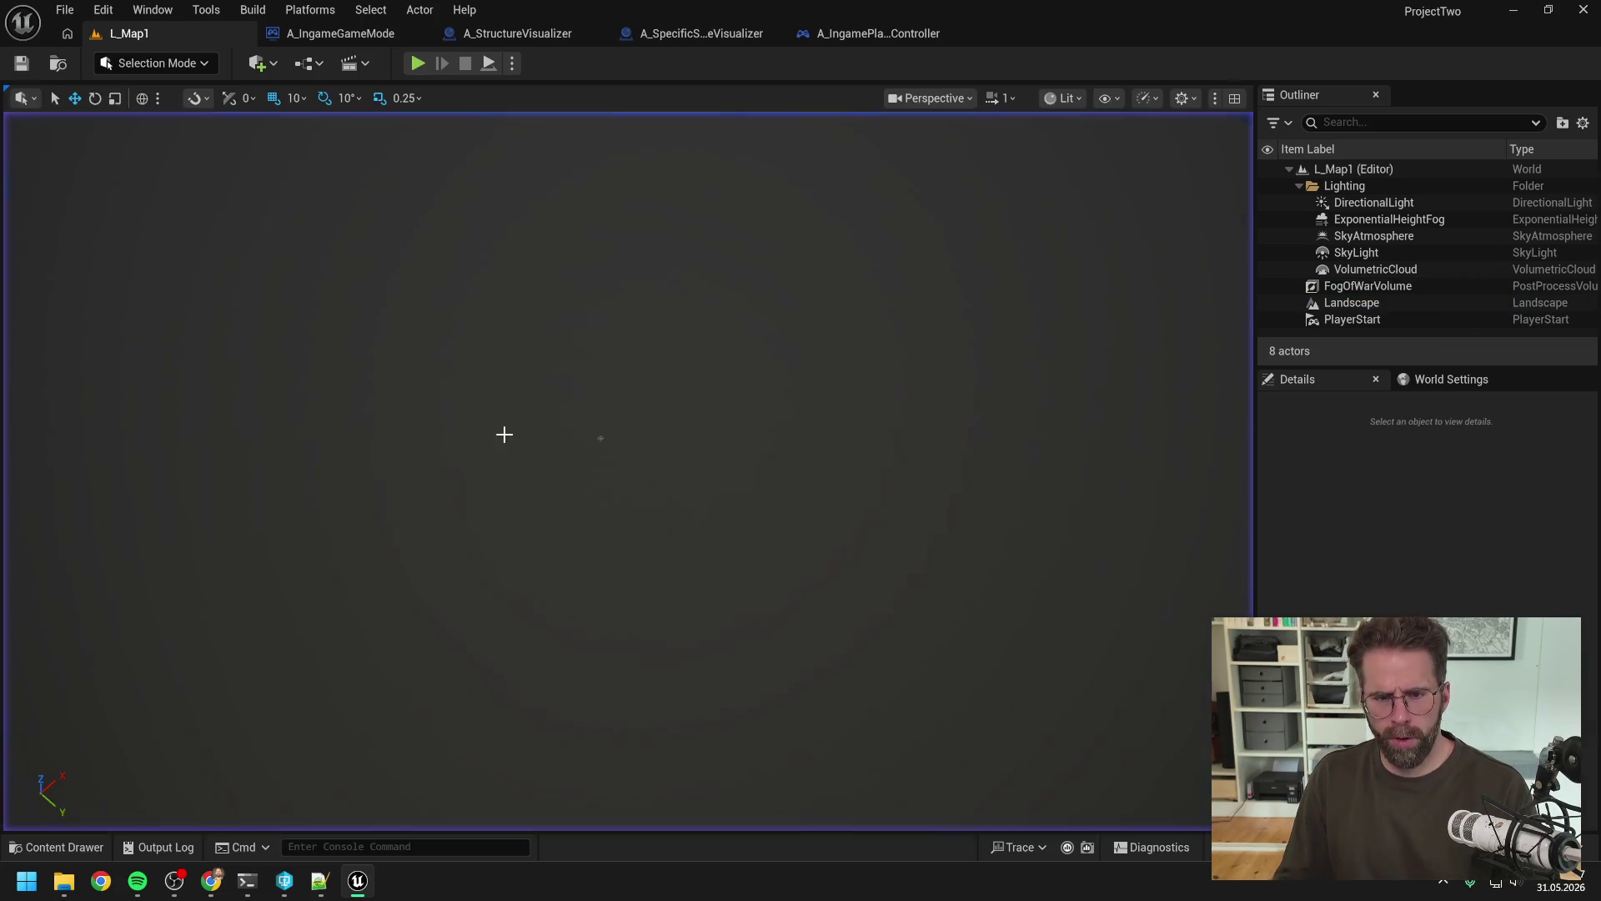
left_click(333, 39)
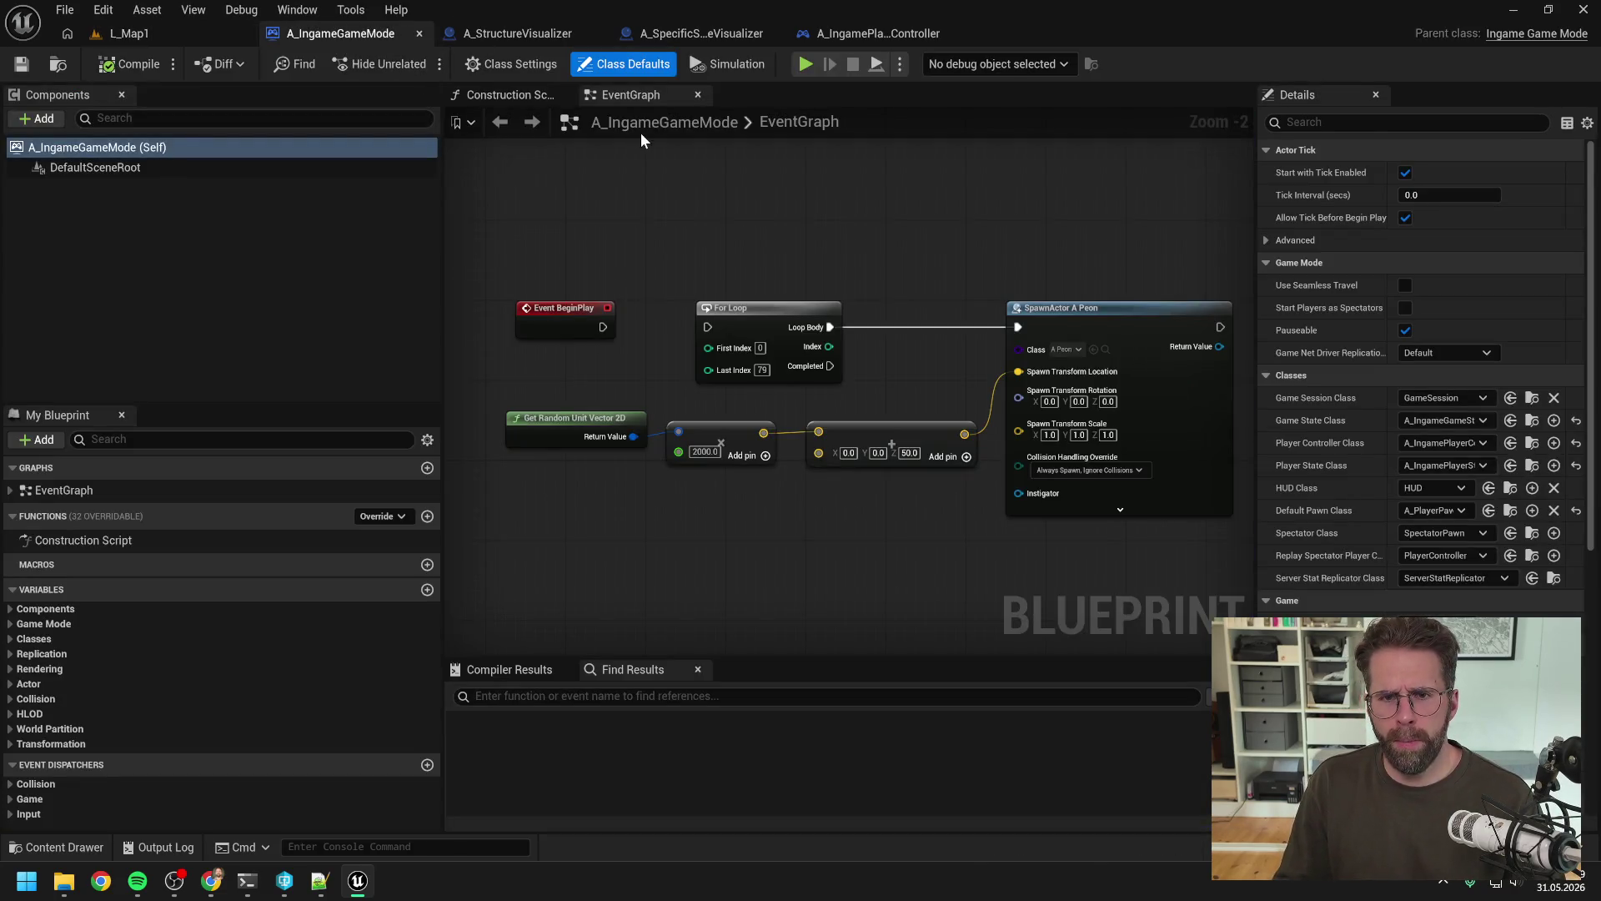
left_click(862, 42)
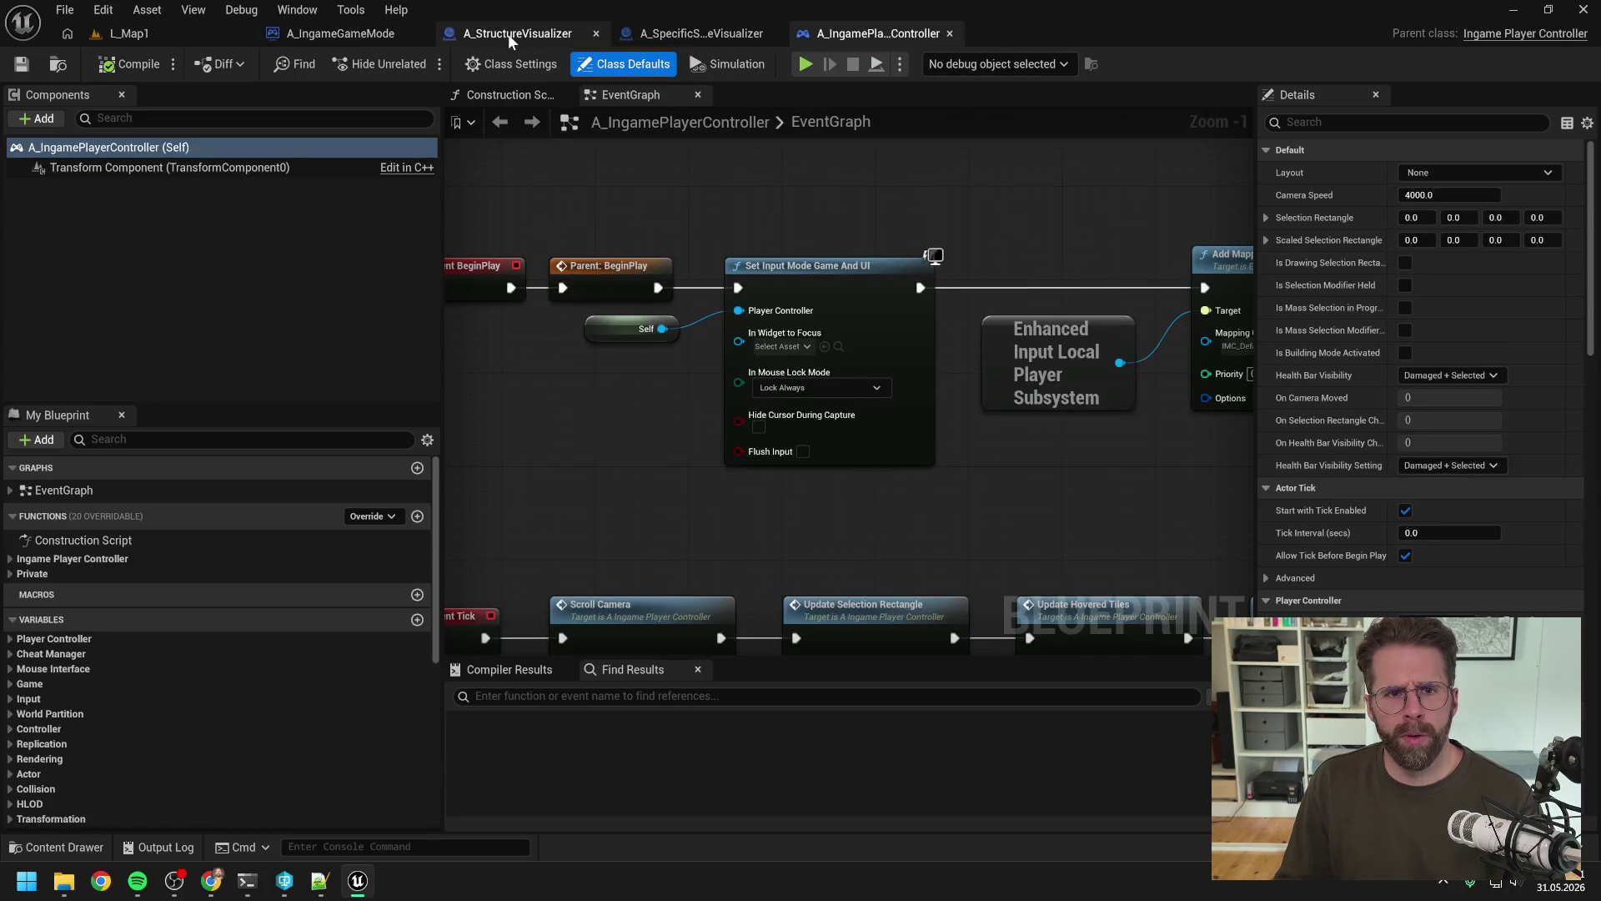
left_click(510, 33)
key("ctrl+space")
type("ingam")
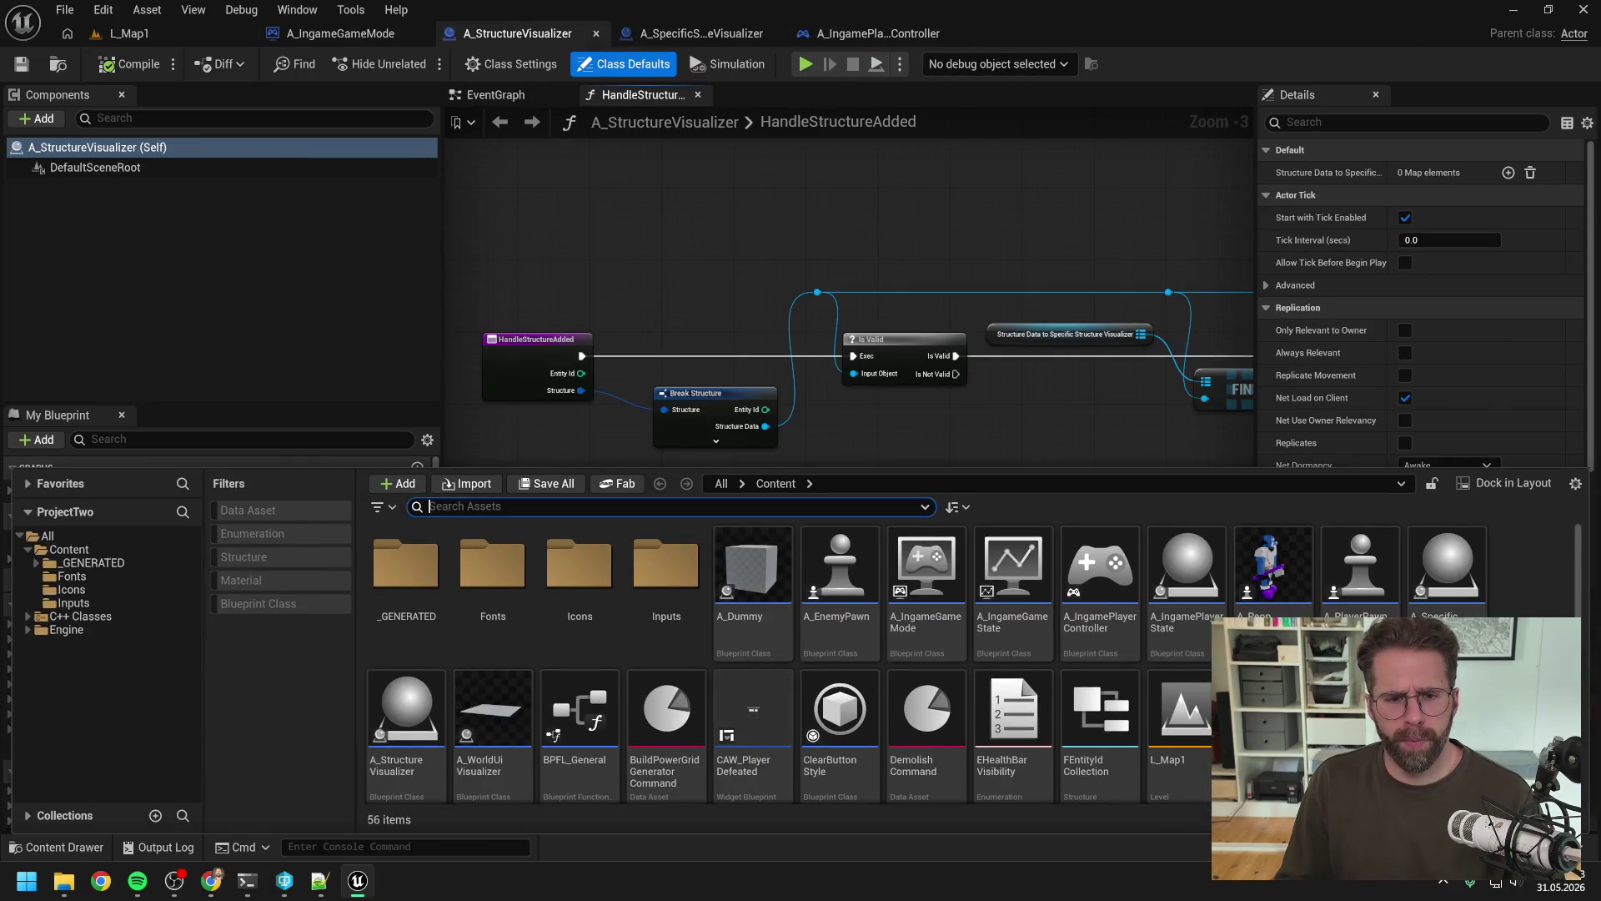
type("e game mode")
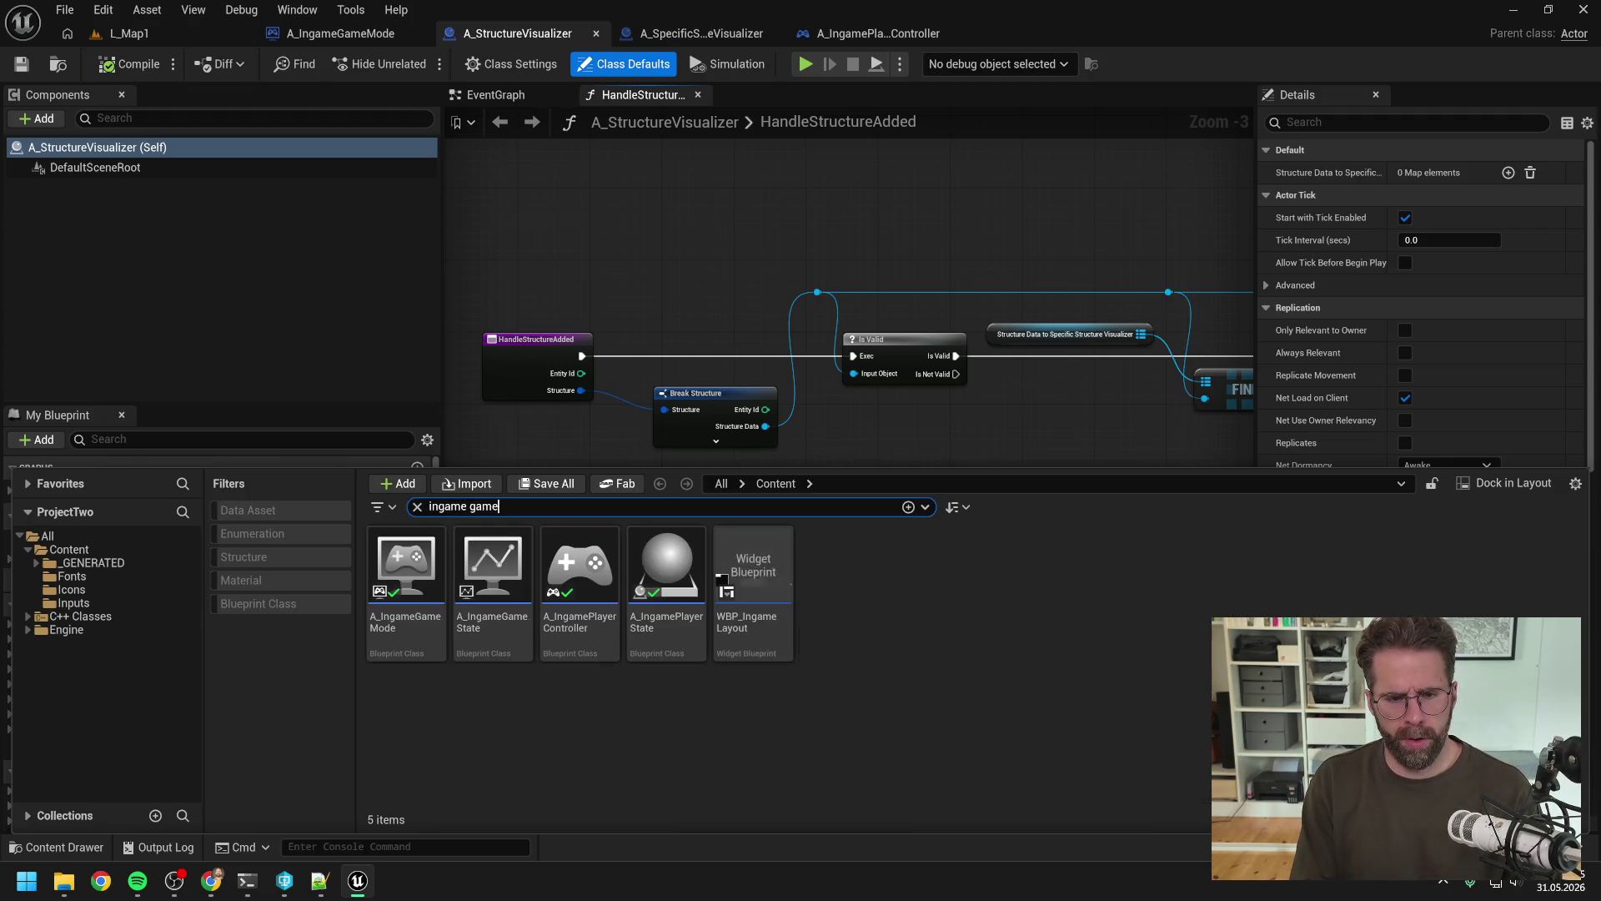
double_click(391, 575)
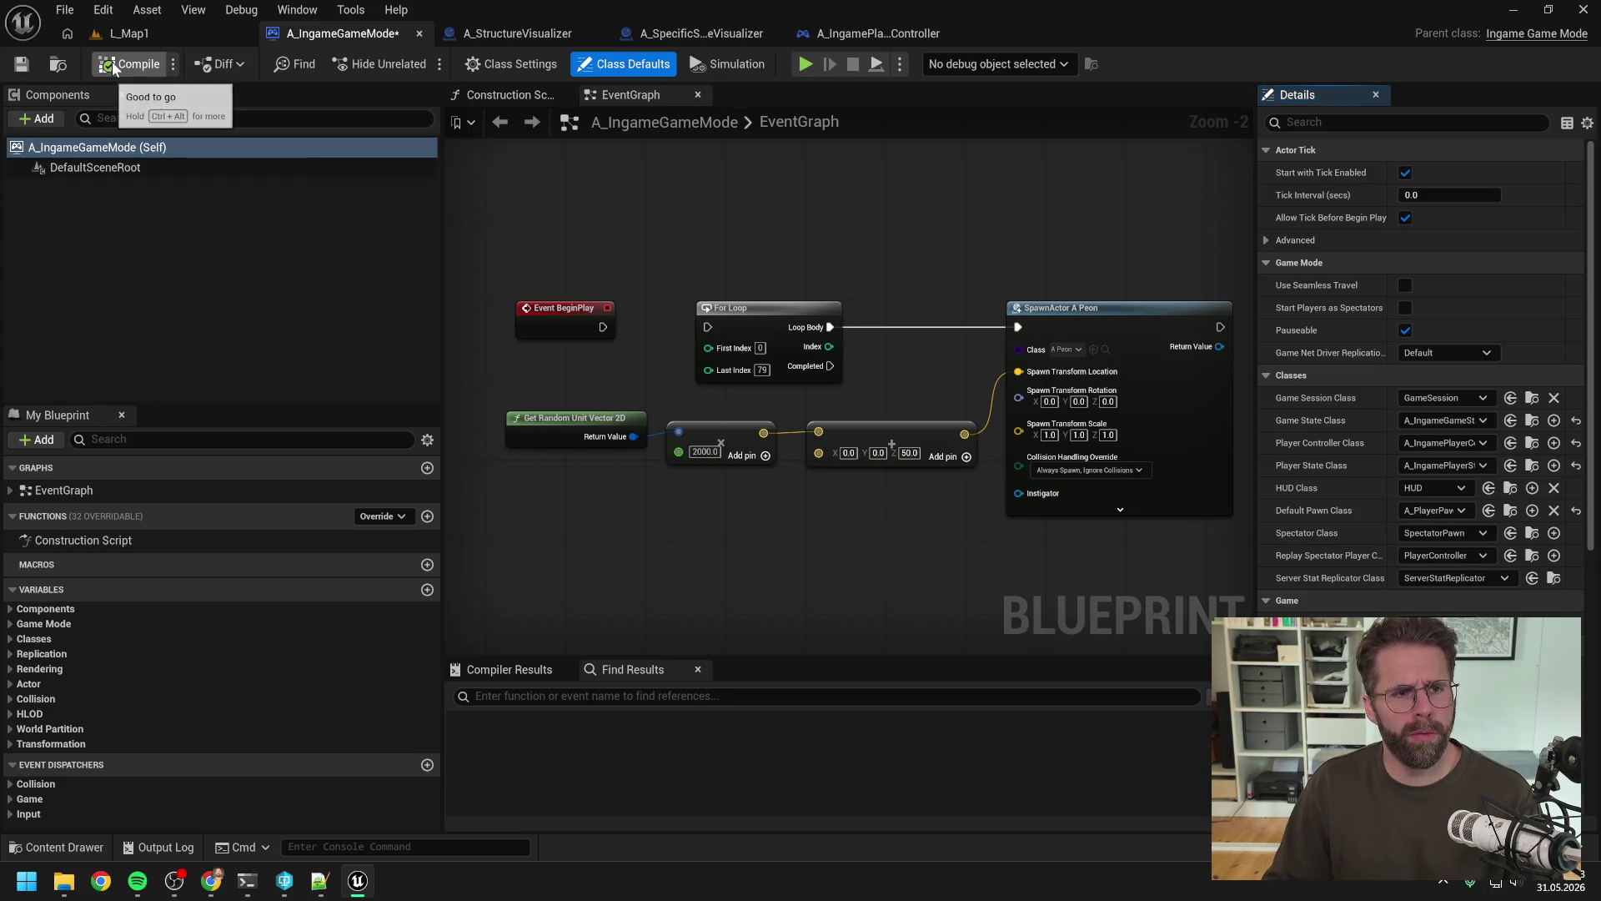
left_click(146, 37)
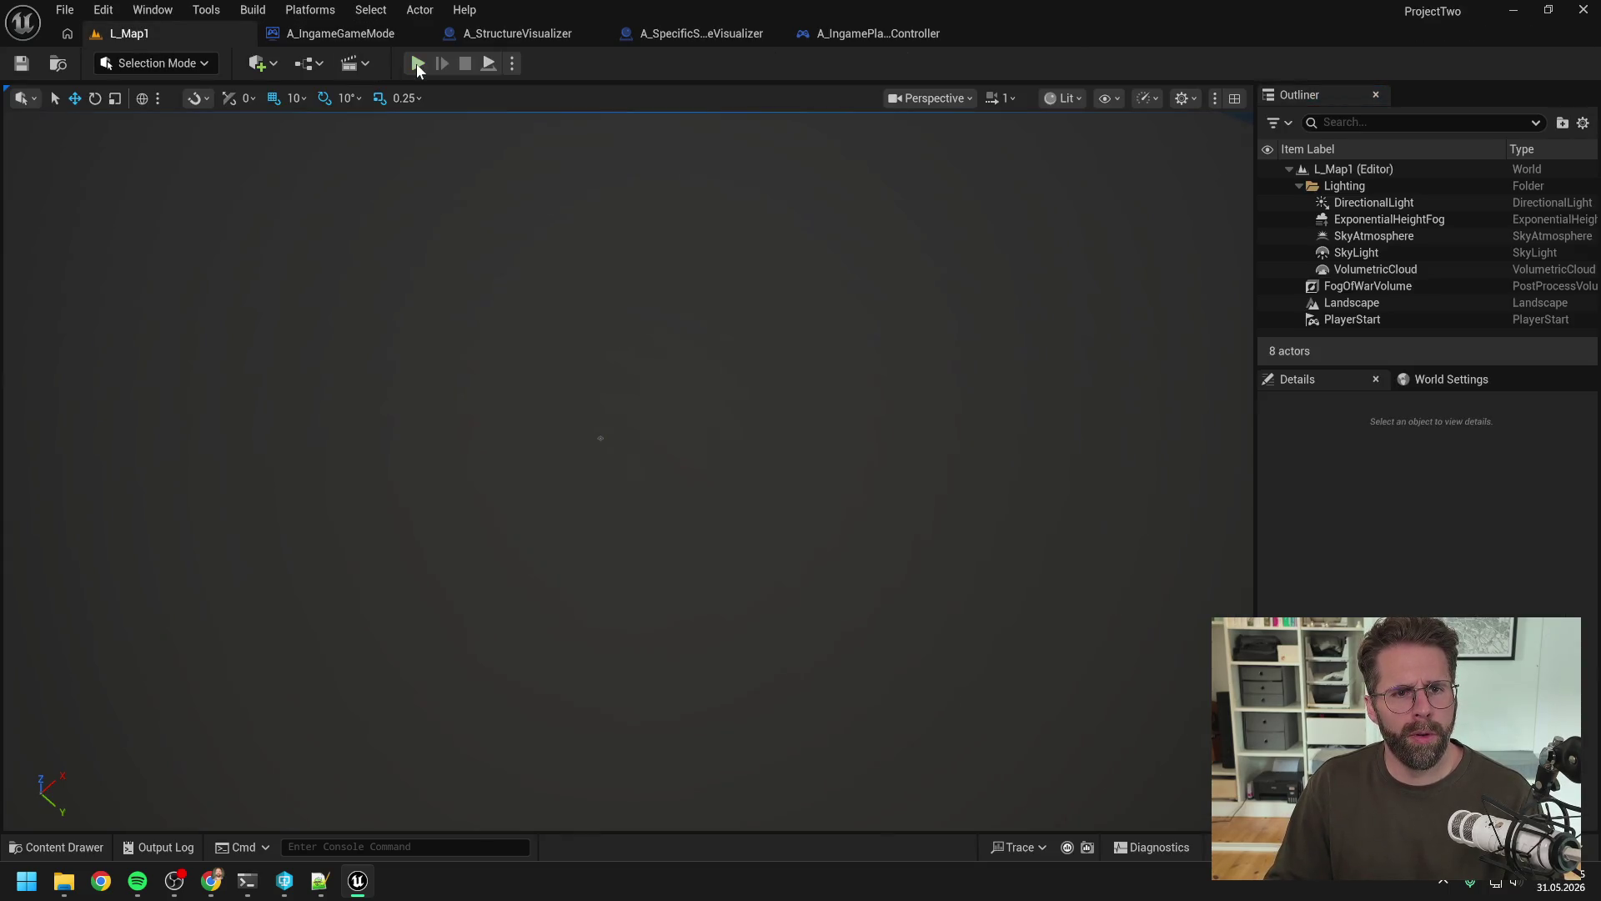
left_click(513, 63)
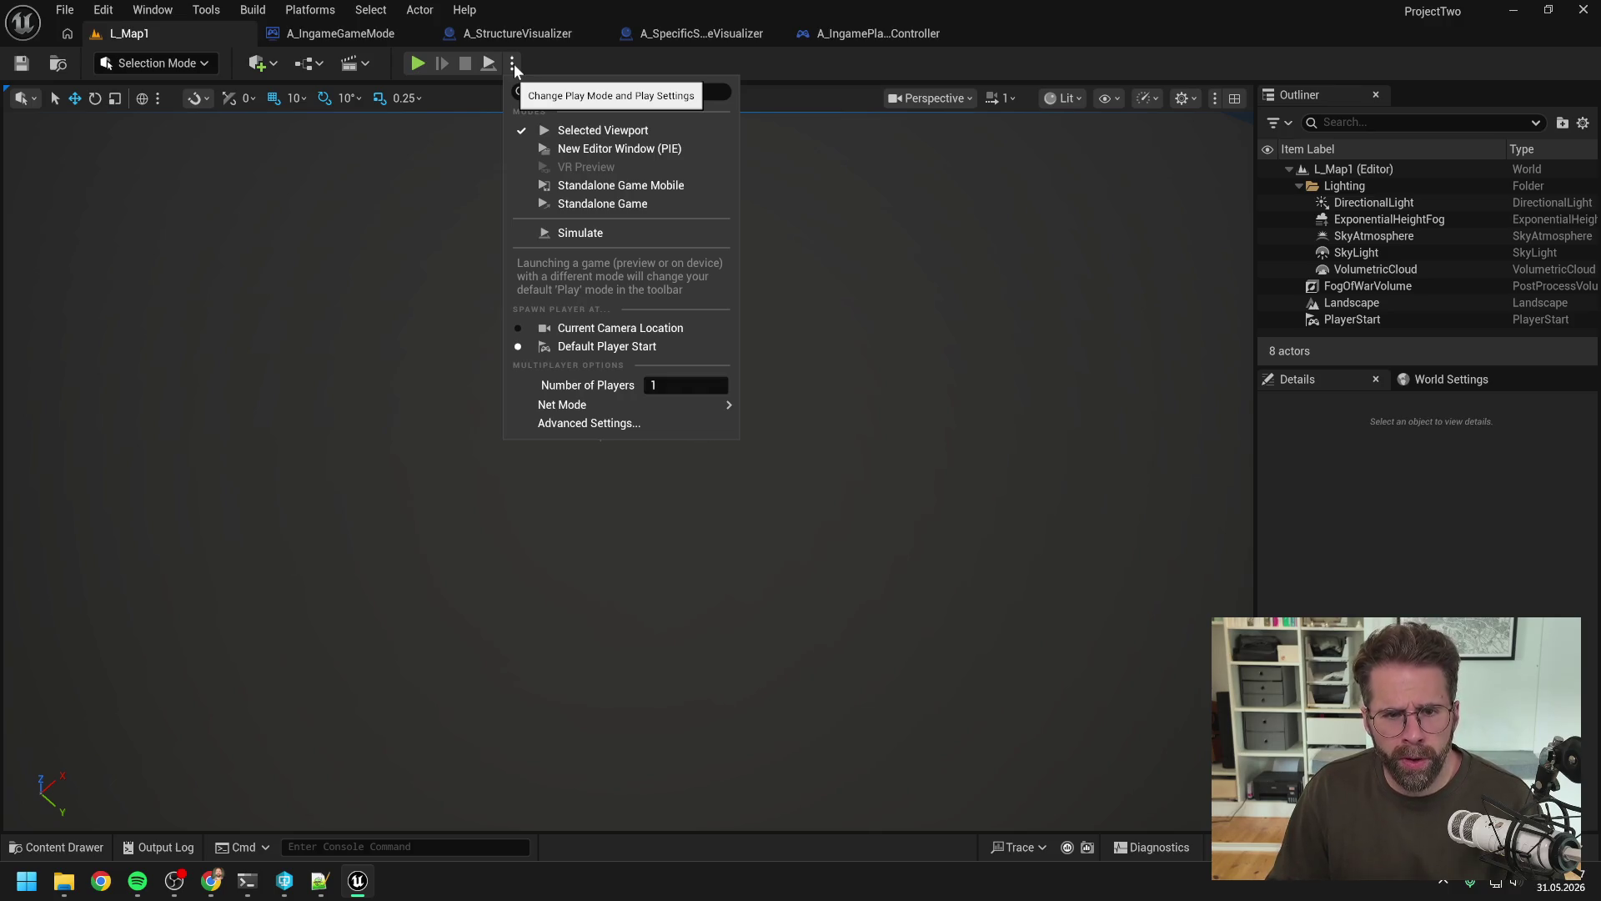
Step: Set Number of Players to 2 and run a brief test play
left_click(686, 385)
type("2")
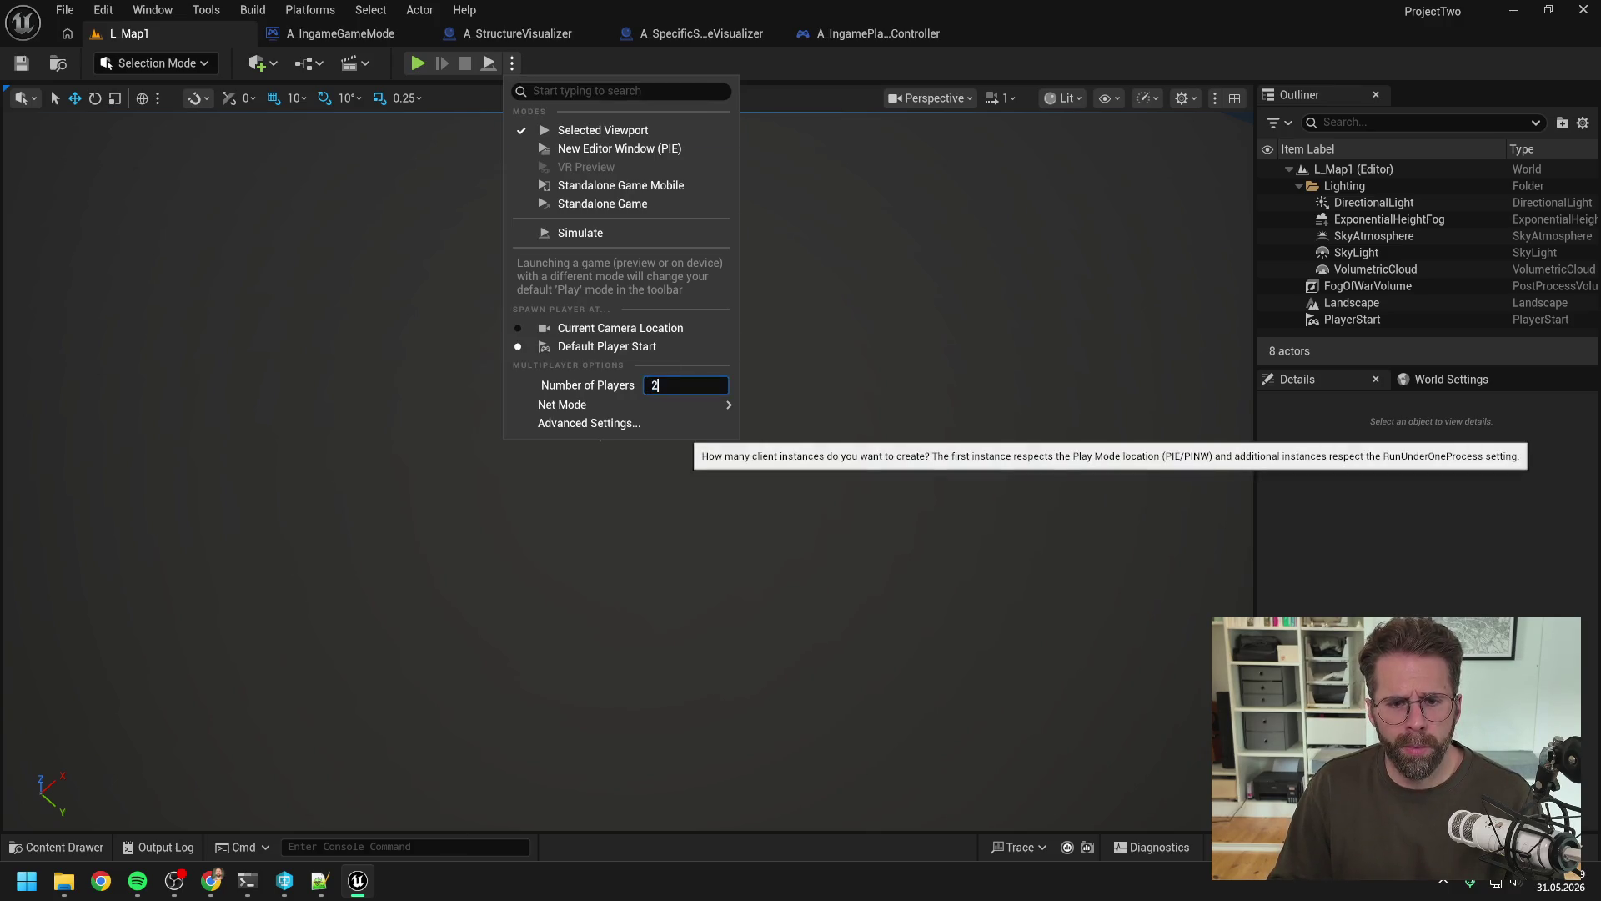
left_click(417, 63)
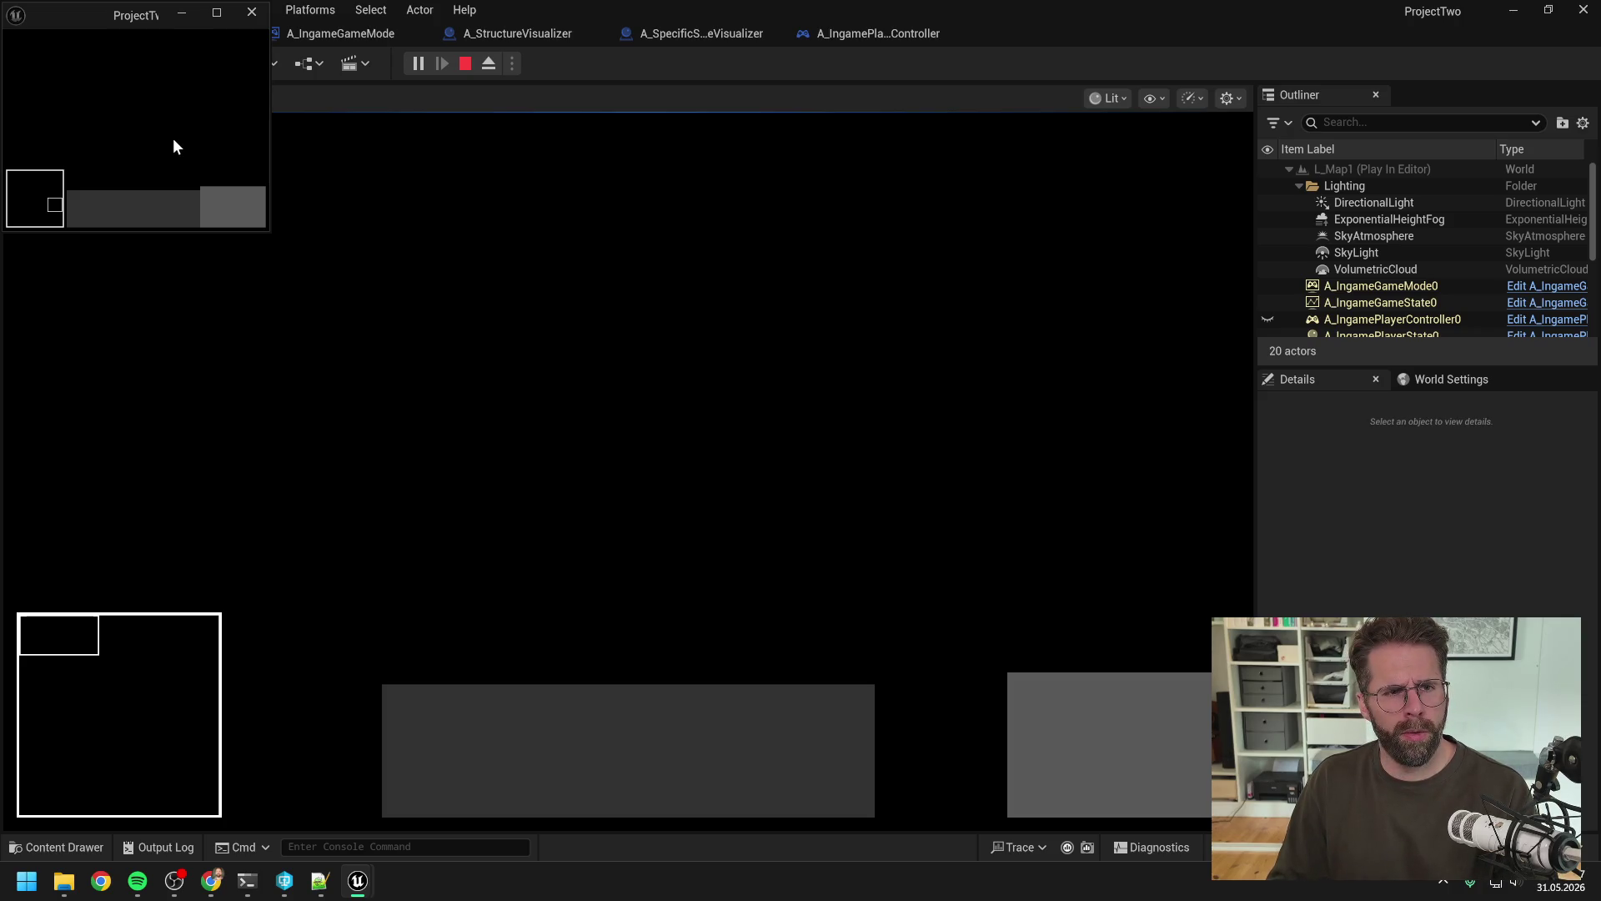
key("Escape")
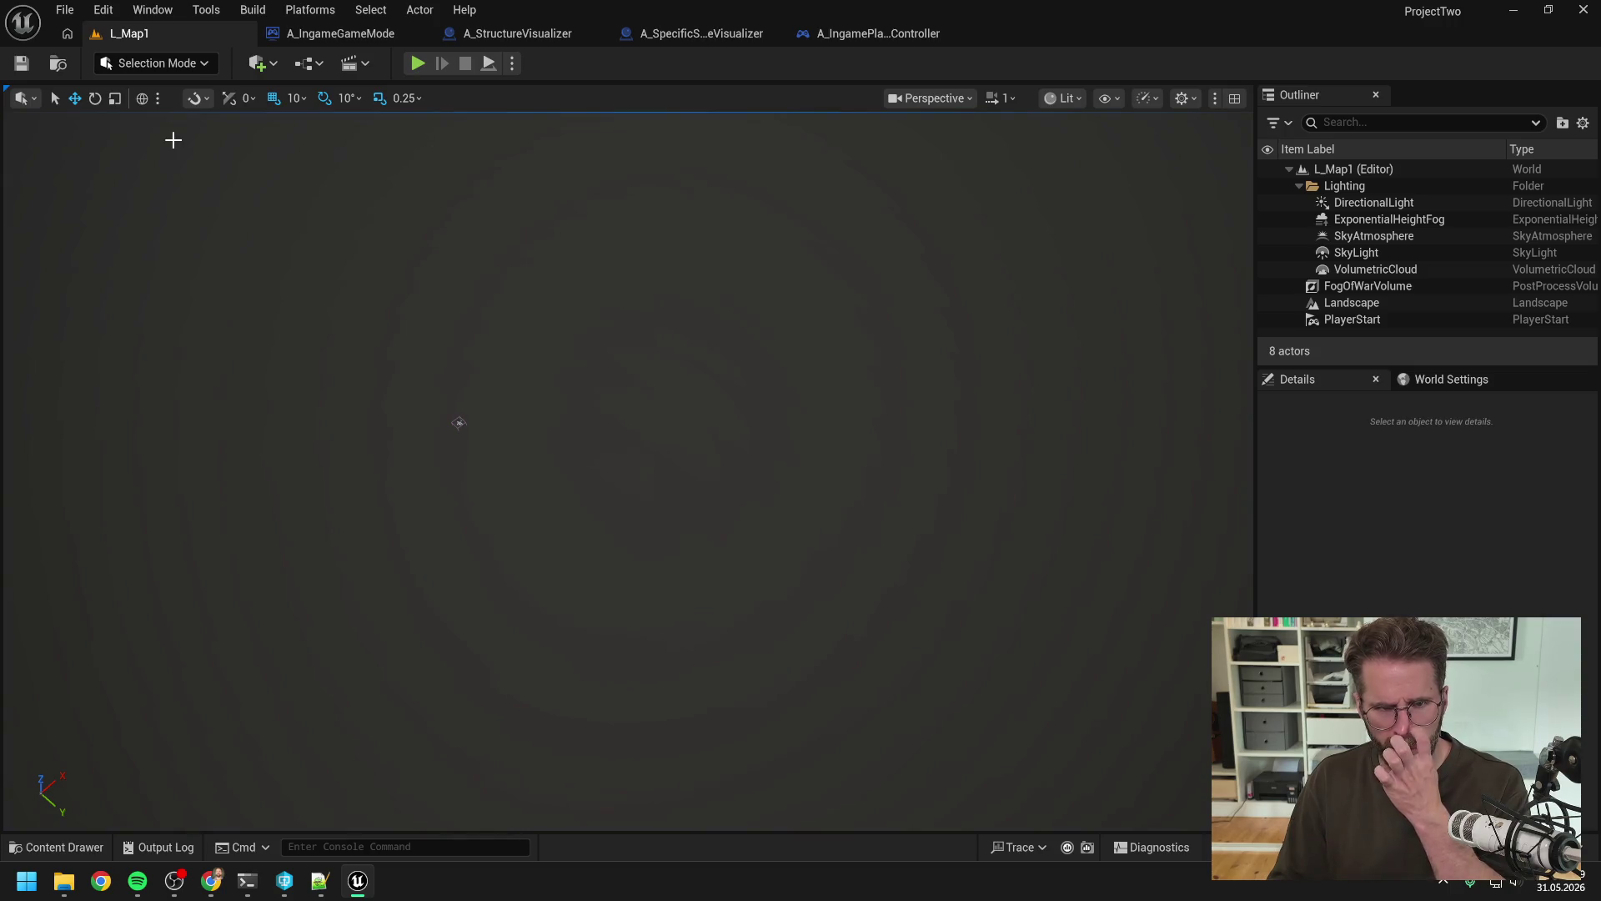
Step: Switch Net Mode to Play As Listen Server and start the multiplayer session
left_click(512, 62)
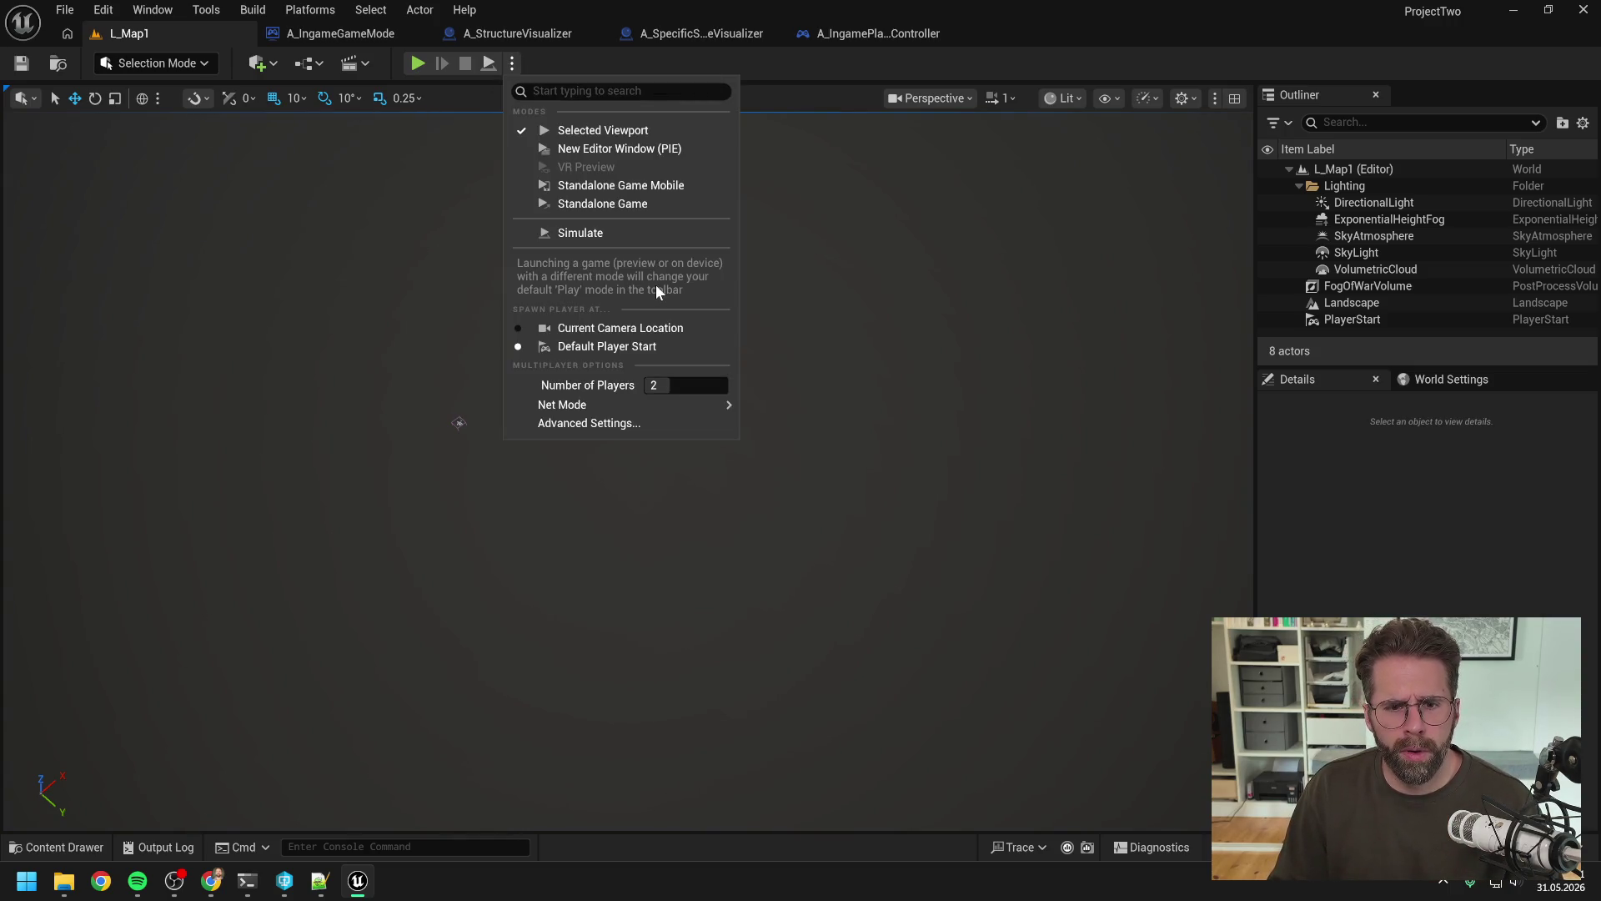
mouse_move(616, 407)
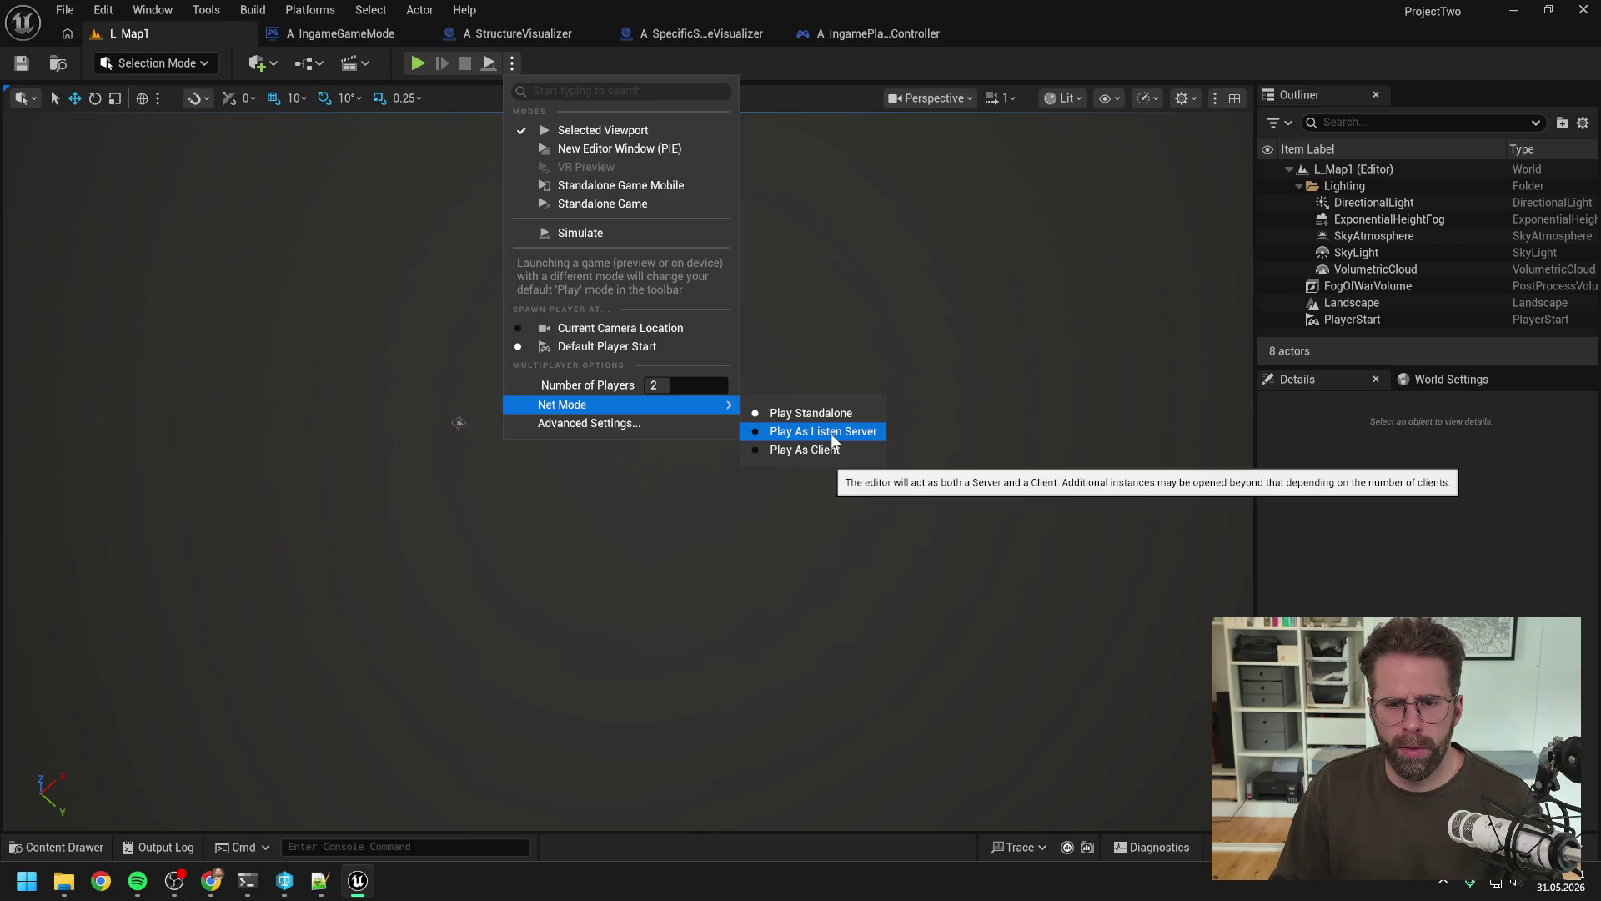
left_click(832, 437)
left_click(419, 63)
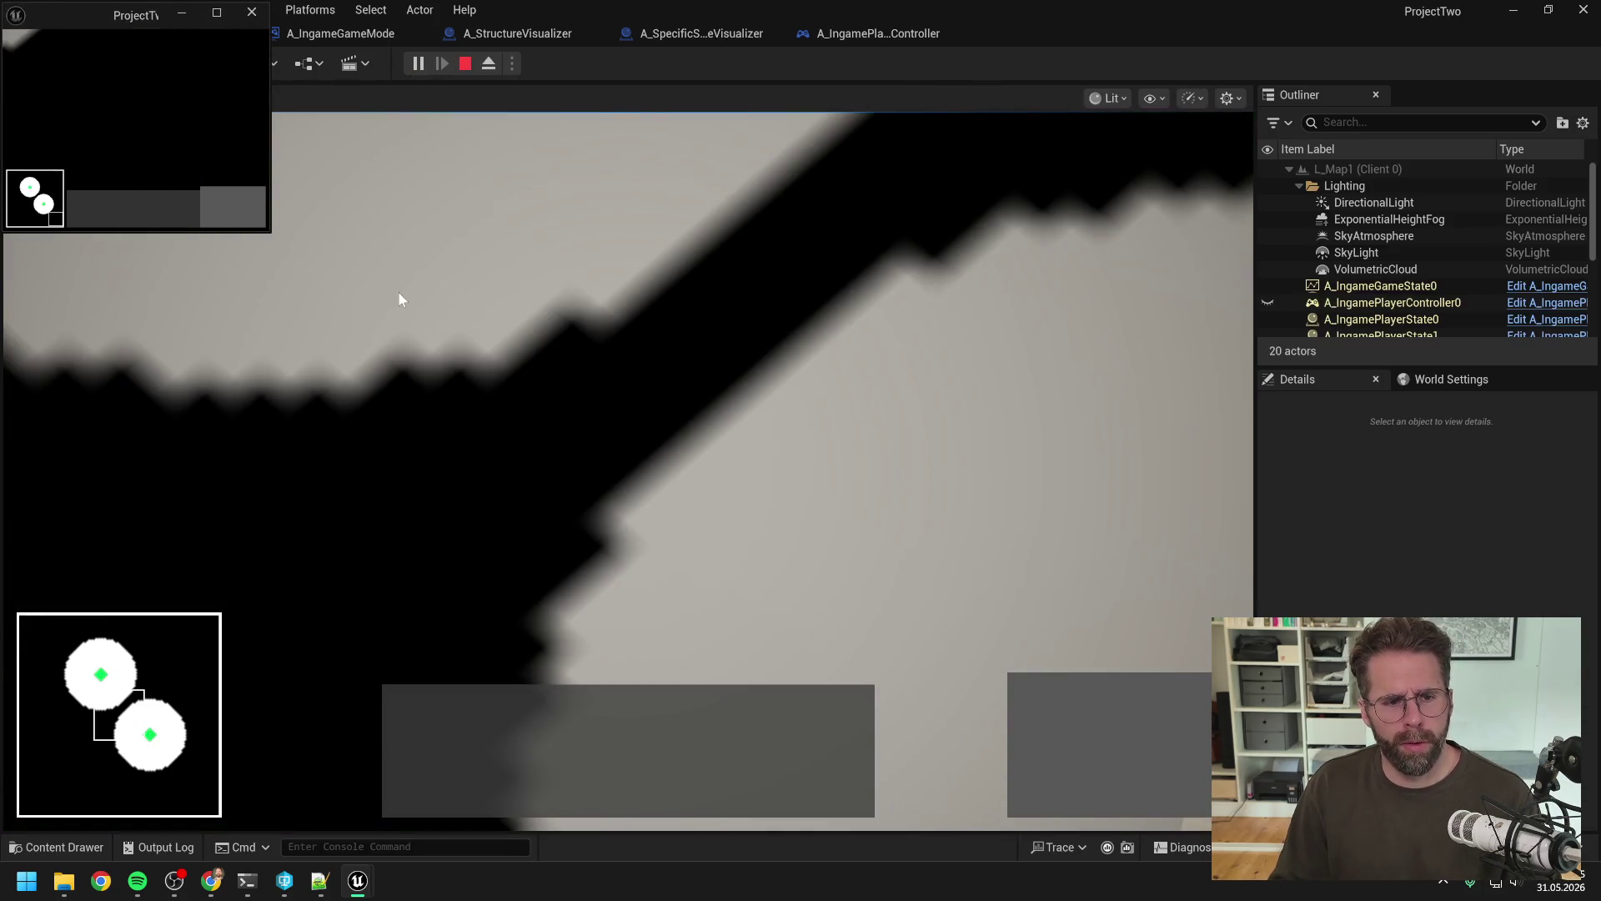
Step: Move the client window to the other monitor, pan the server view across the map, then stop play
left_click(733, 487)
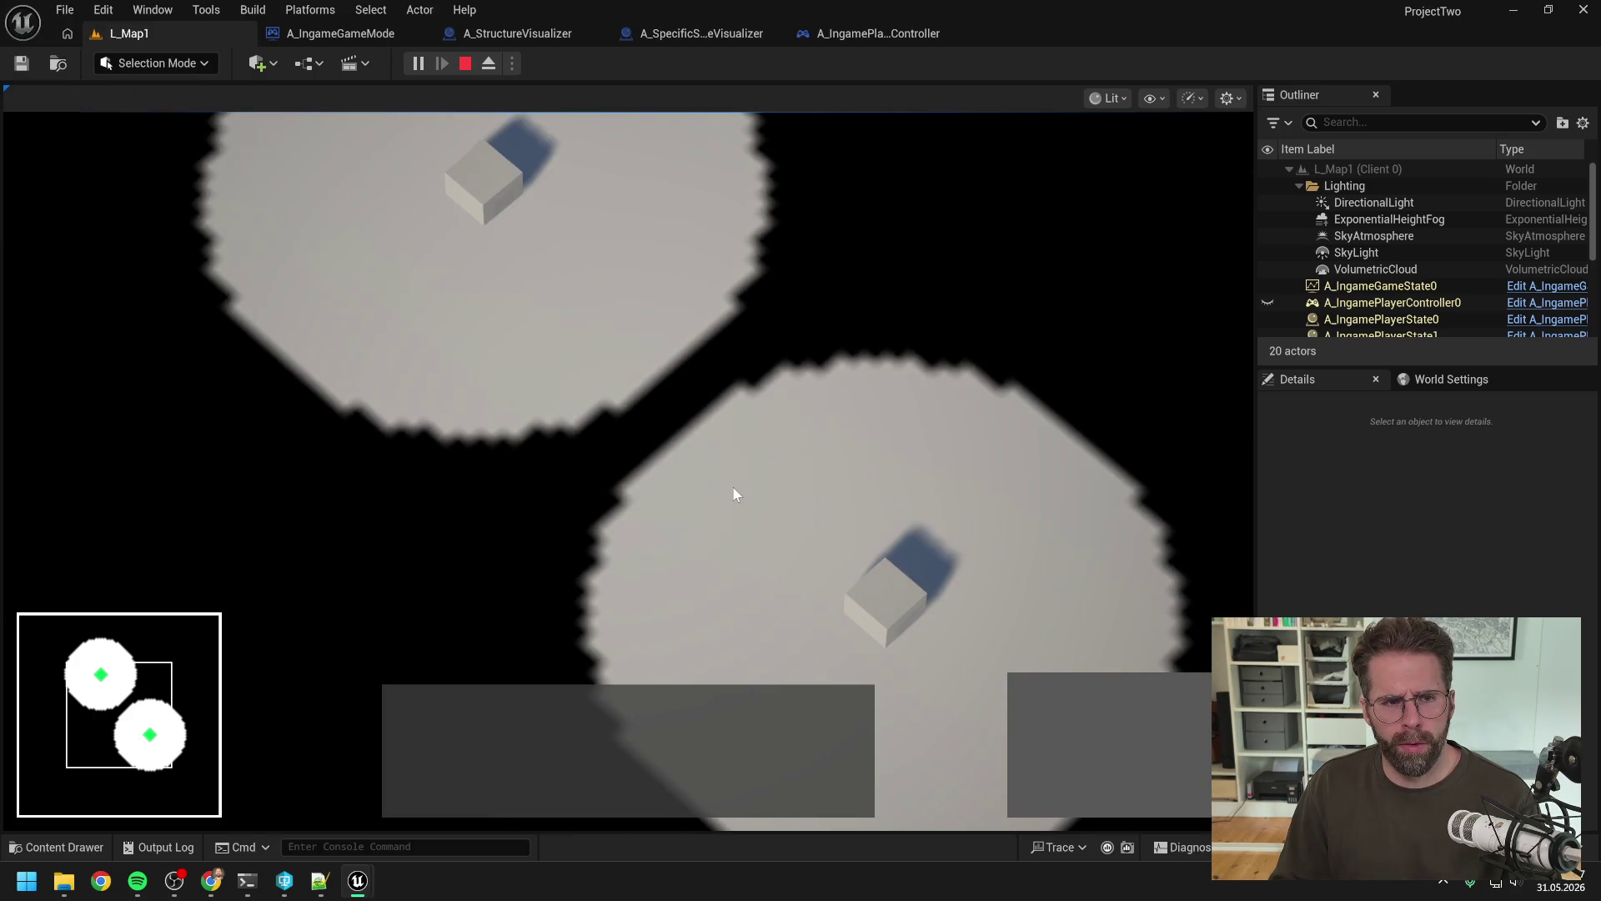
key("alt+Tab")
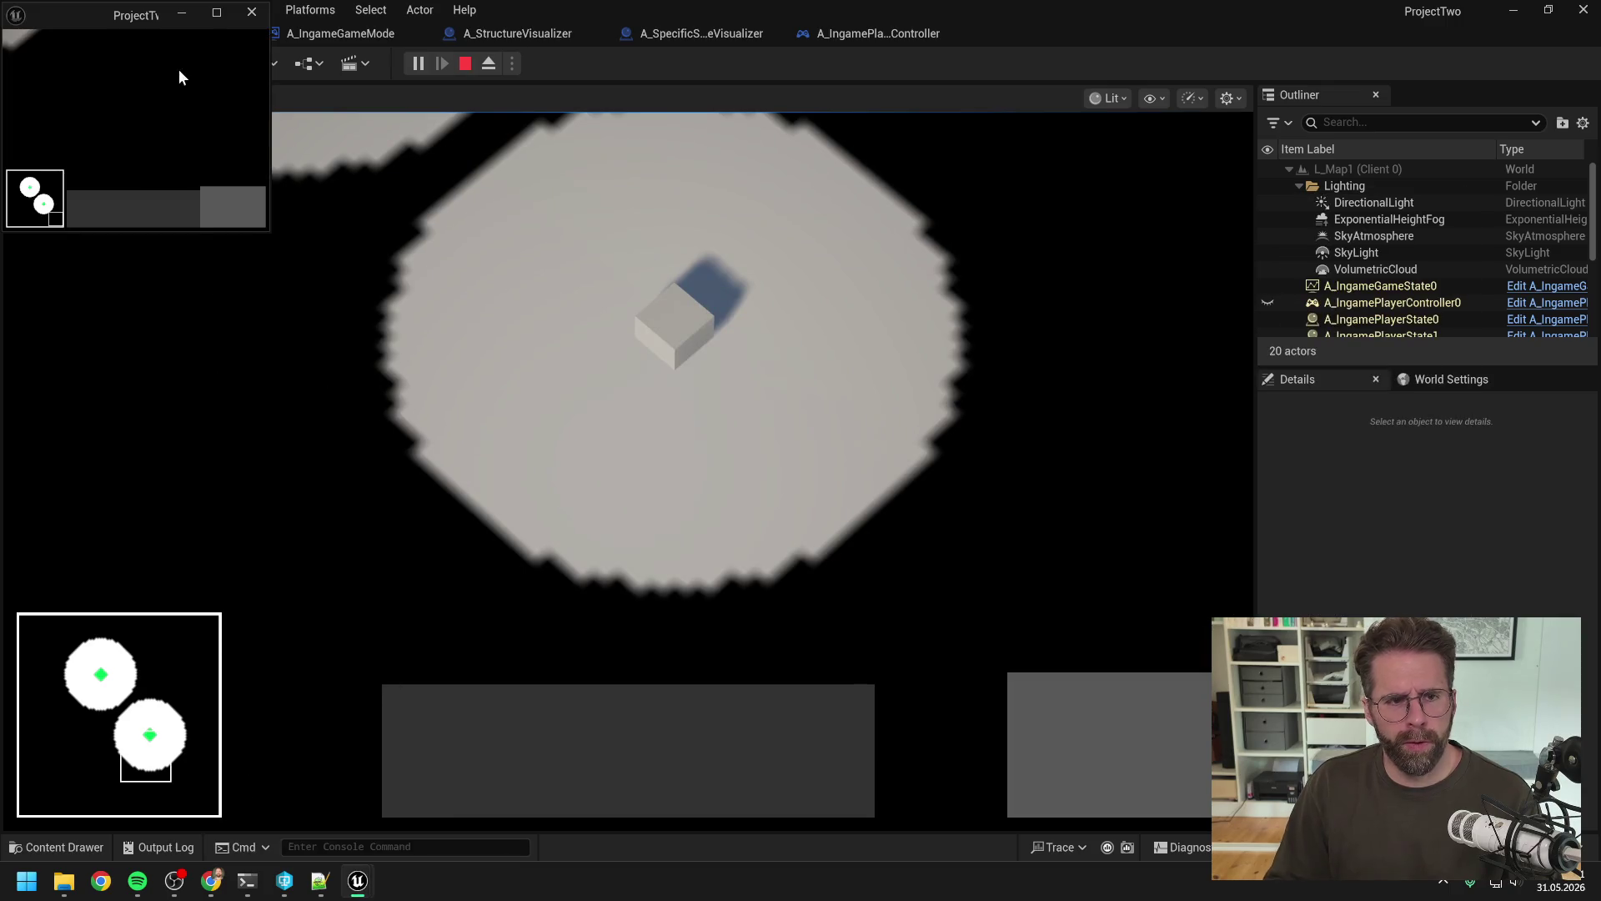
mouse_move(115, 19)
left_mouse_down()
mouse_move(442, 154)
mouse_move(876, 0)
left_mouse_up()
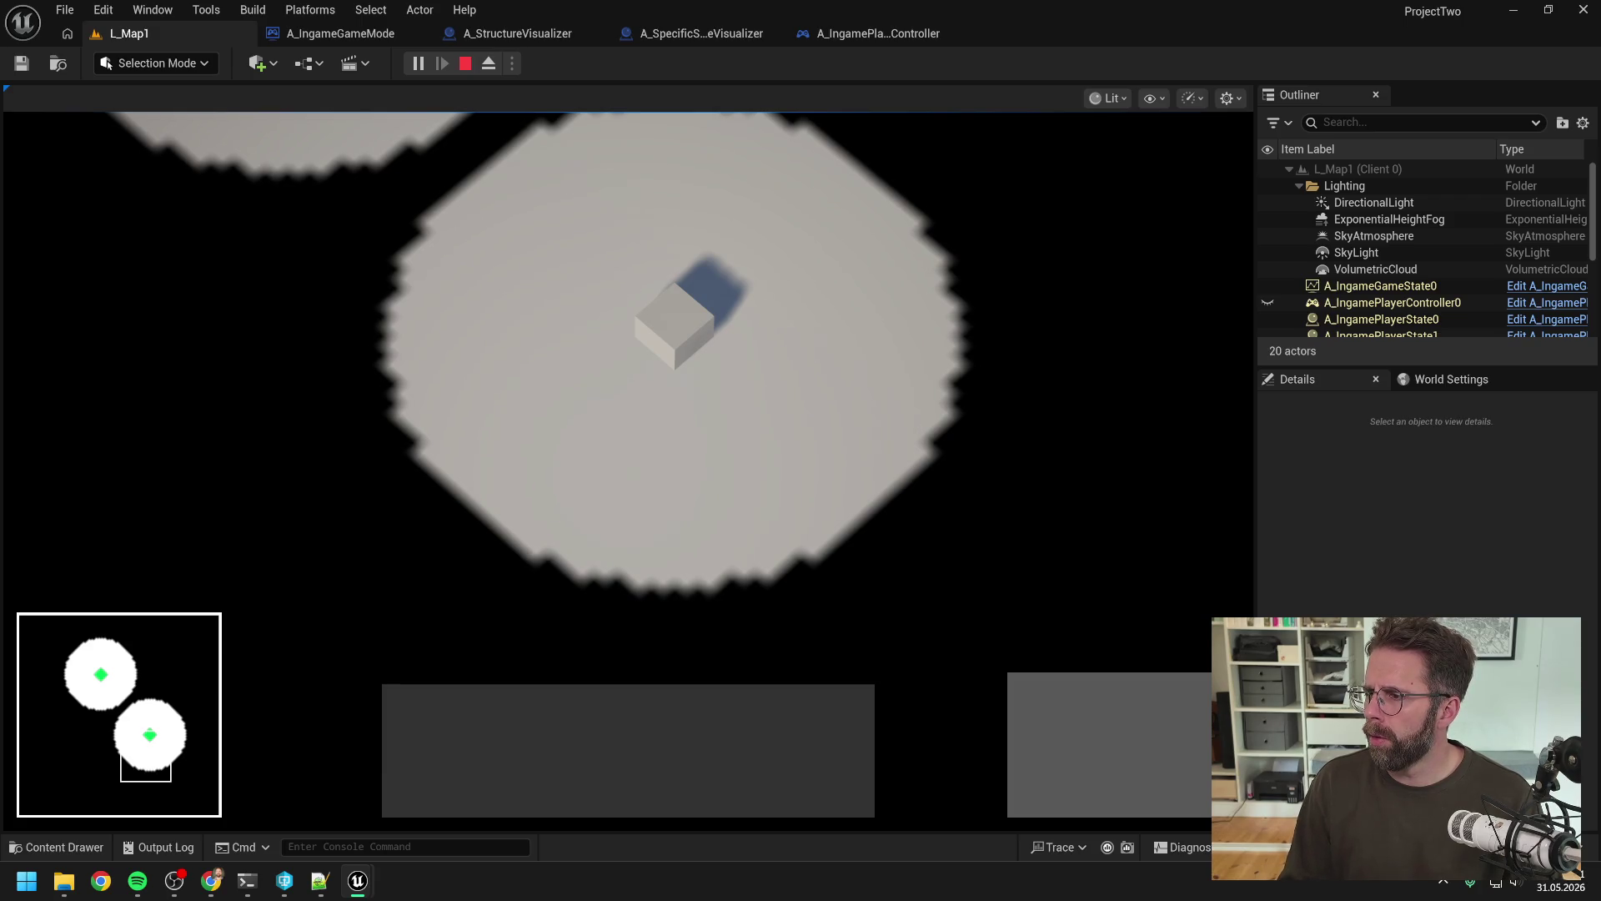
scroll(773, 364, "down", 2)
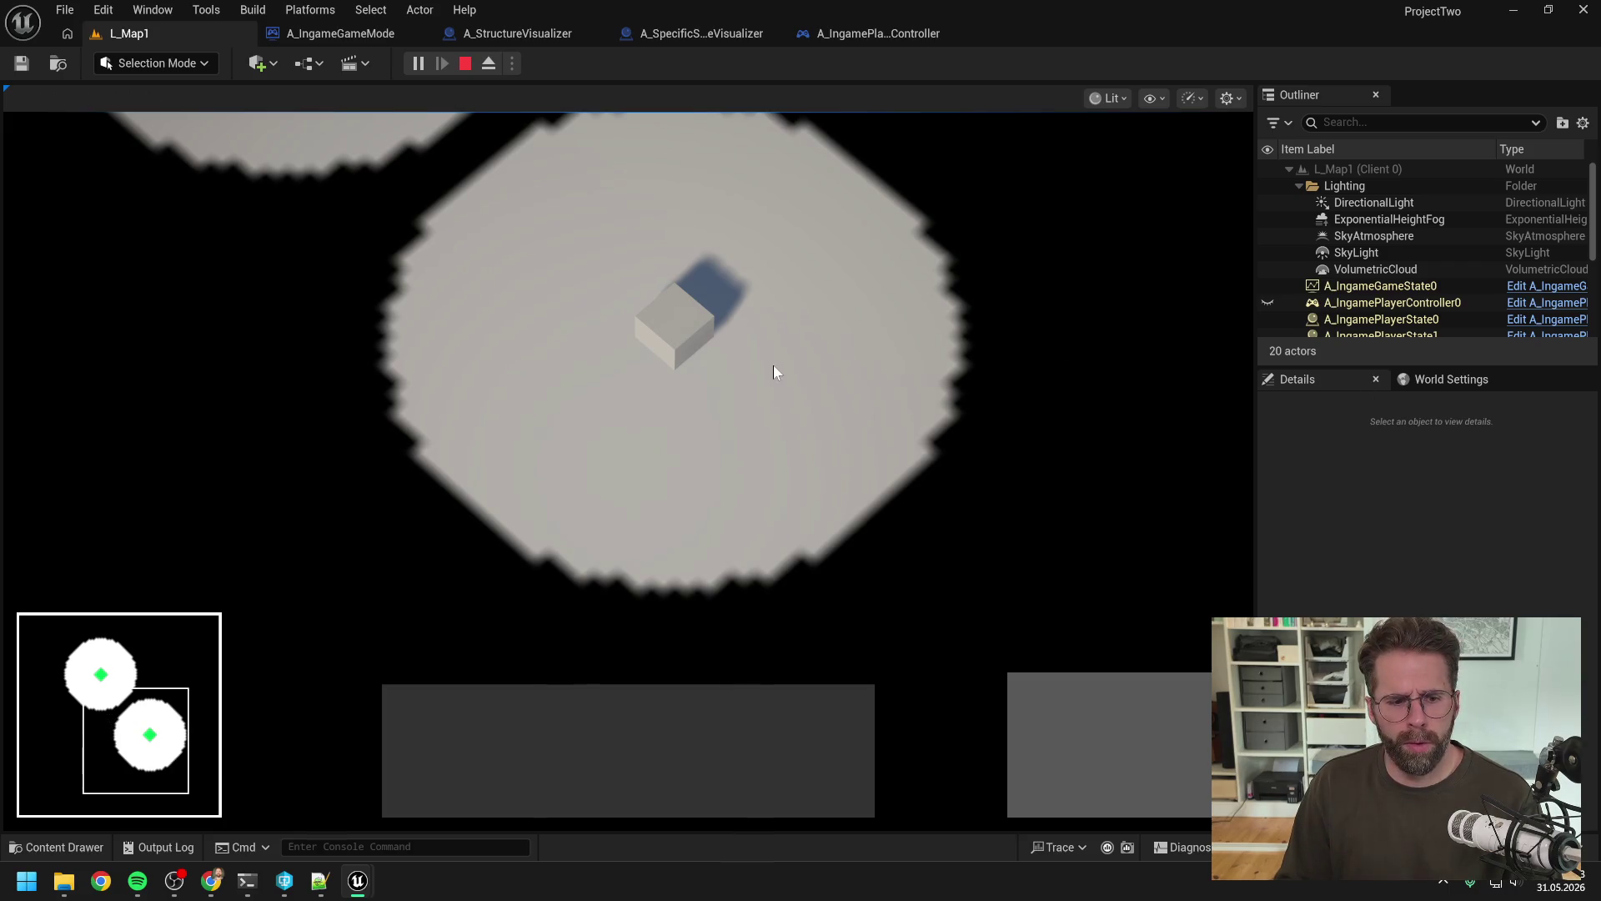
key("w")
key("a")
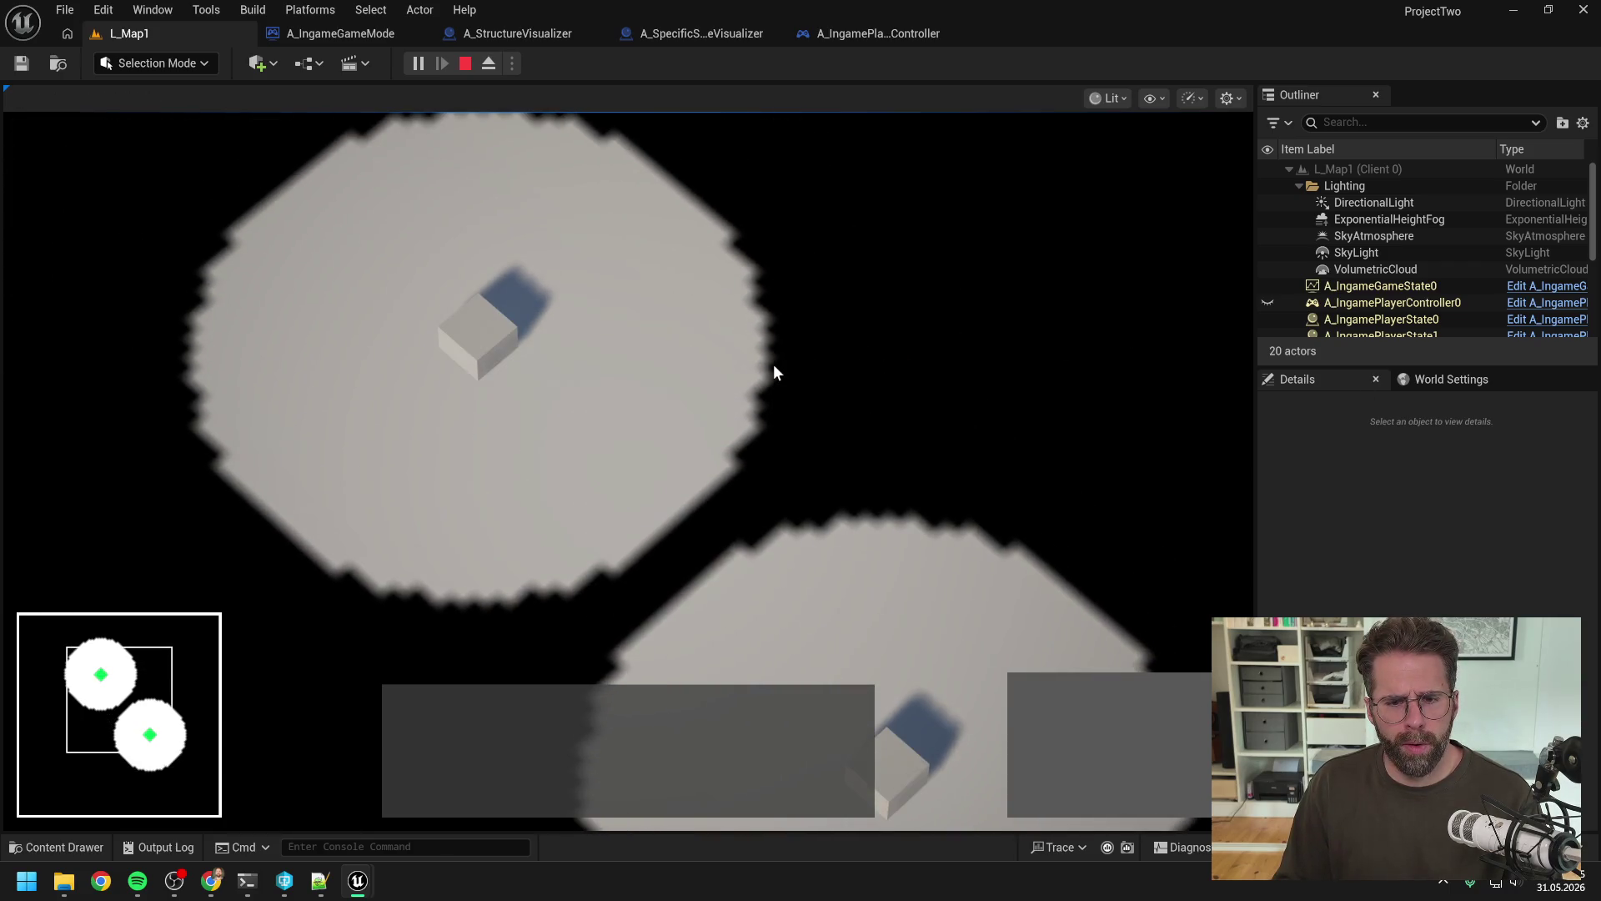
key("s")
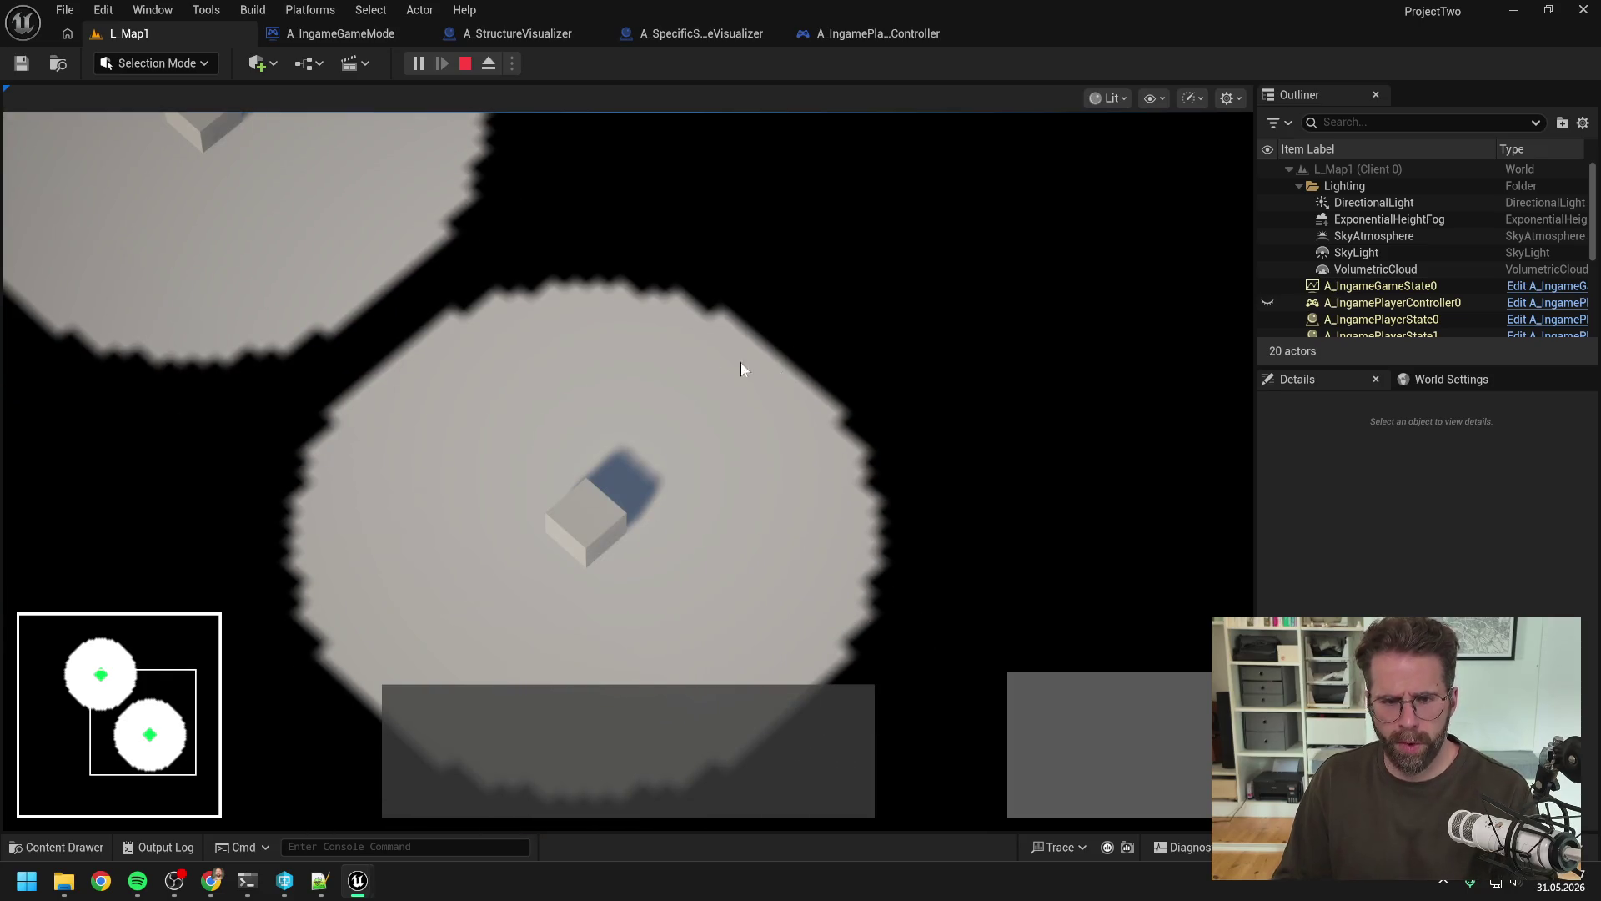
key("Escape")
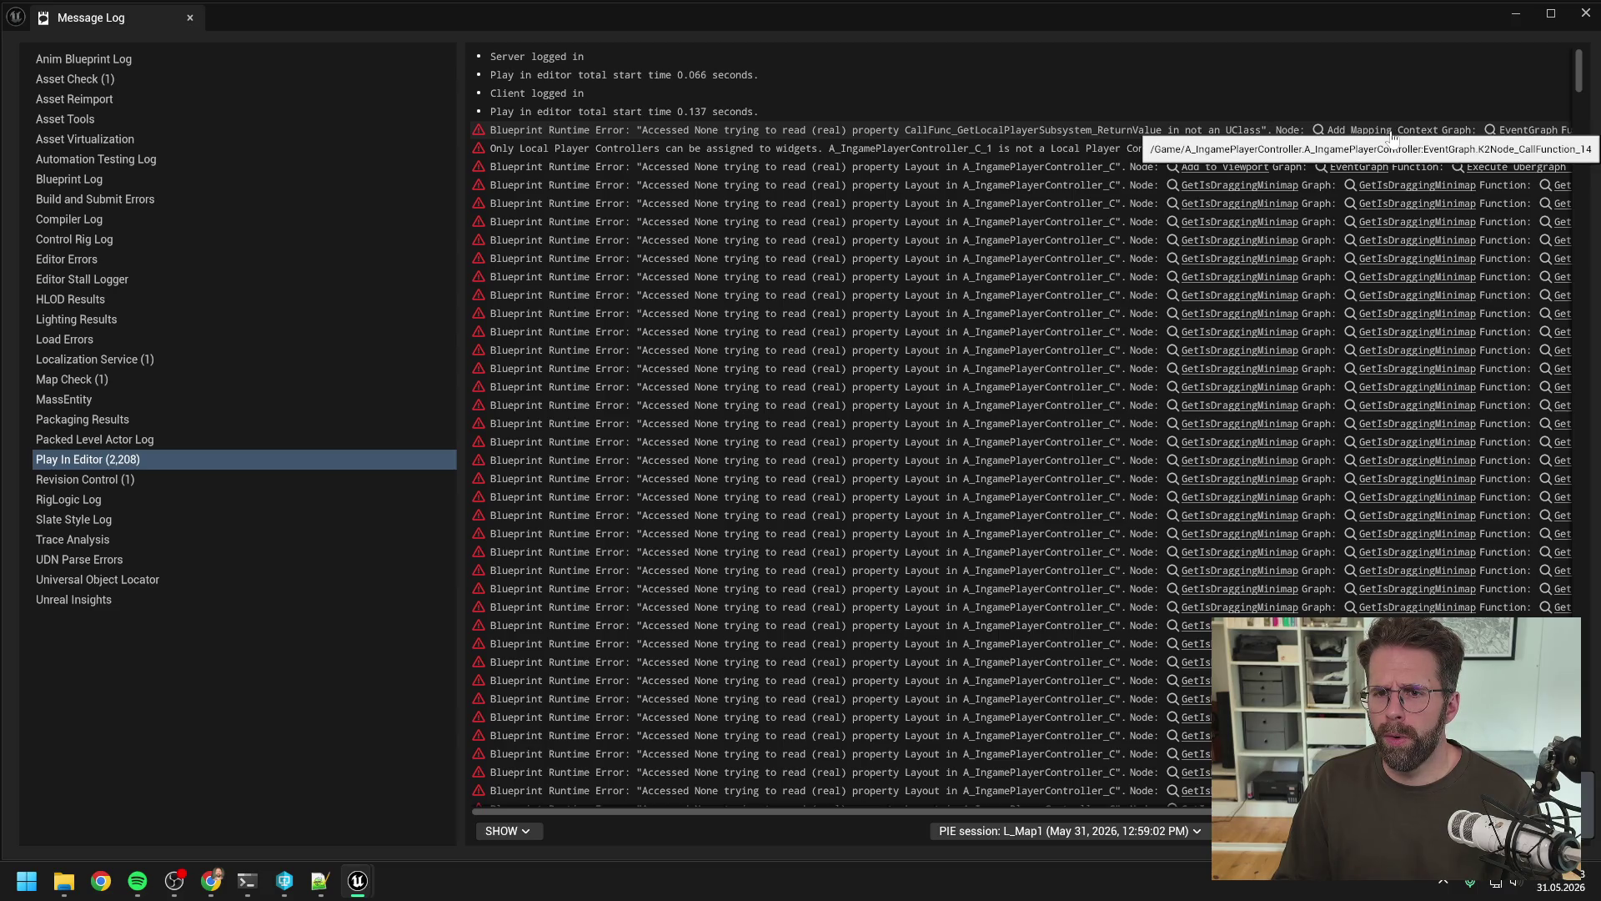
Step: Select the first runtime error and show Add Mapping Context in A_IngamePlayerController's EventGraph beside the log
left_click(1368, 133)
mouse_move(1274, 16)
left_mouse_down()
mouse_move(1118, 362)
mouse_move(1113, 422)
left_mouse_up()
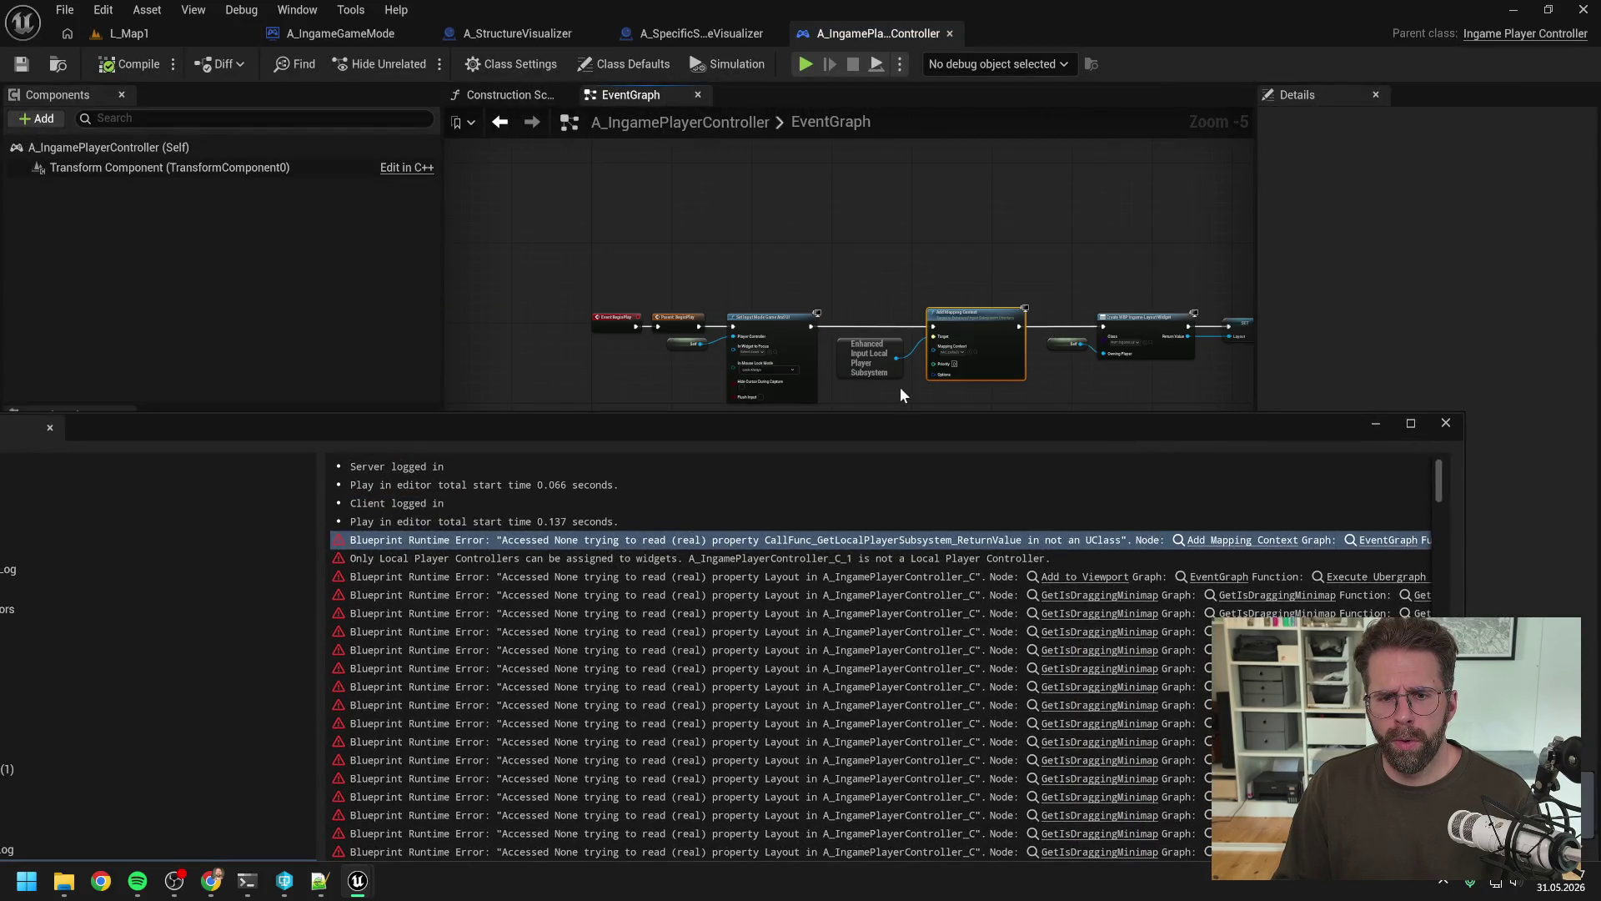
scroll(895, 387, "up", 2)
left_click_drag(914, 388, 926, 307)
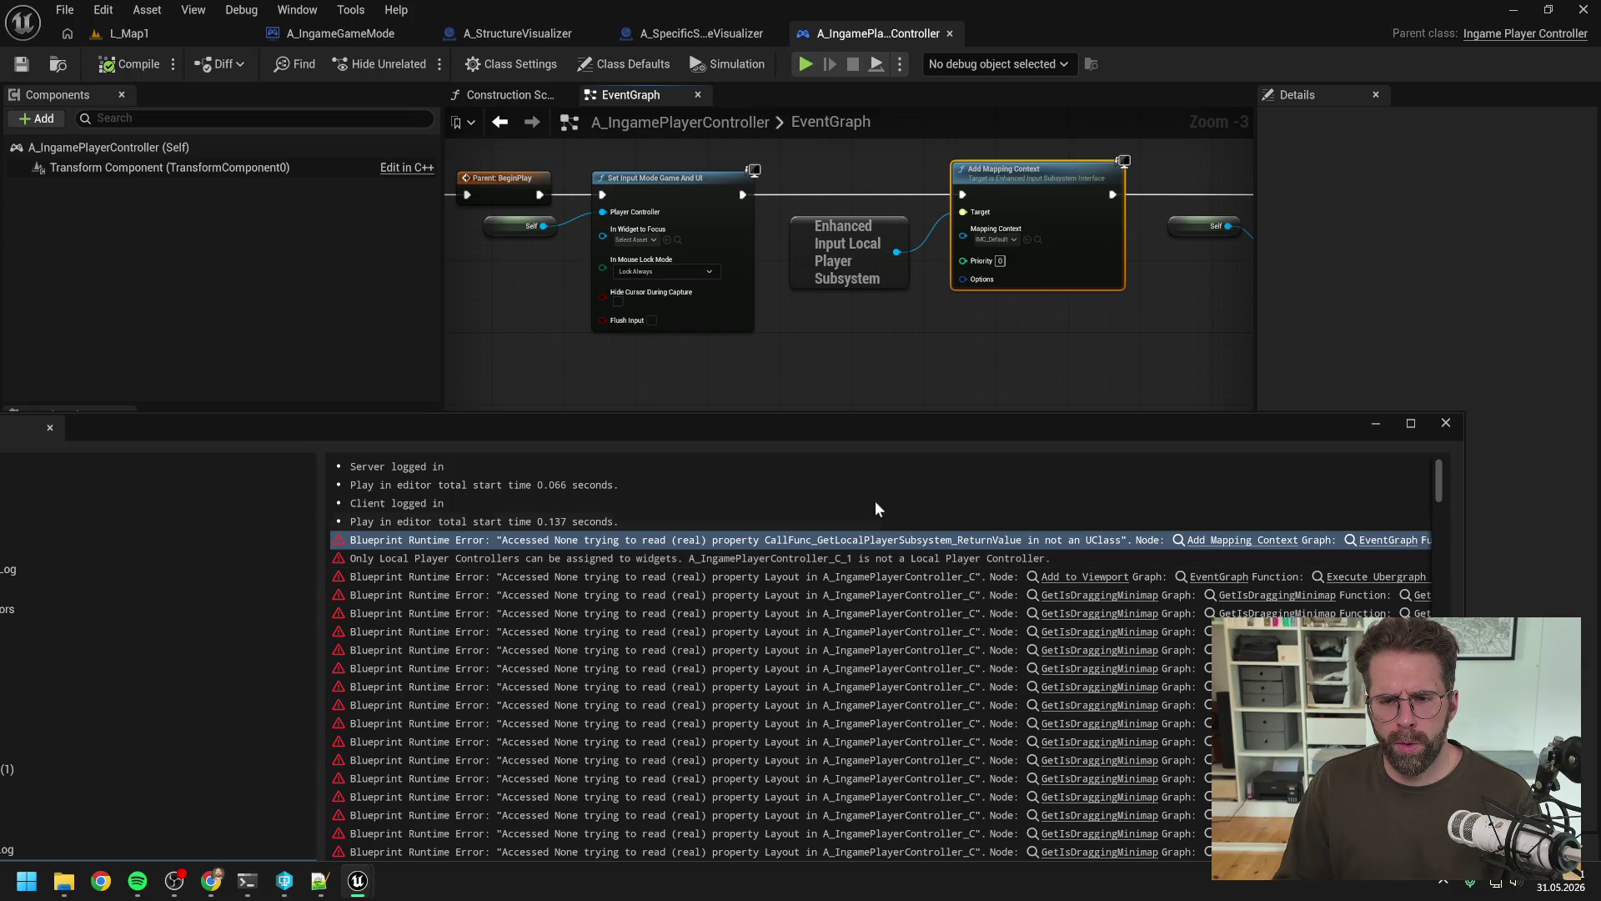
left_click_drag(907, 445, 879, 361)
left_click_drag(1451, 480, 1569, 458)
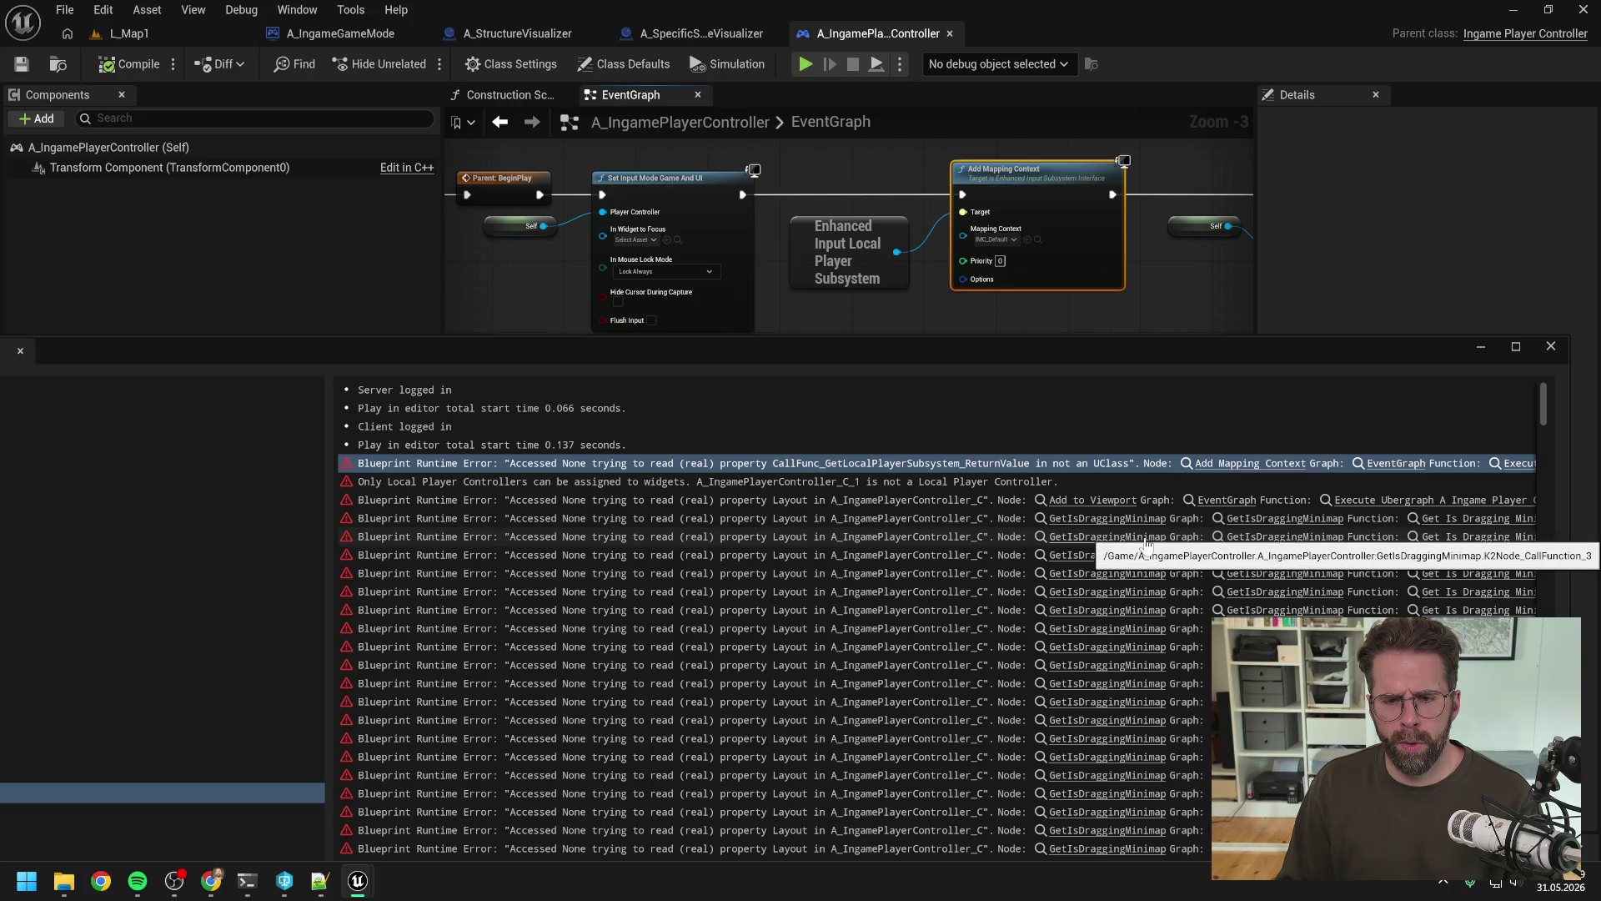
Step: Inspect the GetIsDraggingMinimap function, then view the EventGraph's Create WBP Ingame Layout Widget node
left_click(1108, 520)
mouse_move(818, 368)
left_mouse_down()
mouse_move(829, 574)
mouse_move(841, 486)
left_mouse_up()
scroll(921, 409, "down", 2)
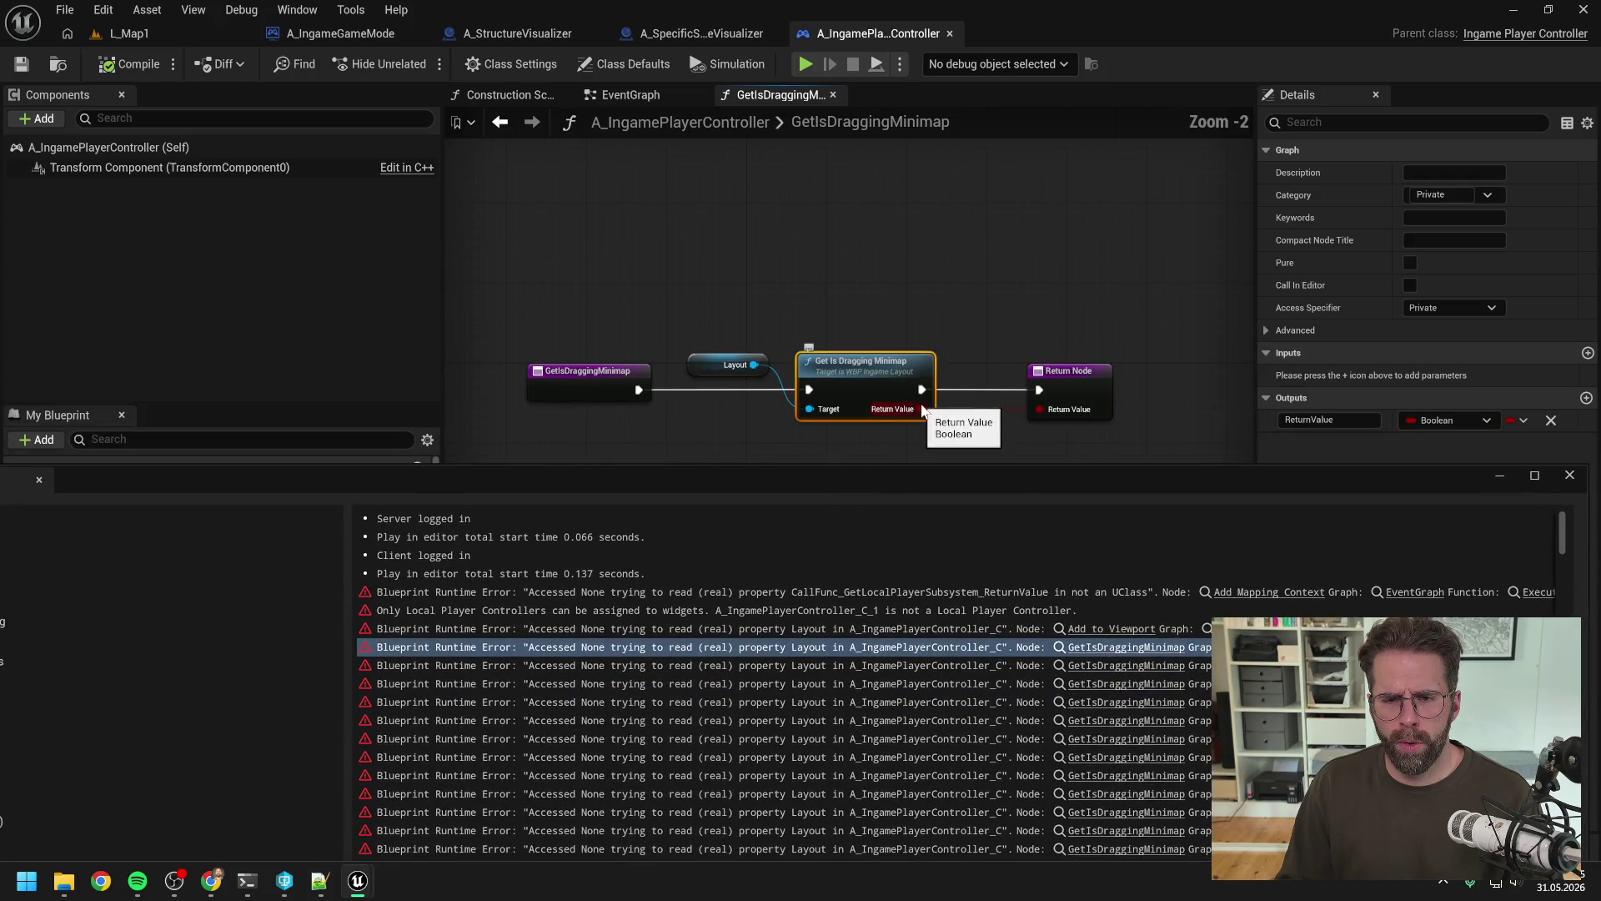
left_click(630, 97)
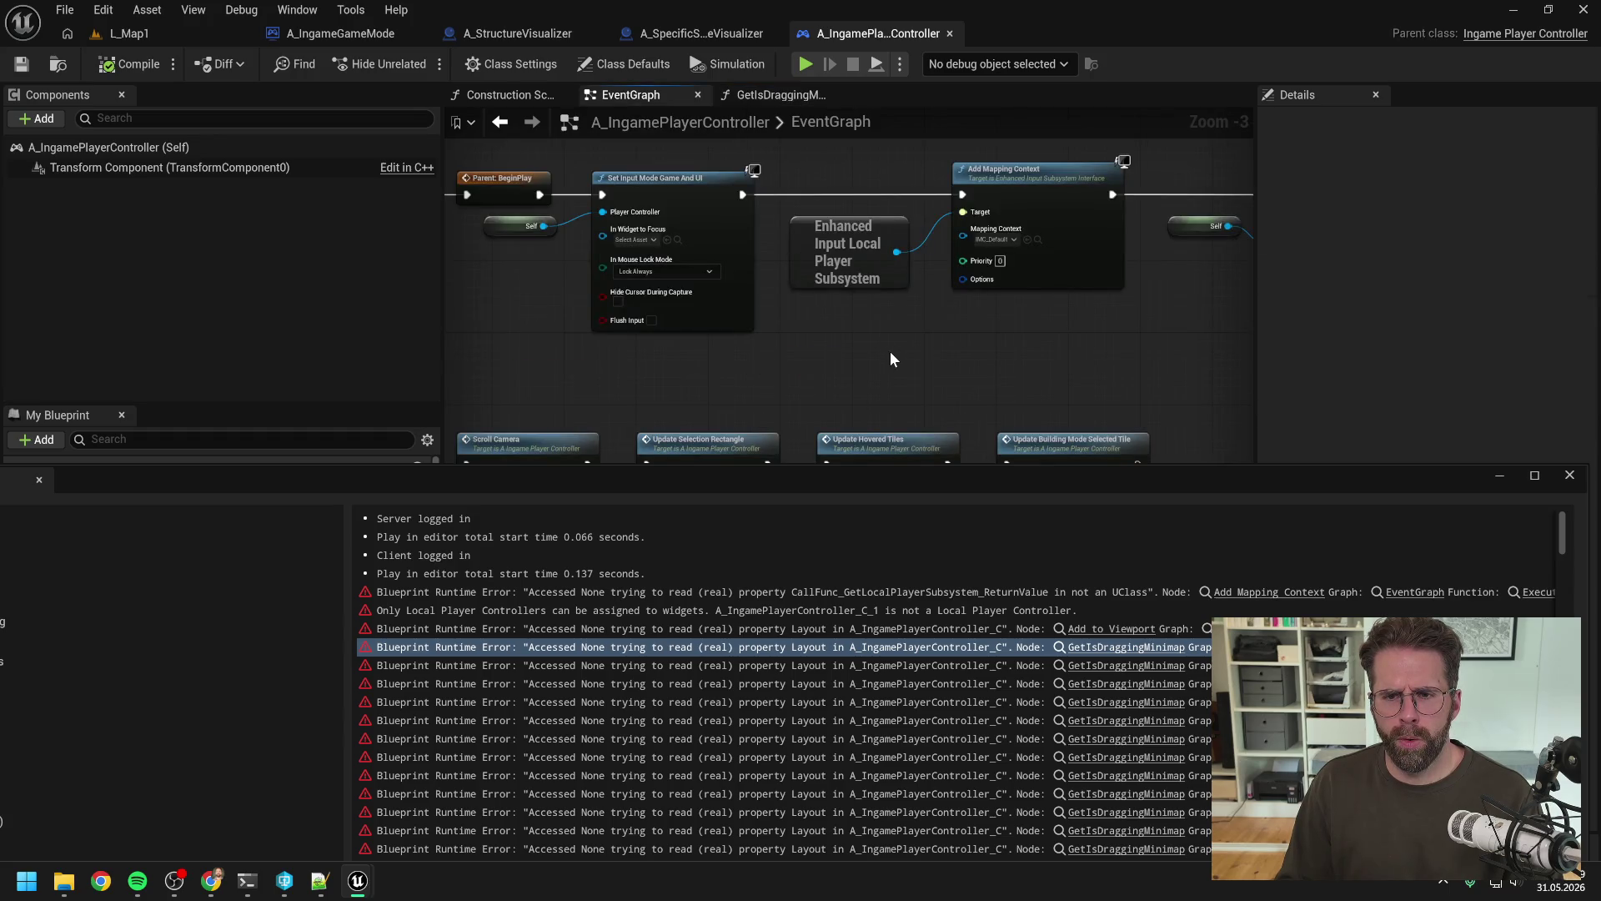
mouse_move(910, 363)
left_mouse_down()
mouse_move(765, 368)
mouse_move(880, 354)
left_mouse_up()
Step: Maximize the Message Log and select the Add to Viewport error entry
left_click_drag(875, 483, 809, 273)
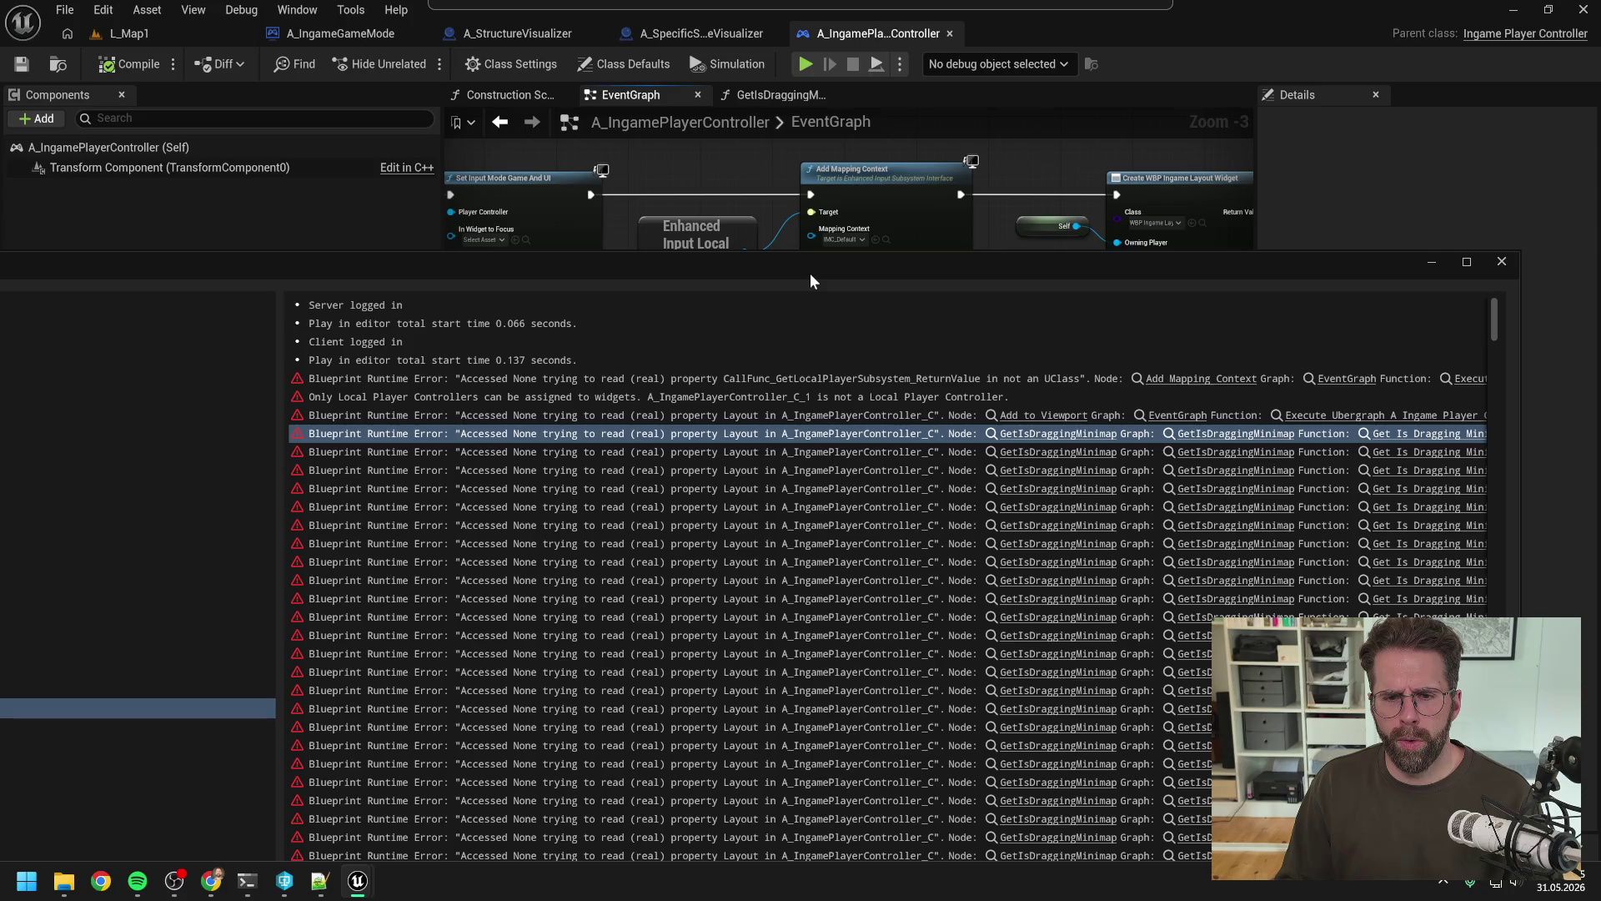
left_click_drag(809, 272, 777, 269)
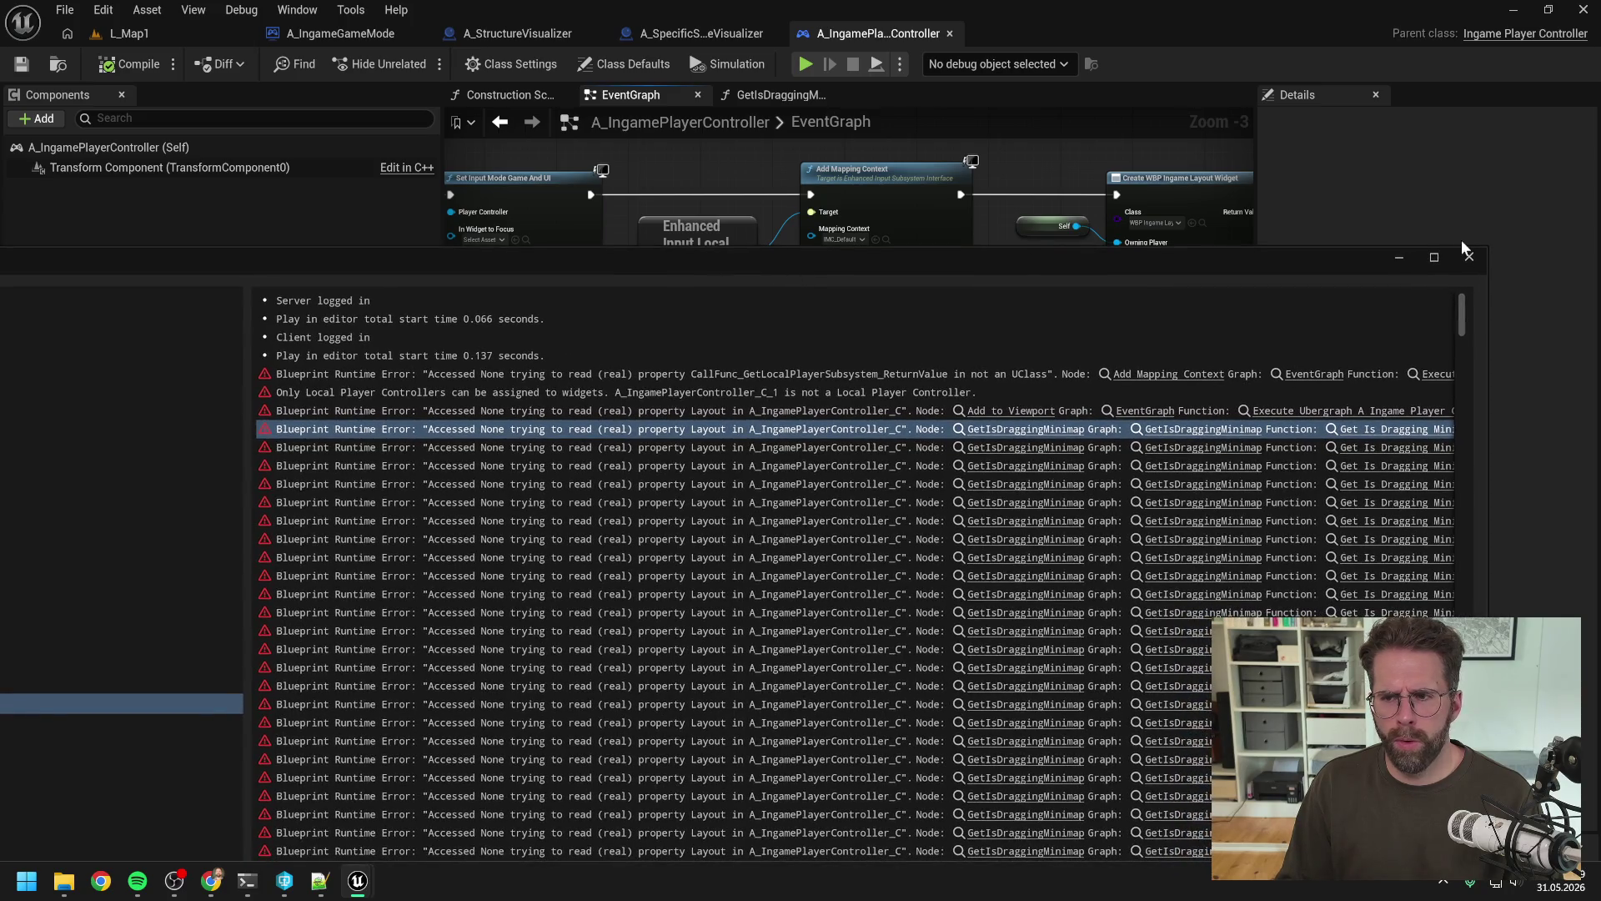
left_click(1433, 257)
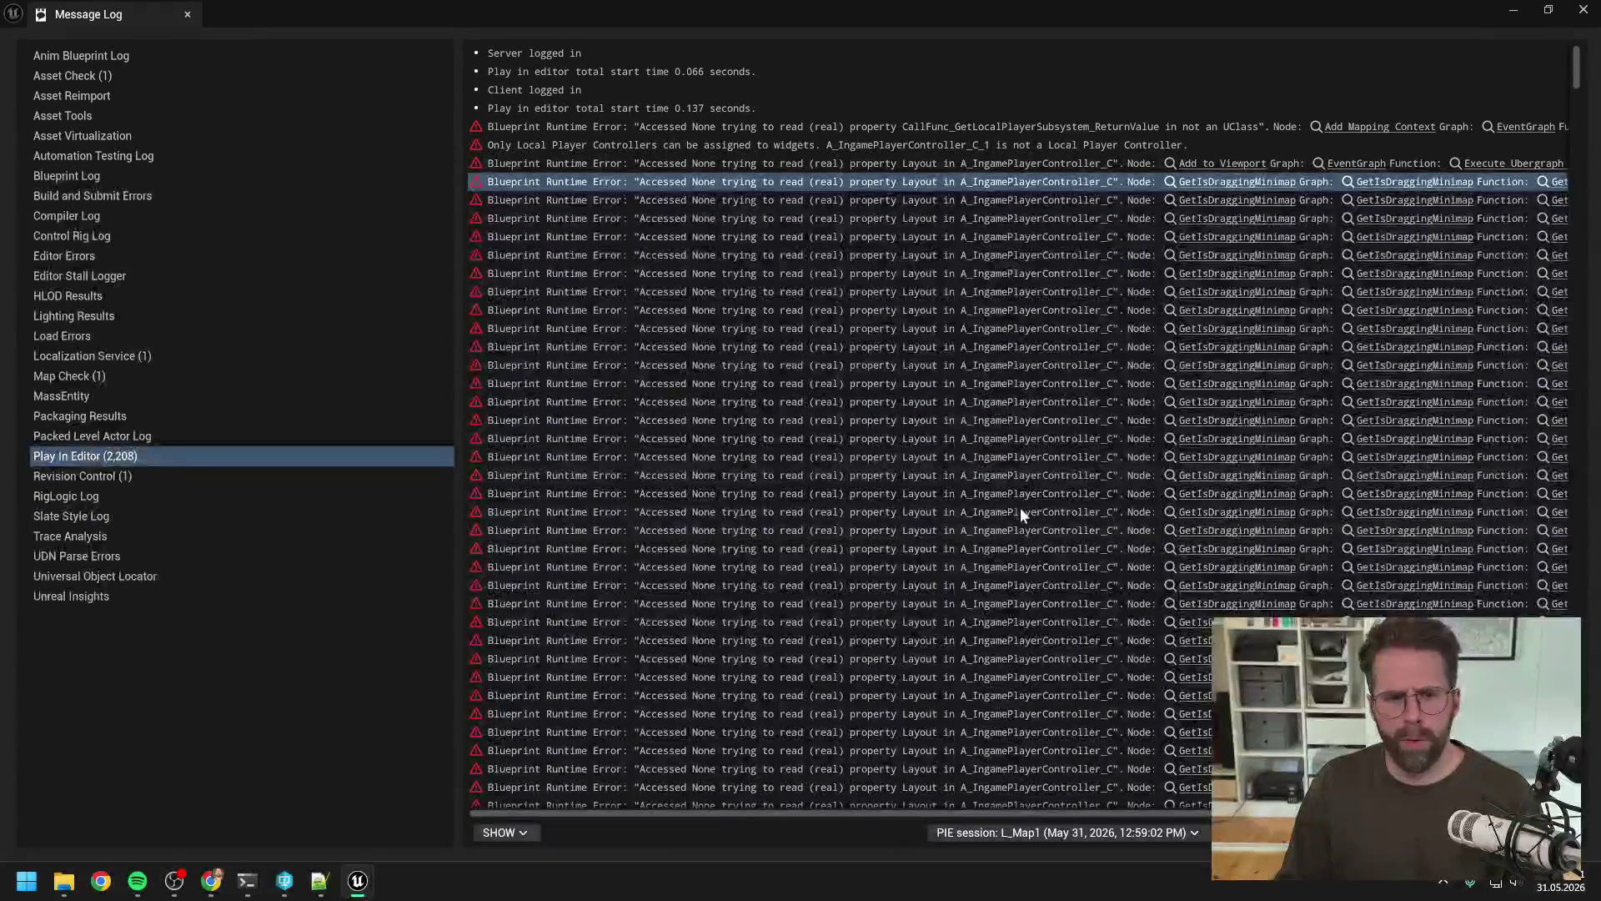
mouse_move(842, 811)
left_mouse_down()
mouse_move(1084, 809)
mouse_move(1197, 799)
mouse_move(1193, 783)
left_mouse_up()
left_click(1276, 185)
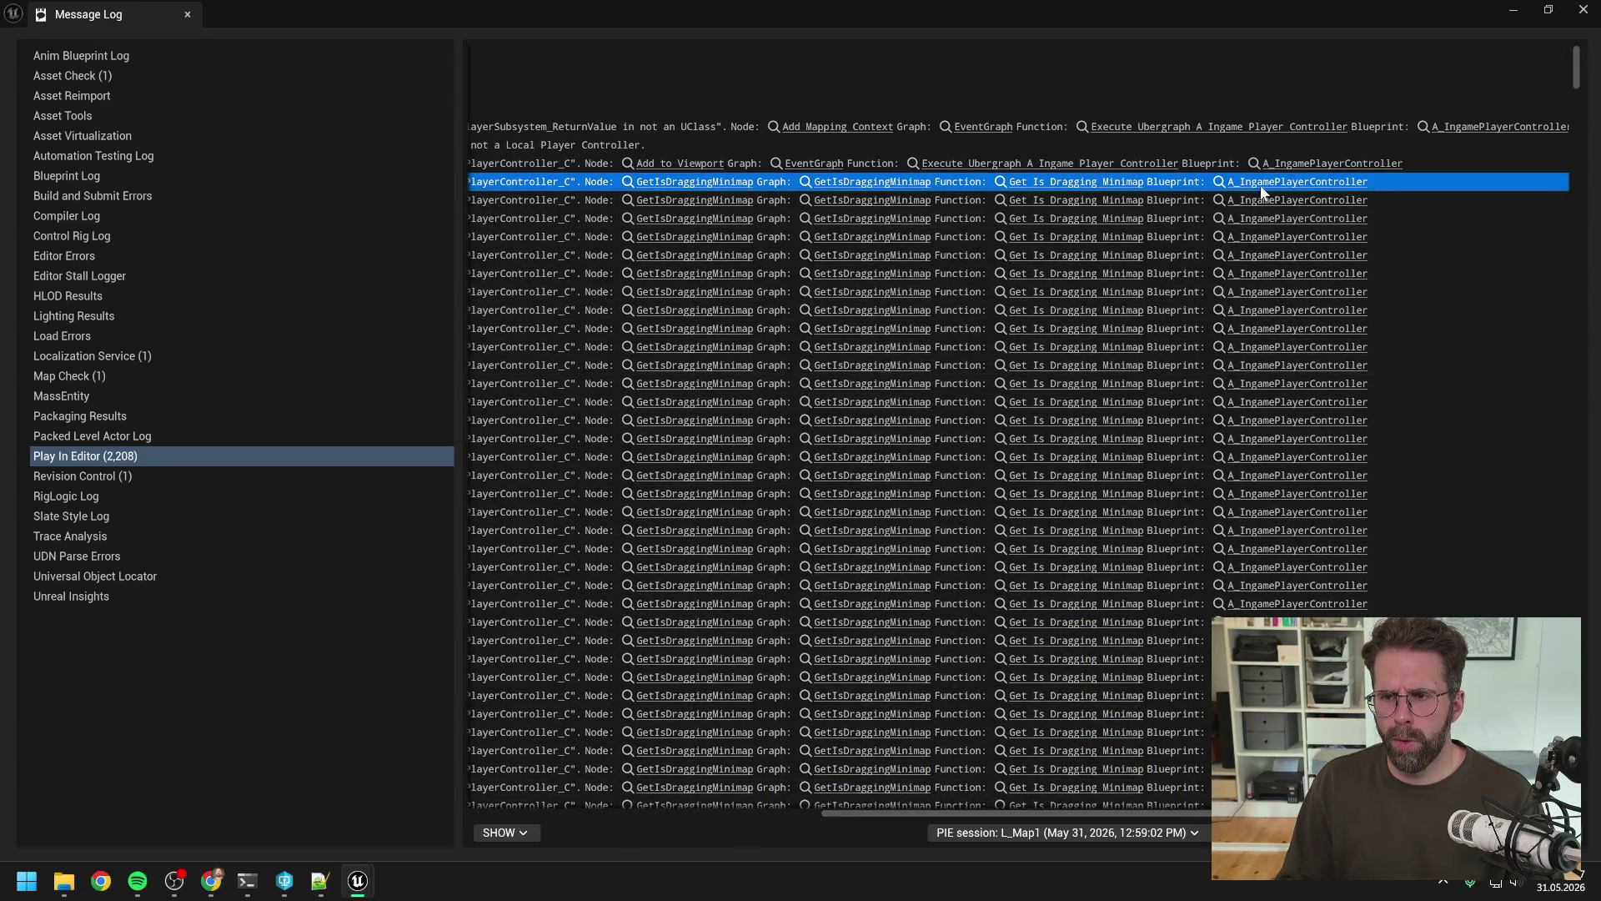
left_click(642, 164)
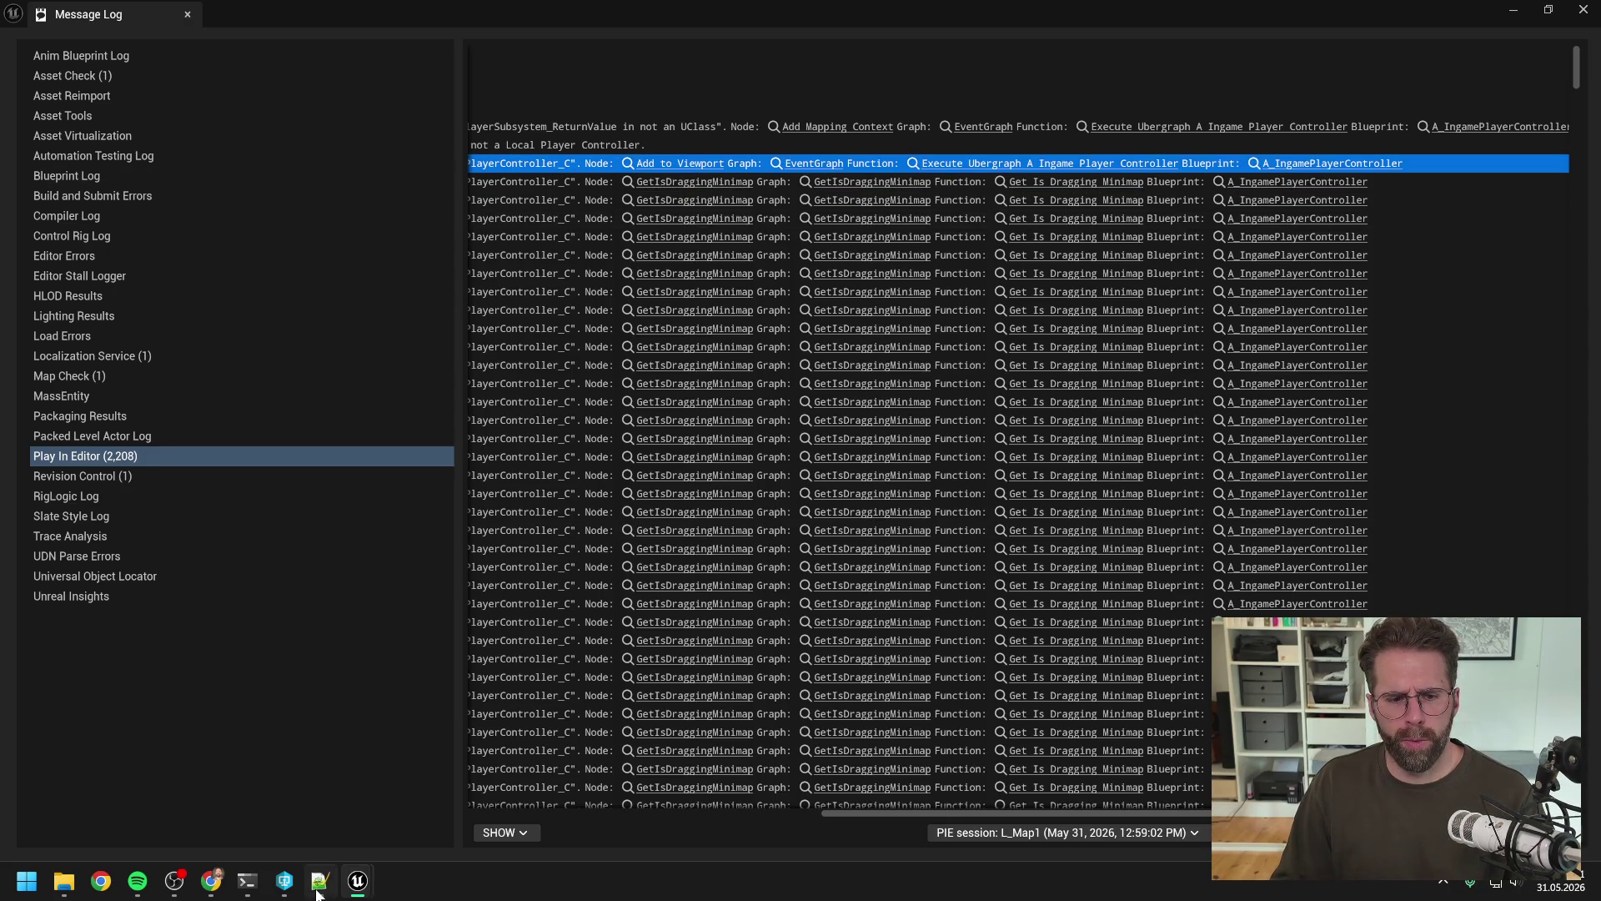
left_click(247, 880)
Step: Paste the Layout error into Claude Code and ask in German whether the multi-player PlayerController issue is local-only
type("Blueprint Runtime Error: \"Accessed None trying to read (real) property Layout in A_IngamePlayerController_C\". Node:  Add to Viewport Graph:  EventGraph Function:  Execute Ubergraph A Ingame Player Controller Blueprint:  A_IngamePlayerController")
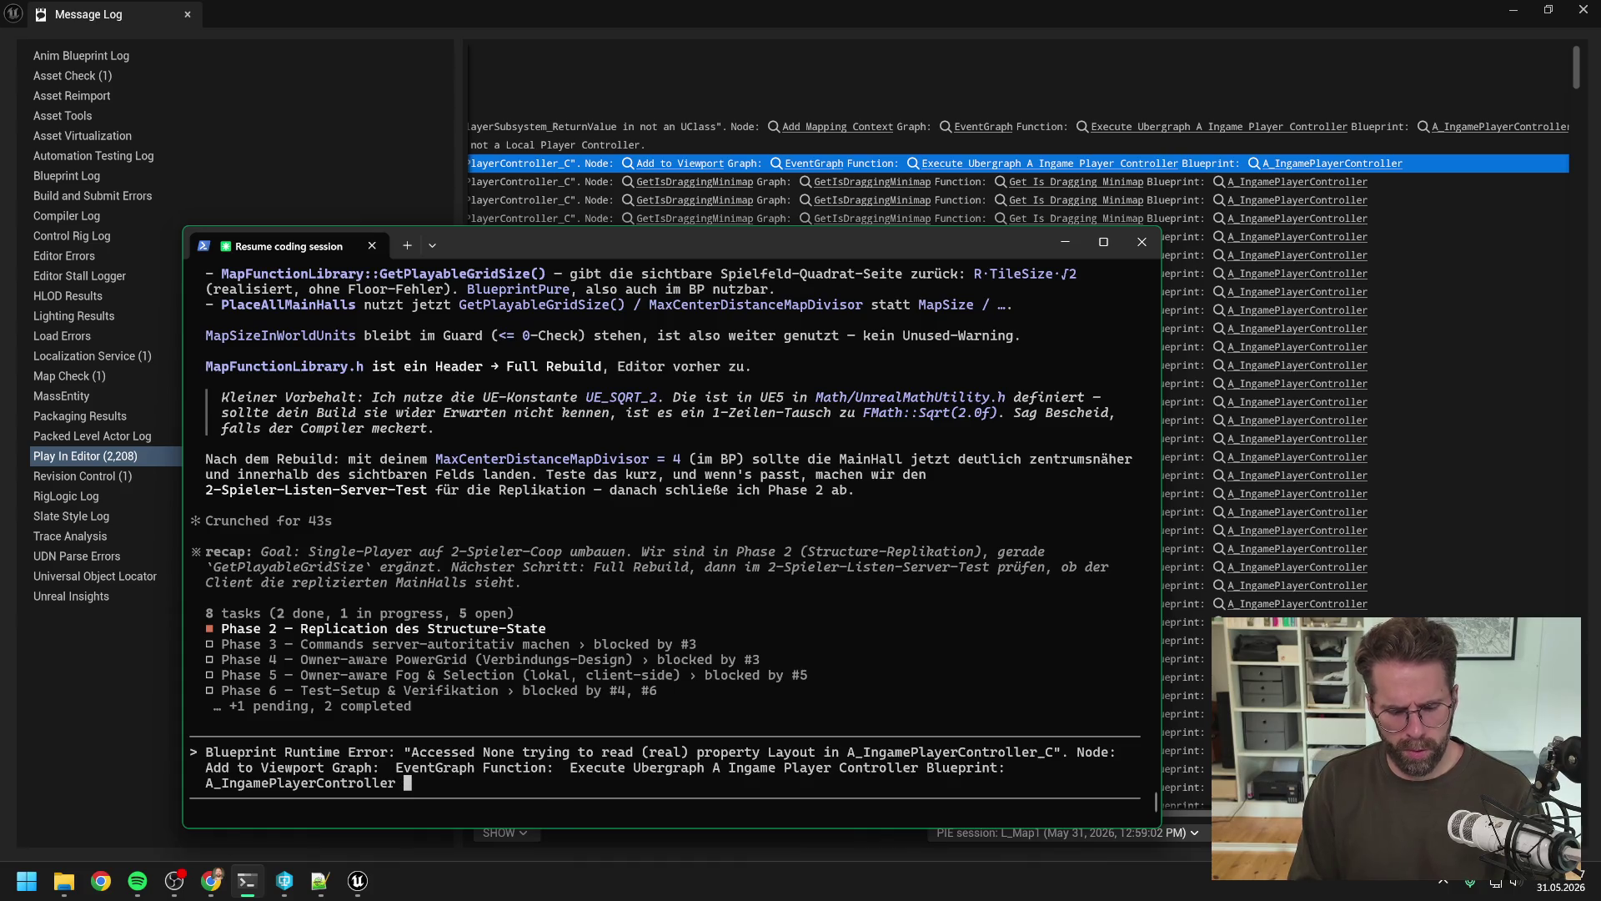
type("-> Bekomme")
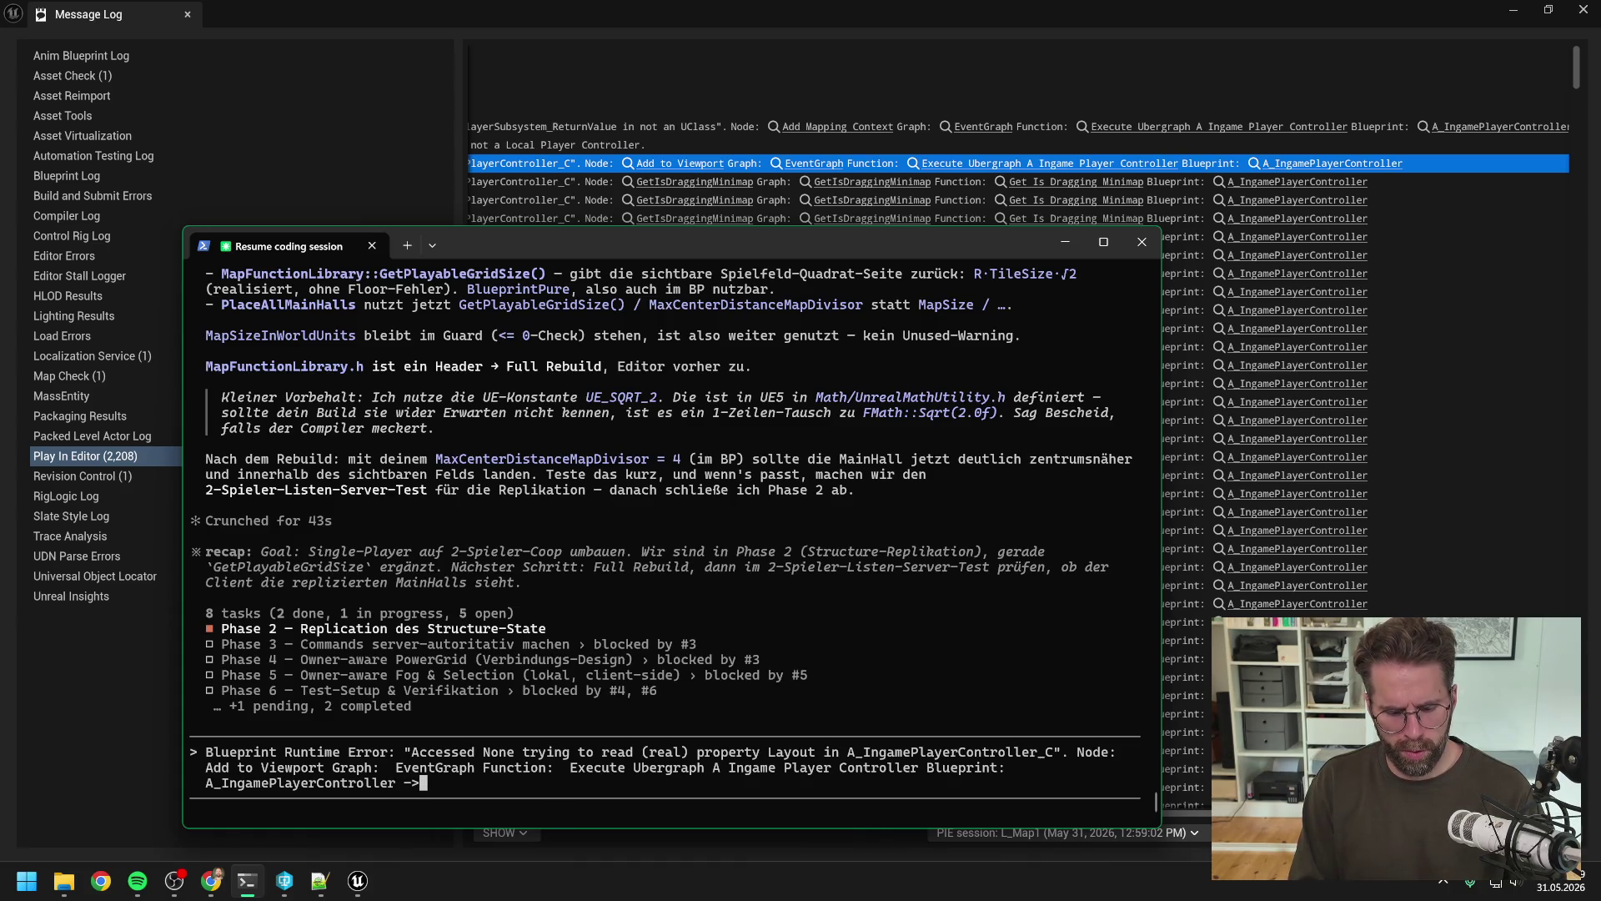
type("wenn ich mit meheren")
key("BackSpace")
key("BackSpace")
key("BackSpace")
type("reren Spielern start")
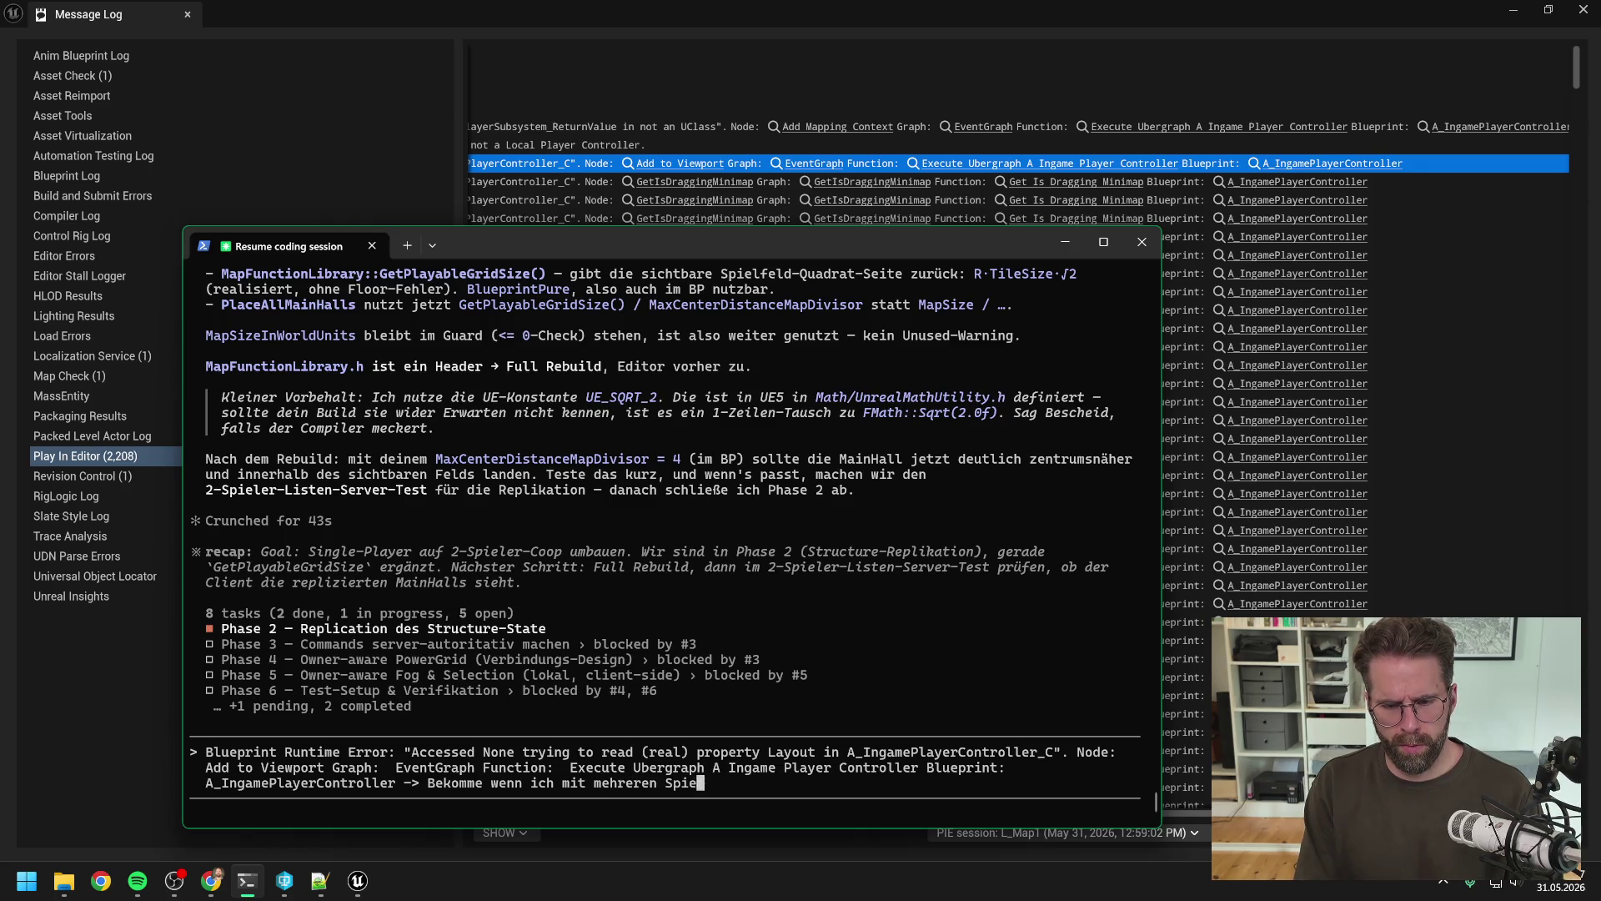
type("e anscheine")
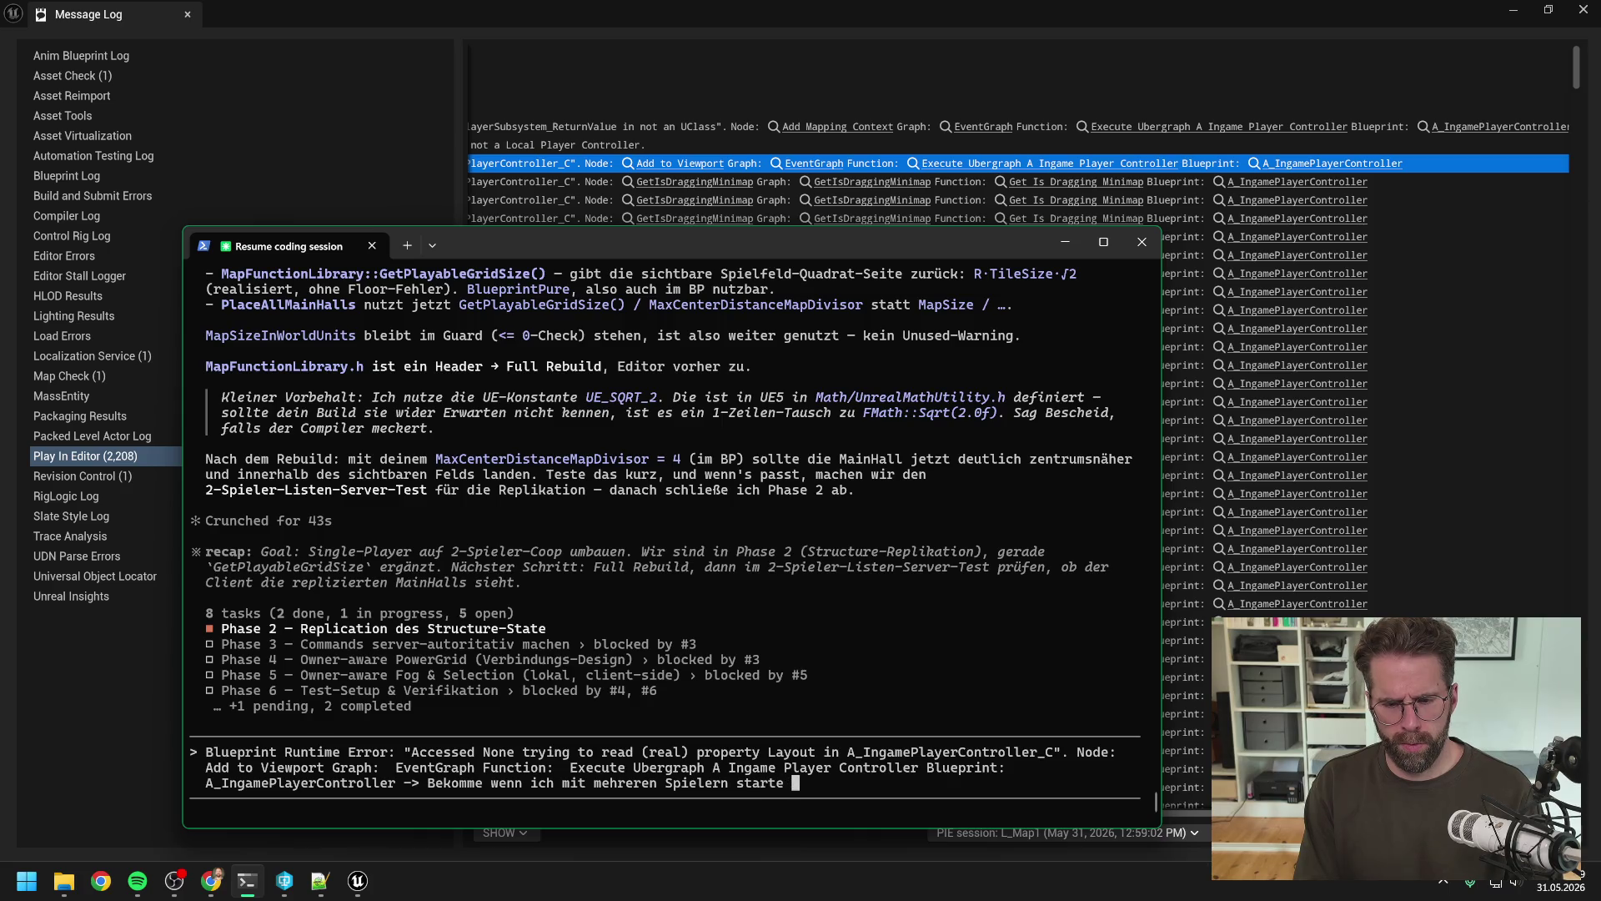
type("nd")
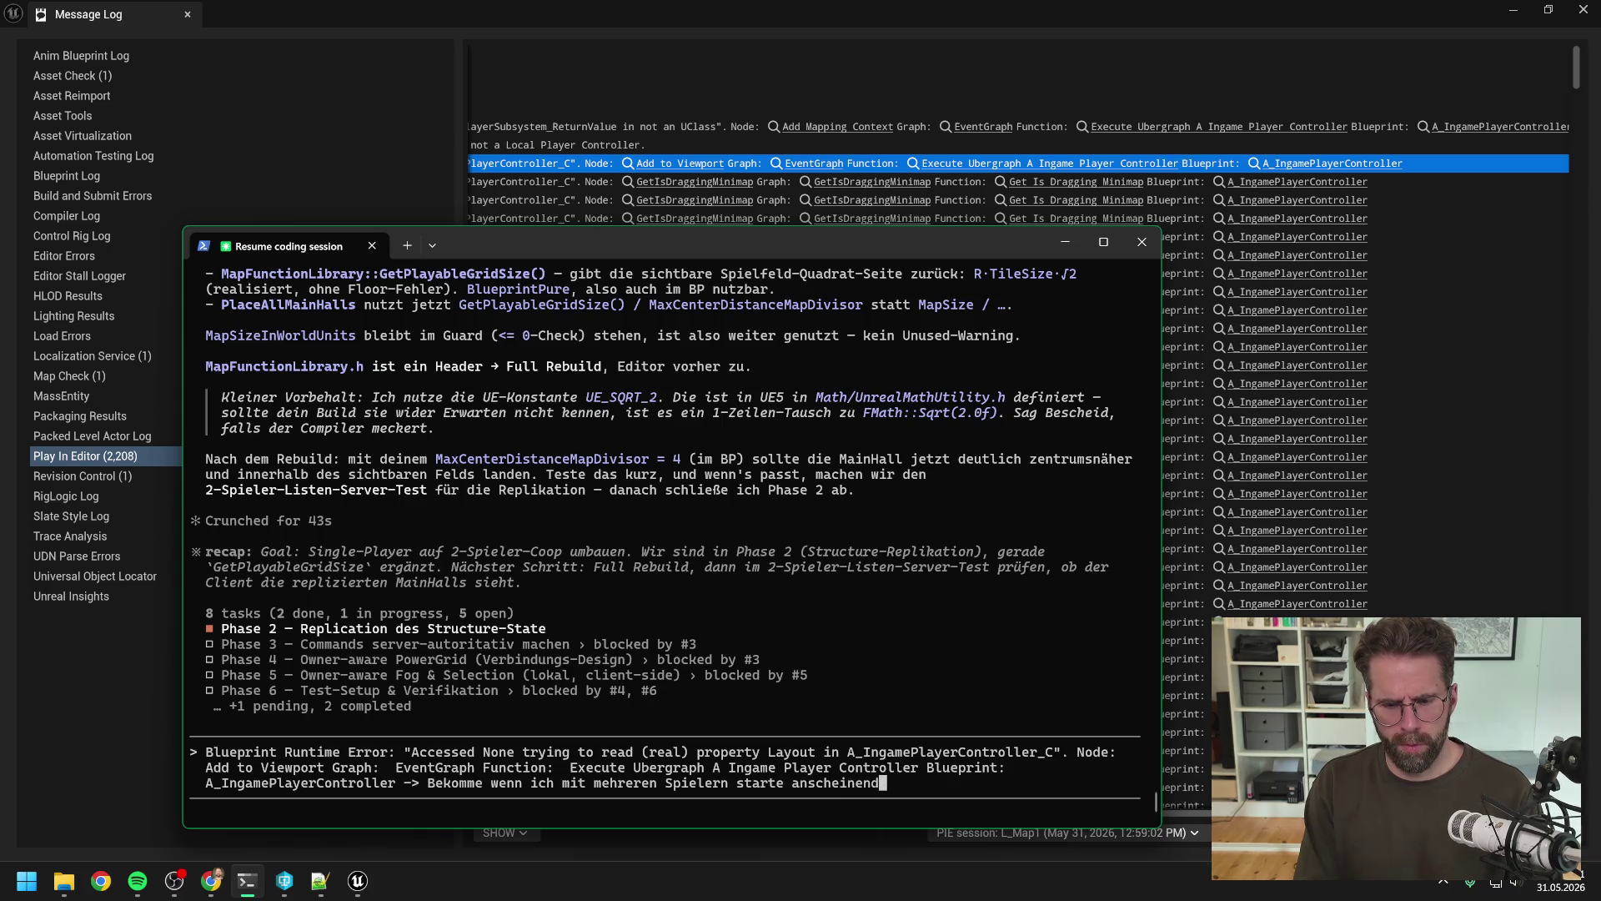
type(" Problem mit de")
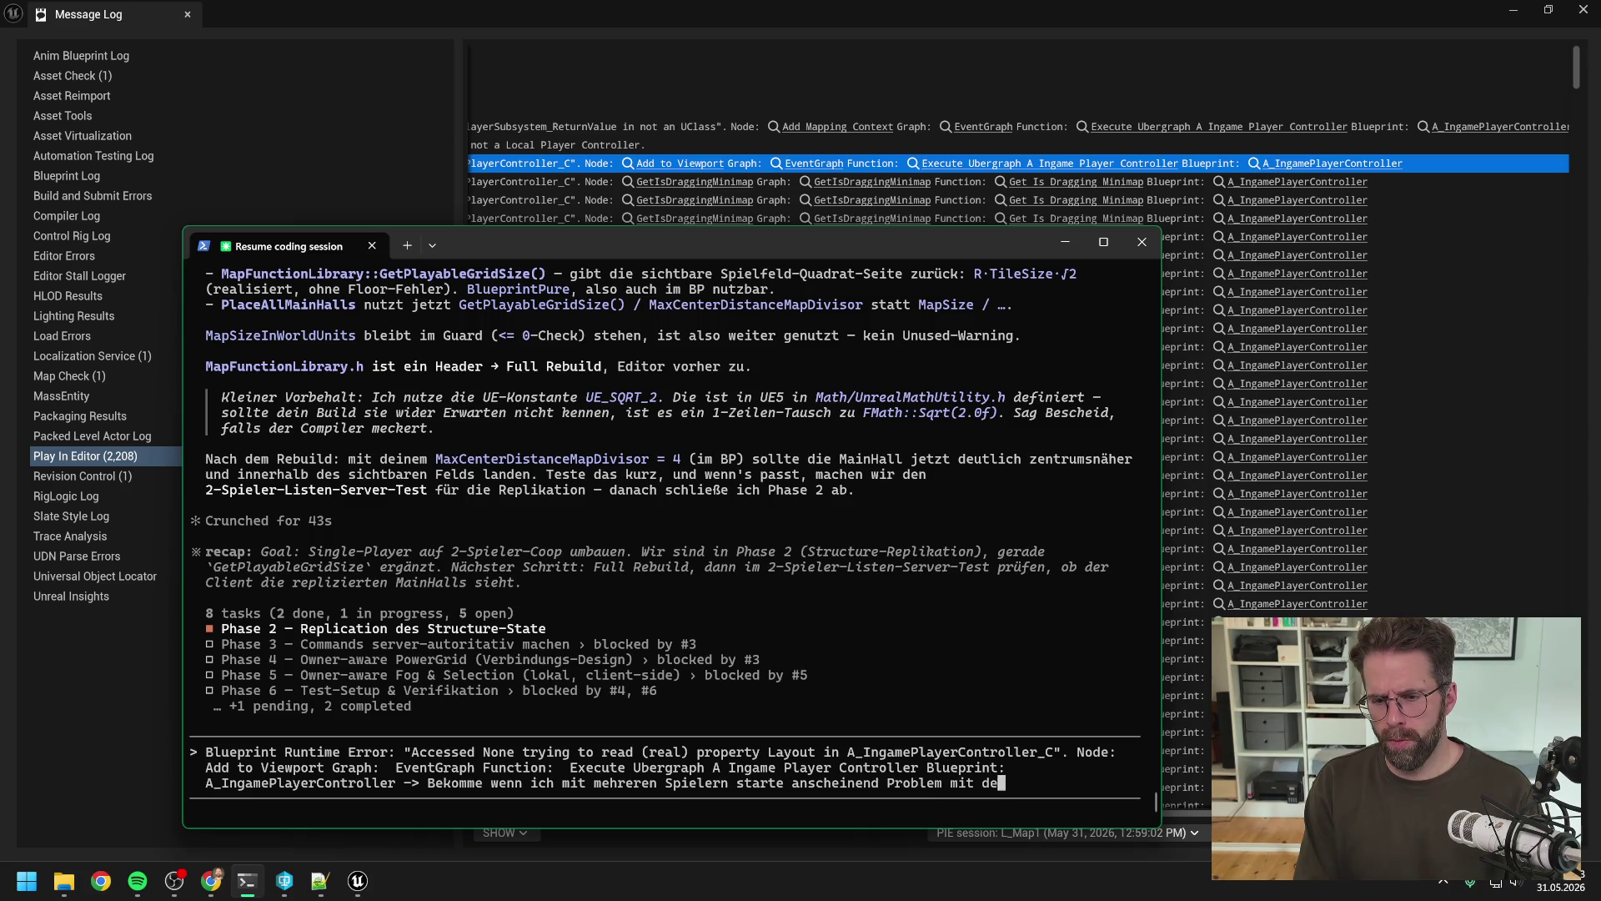
type("m PlayerControl")
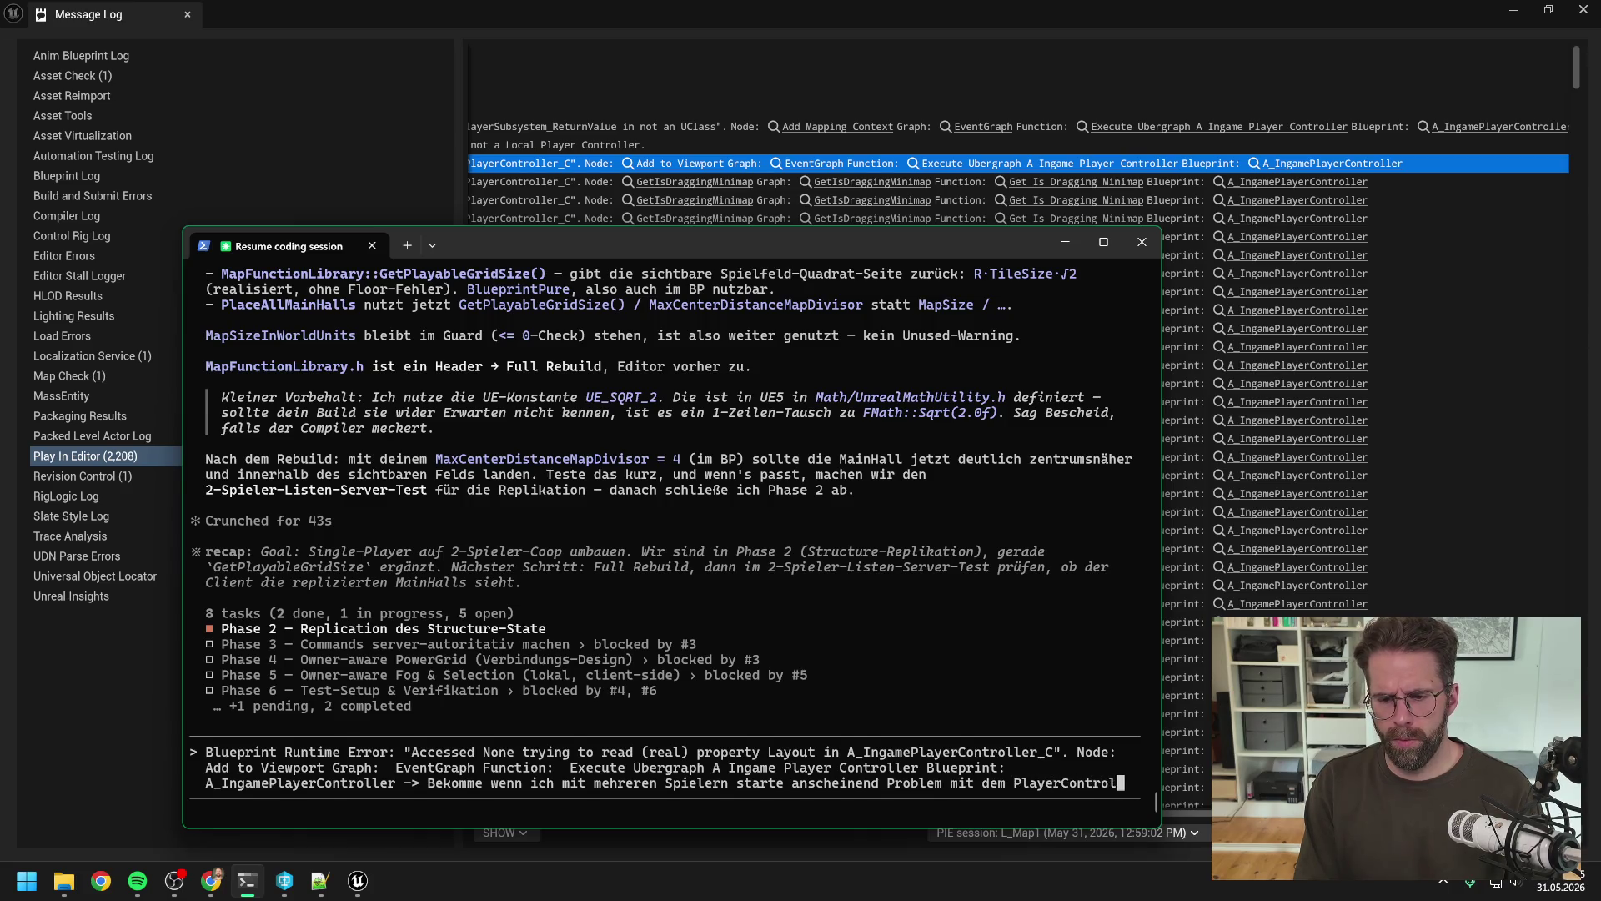
type("ler. Ist das ein lokales ")
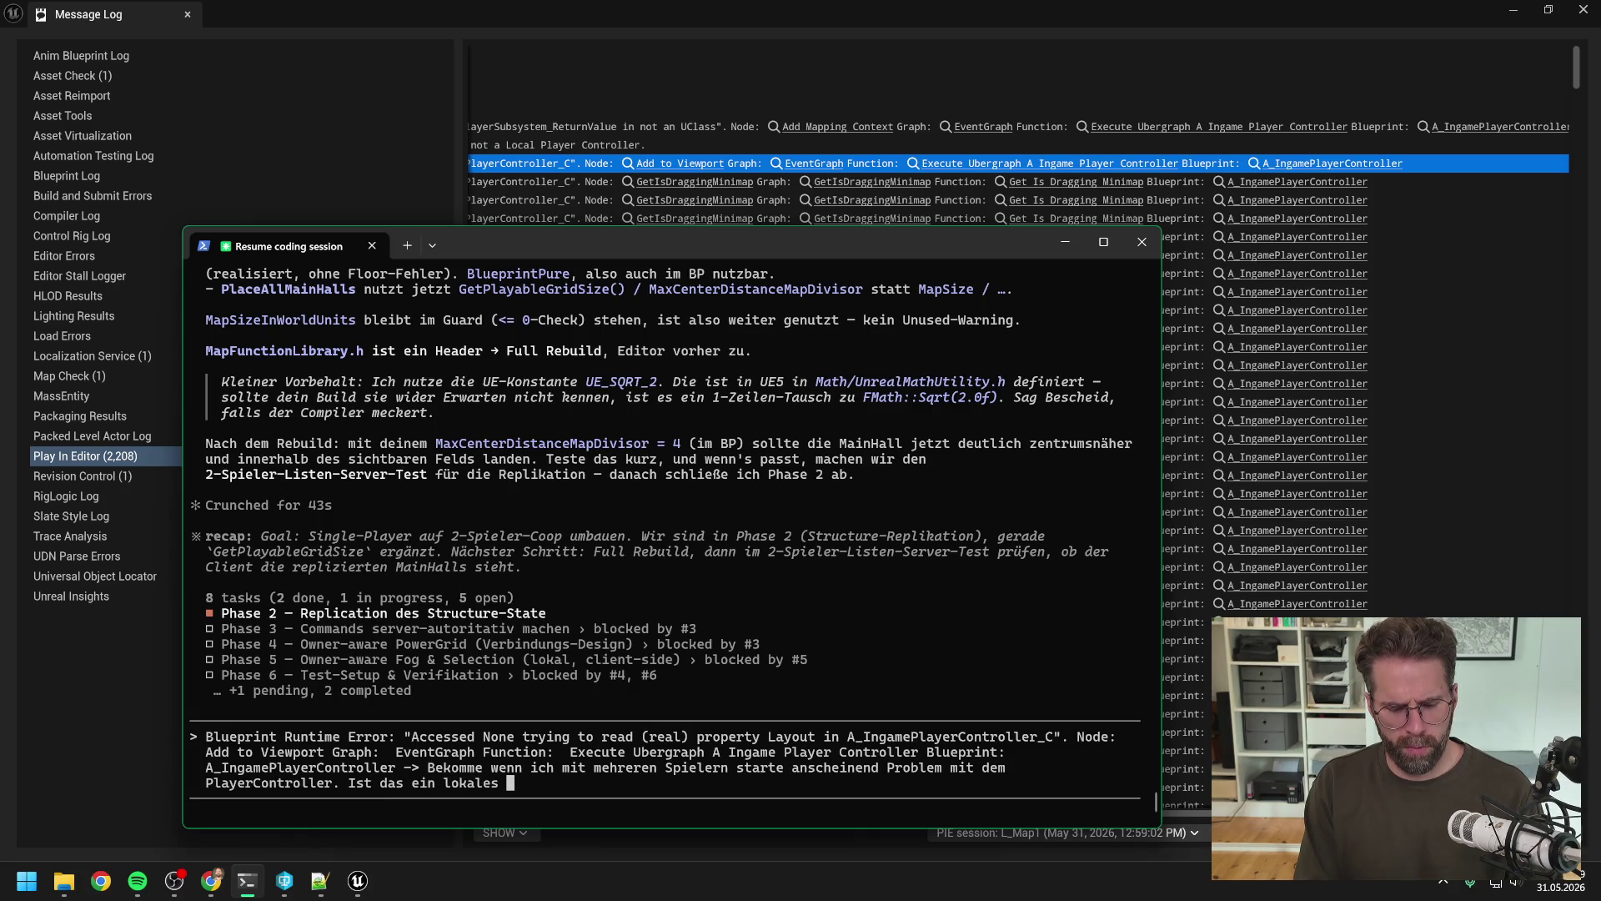
type("Editor ")
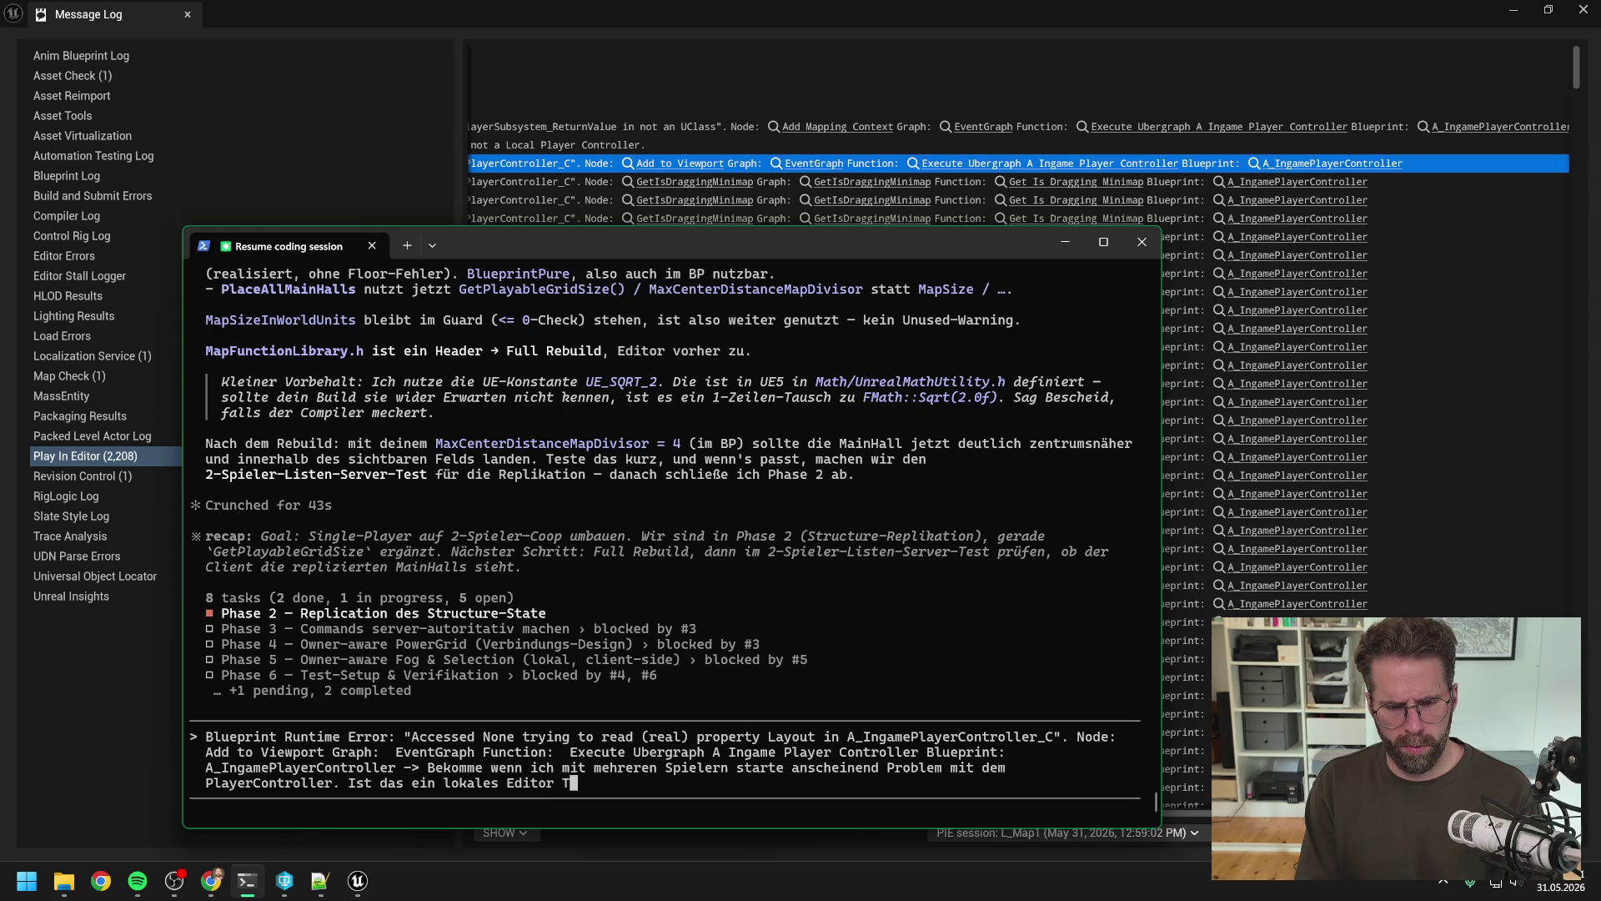
type("testing ")
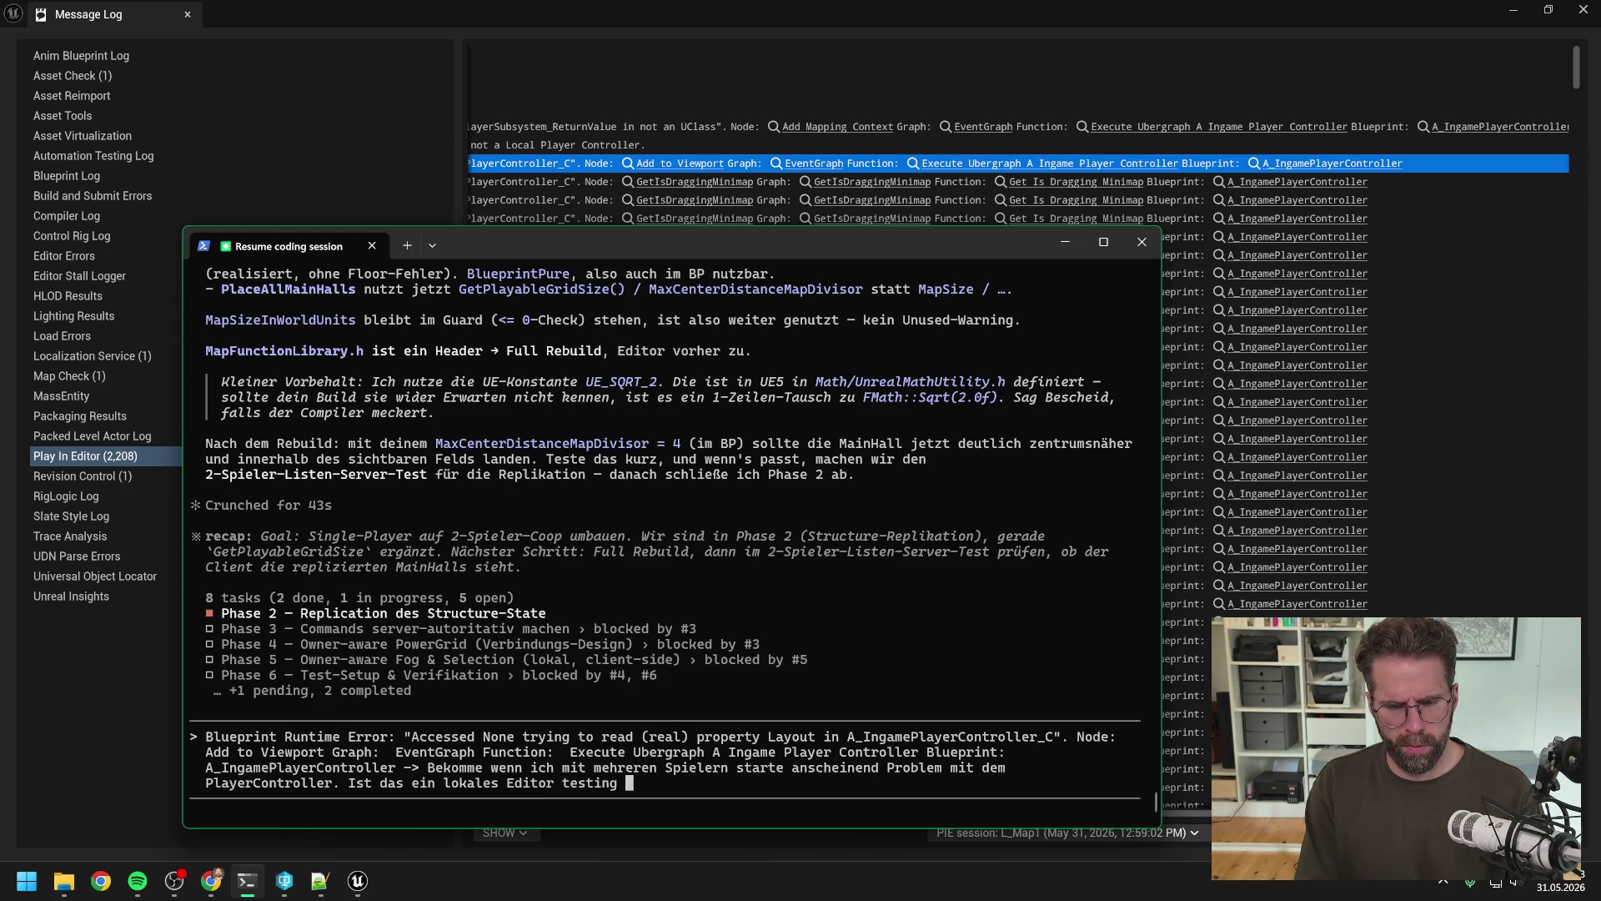
type("problem?")
key("Return")
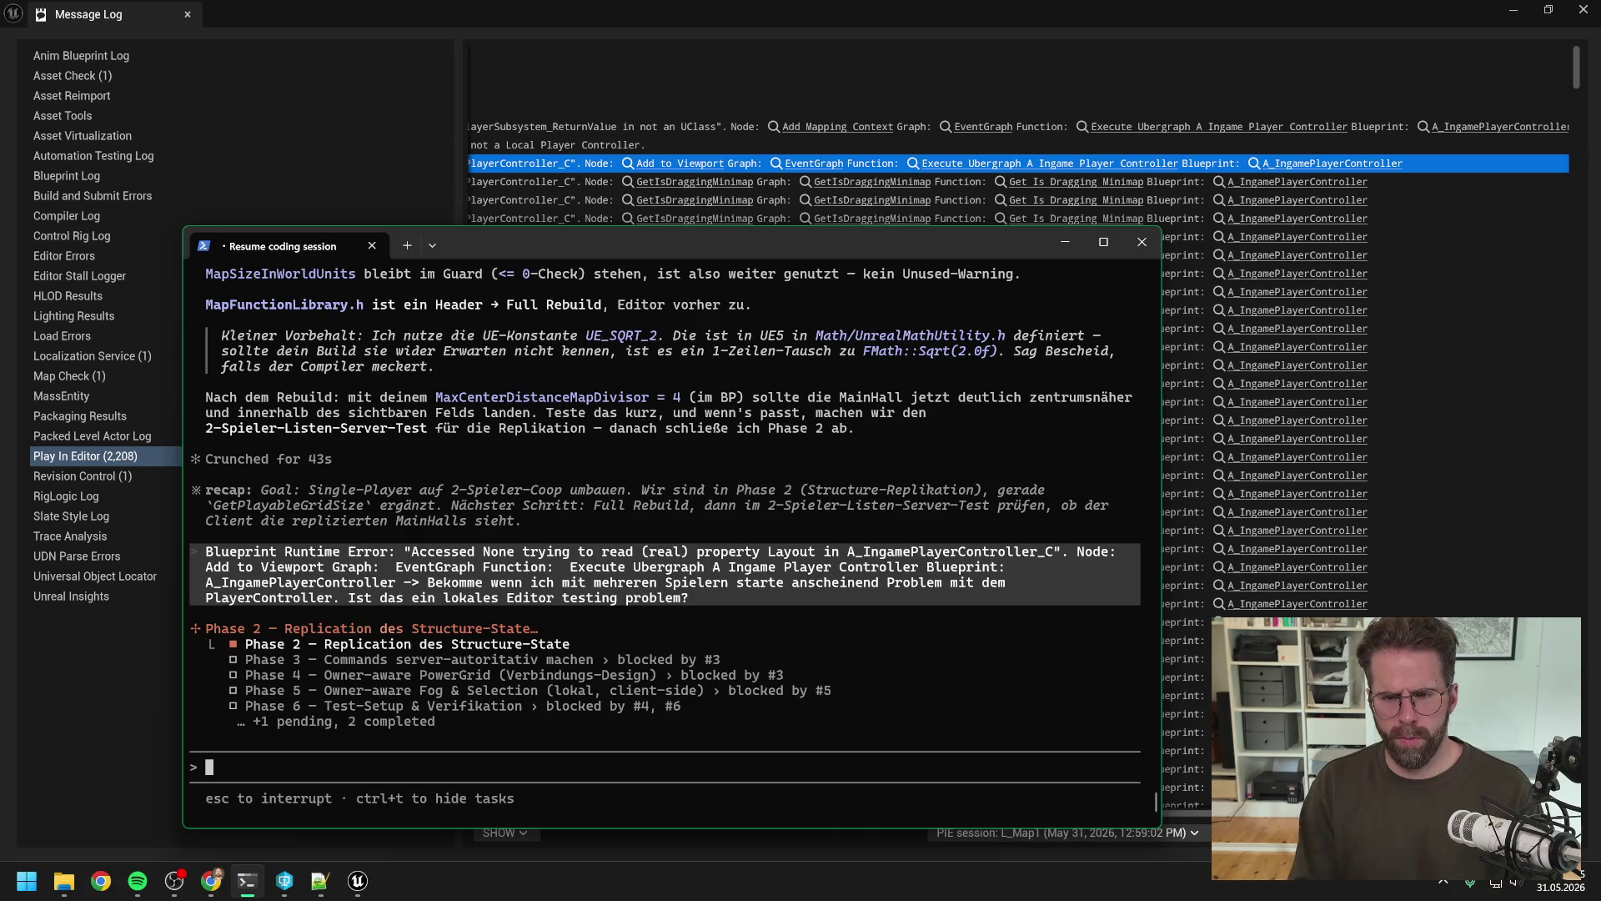
left_click(869, 55)
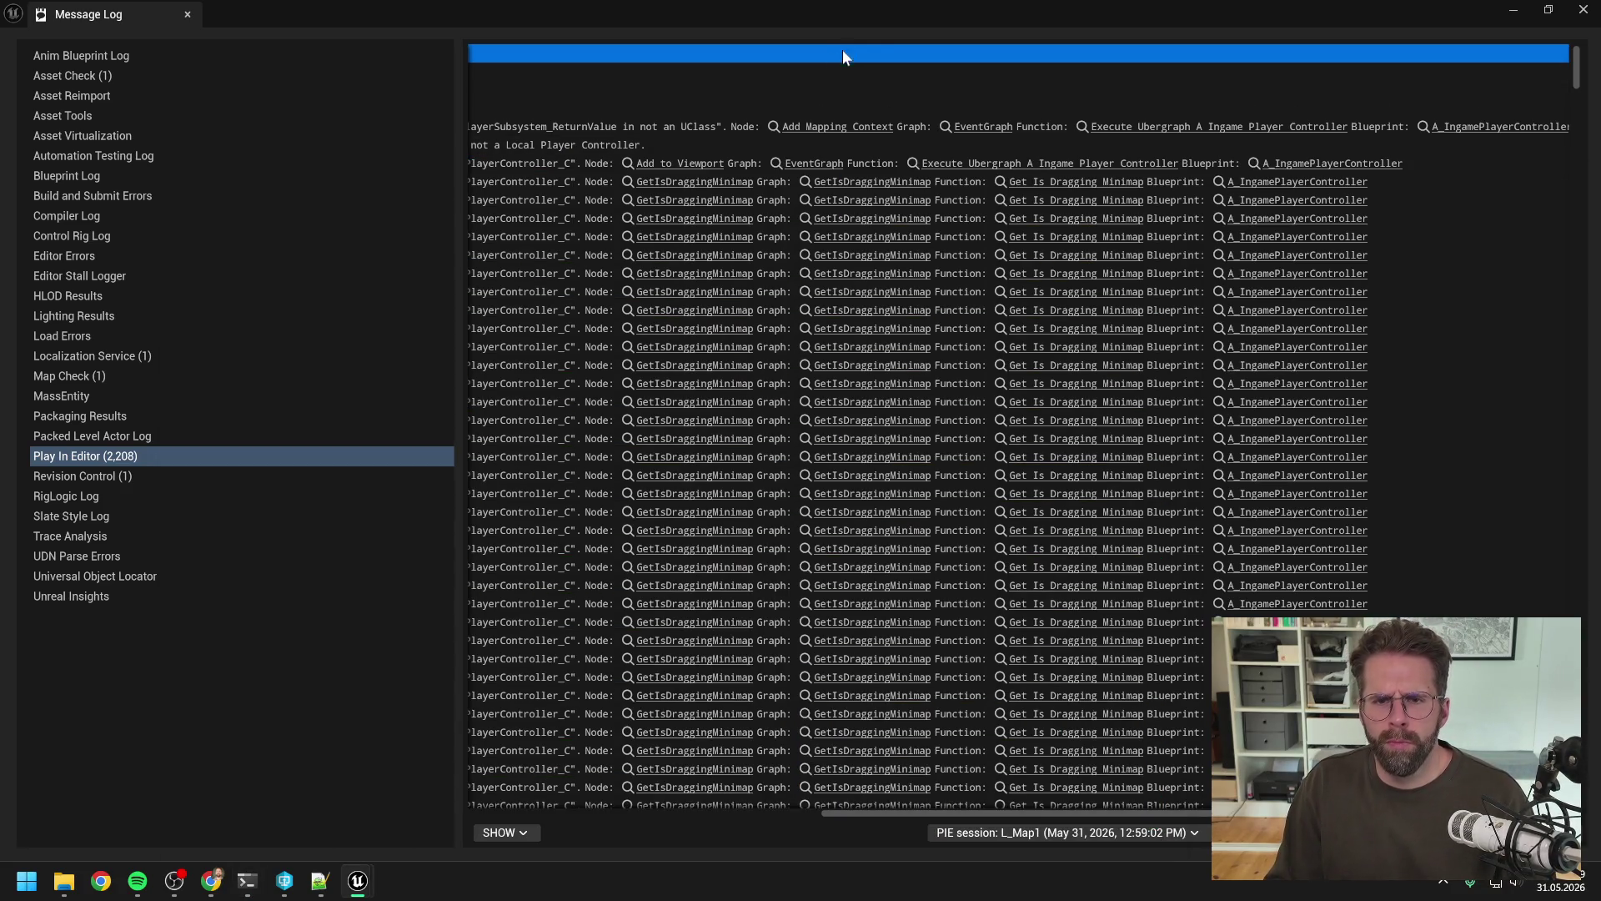
Step: Paste the CallFunc_GetLocalPlayerSubsystem error from the restored Message Log into the Claude Code prompt
double_click(894, 11)
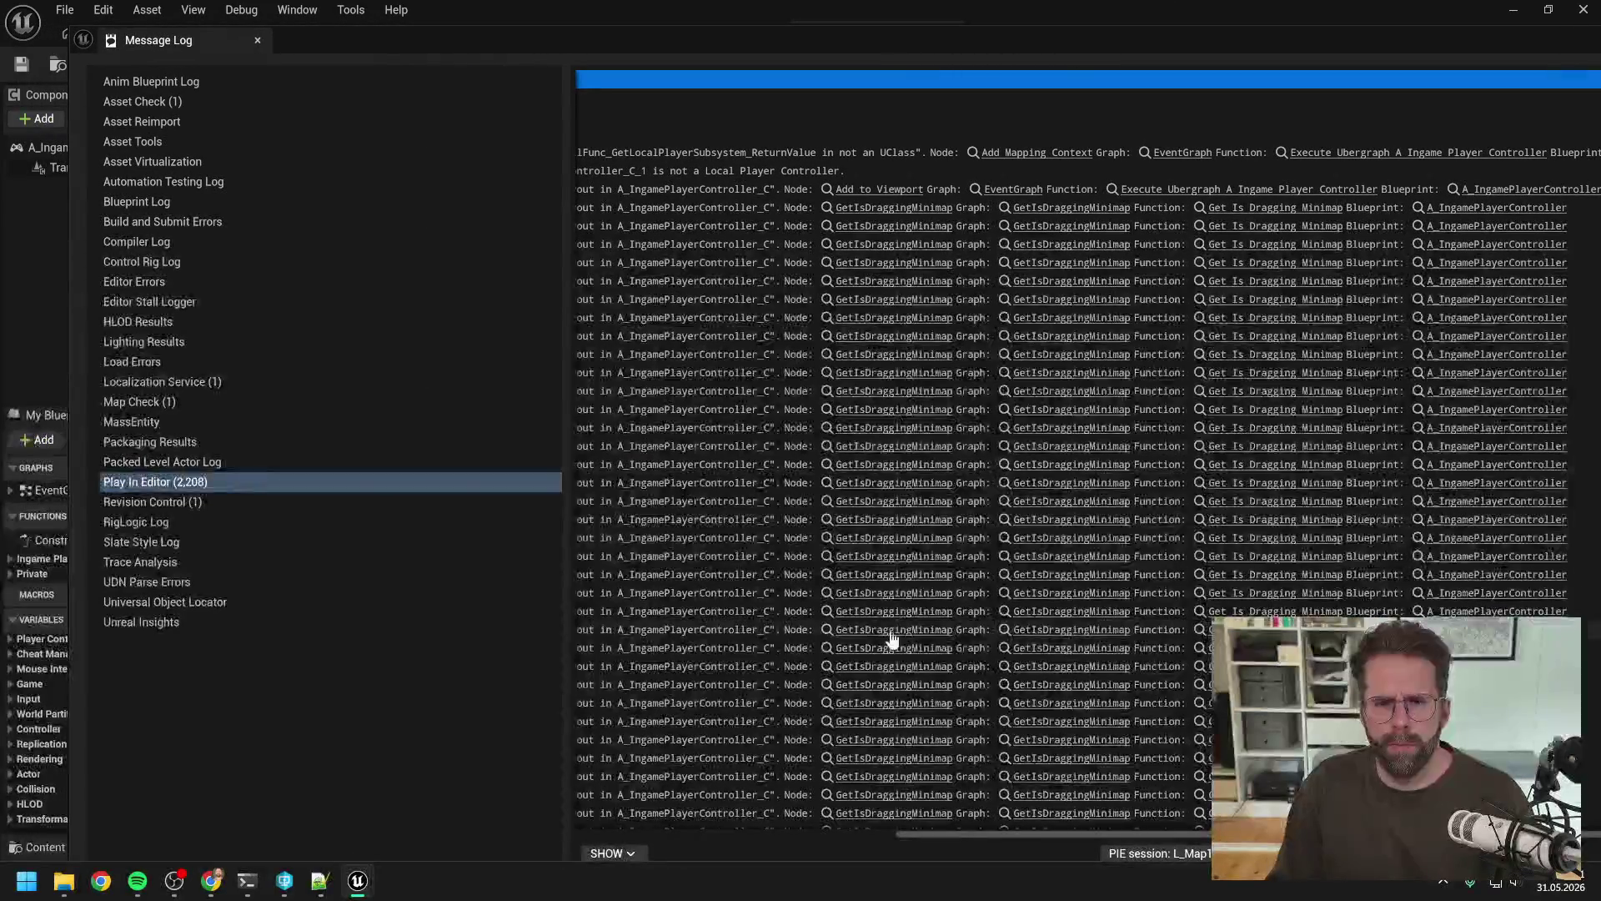
left_click_drag(1147, 834, 782, 839)
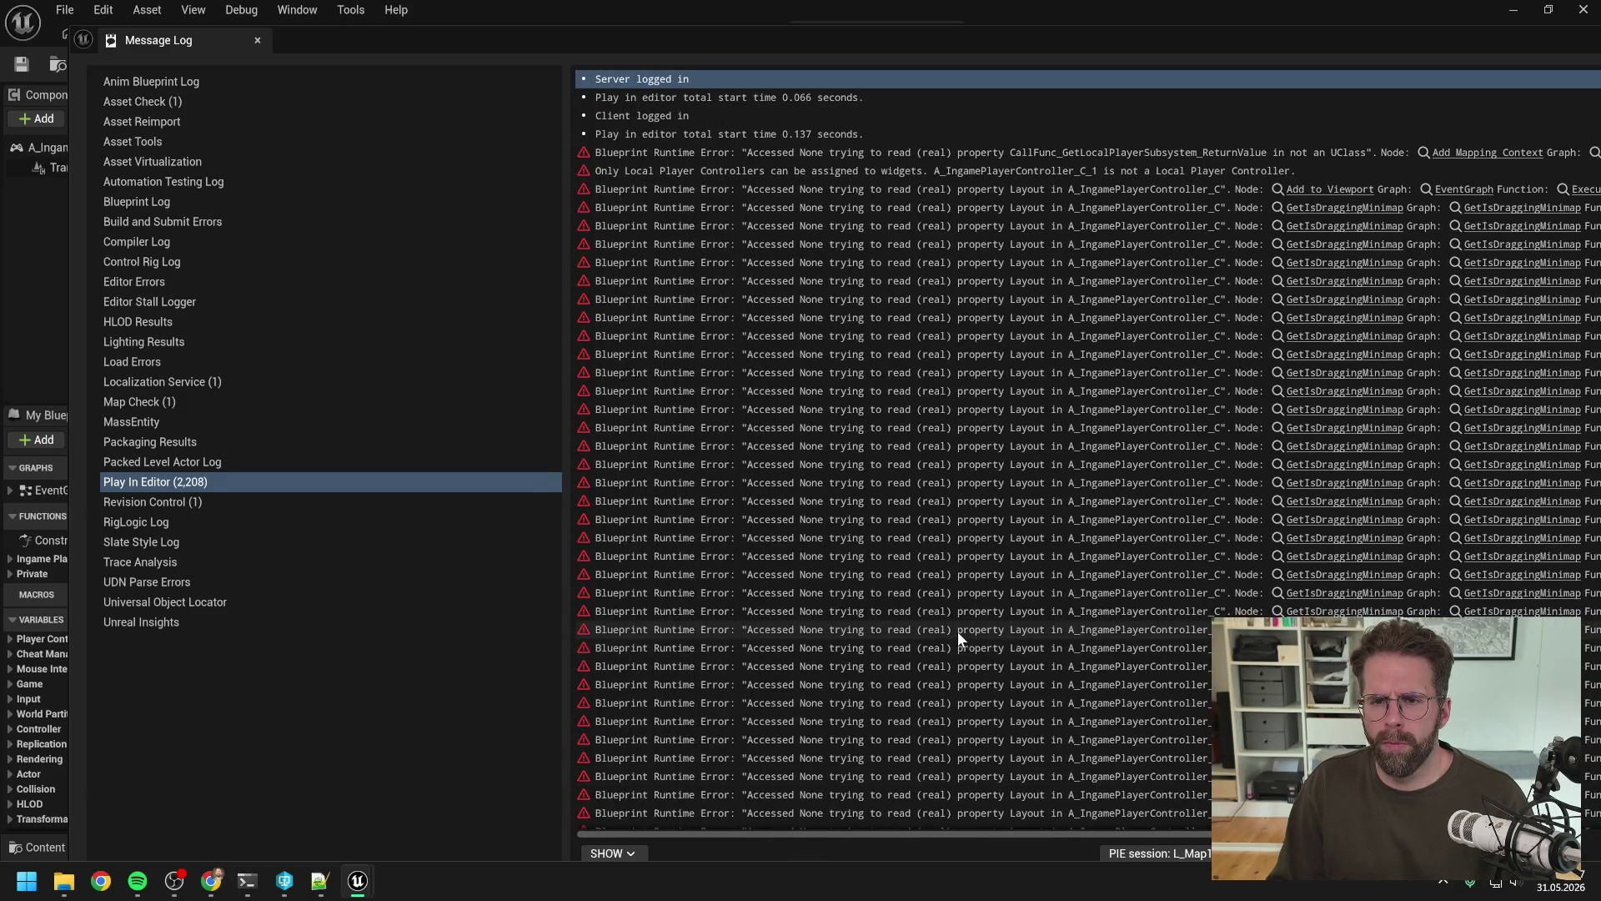
left_click(985, 169)
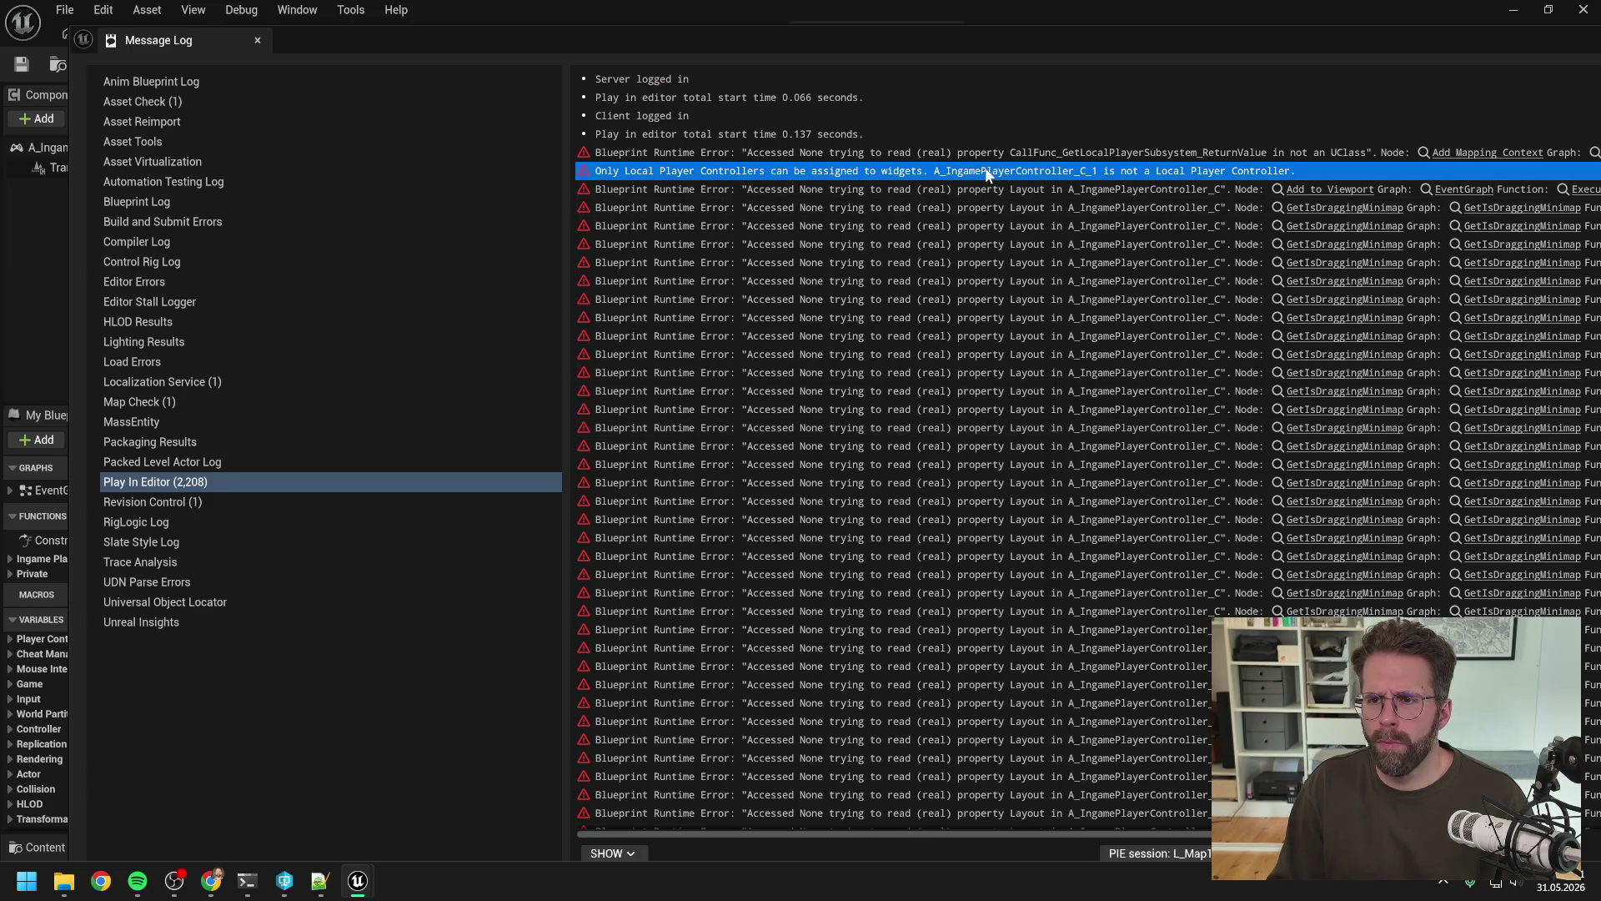
left_click(987, 148)
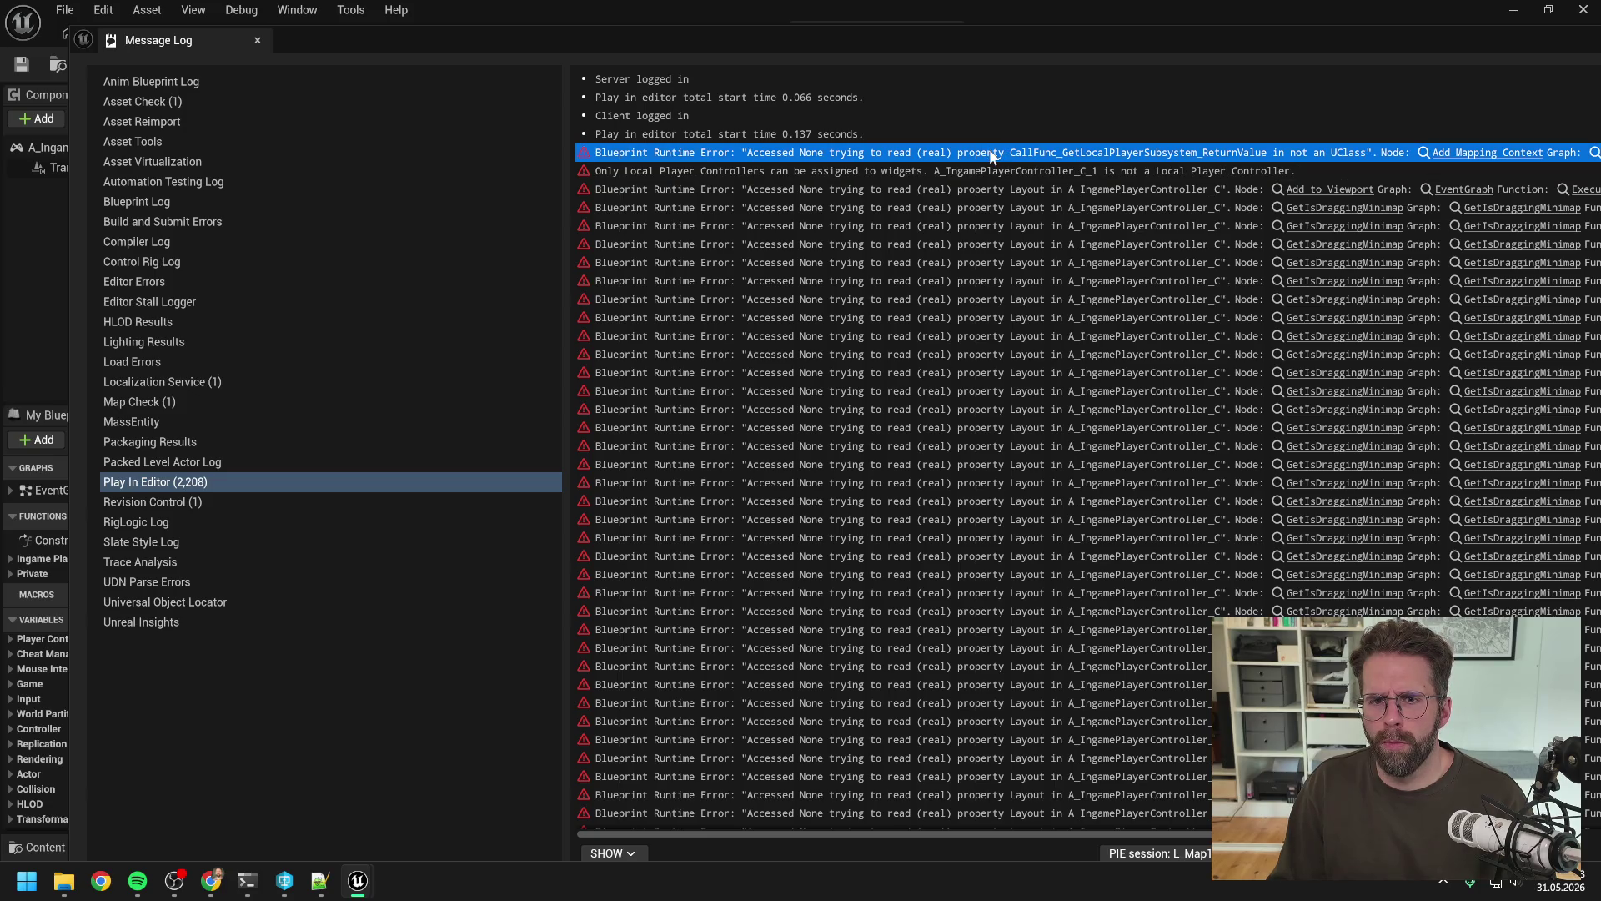
left_click(247, 881)
type("Blueprint Runtime Error: \"Accessed None trying to read (real) property CallFunc_GetLocalPlayerSubsystem_ReturnValue in not an UClass\". Node:  Add Mapping Context Graph:  EventGraph Function:  Execute Ubergraph A Ingame Player Controller Blueprint:  A_IngamePlayerController")
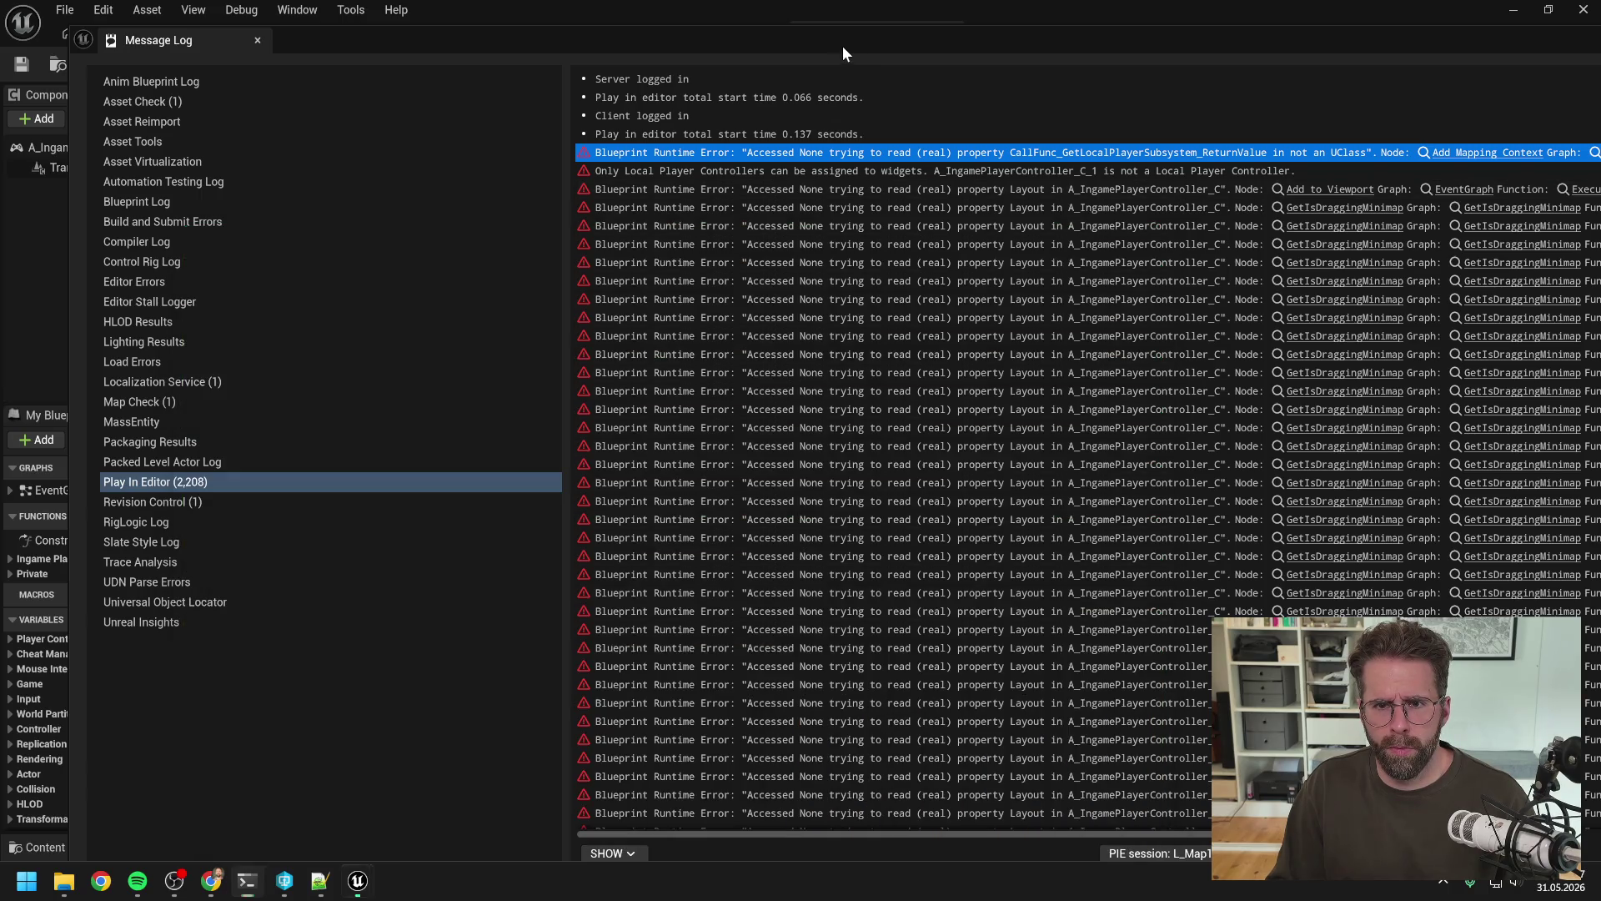
Step: Copy the 'Only Local Player Controllers' message and append it to the prompt
left_click(843, 47)
left_click(834, 171)
key("ctrl+c")
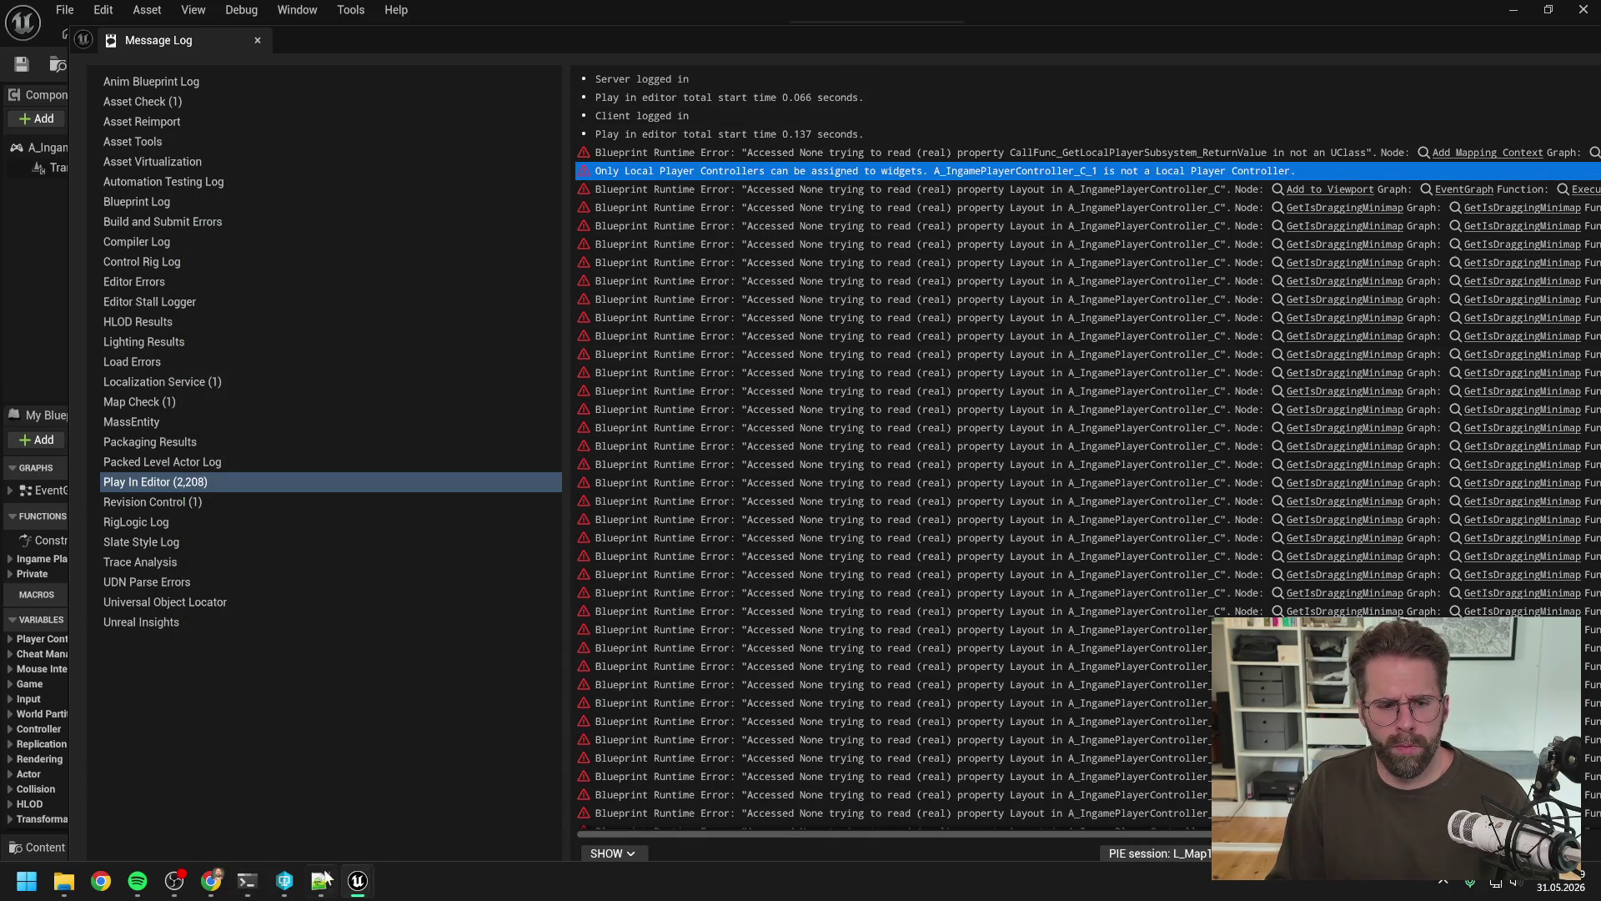
left_click(247, 881)
key("ctrl+v")
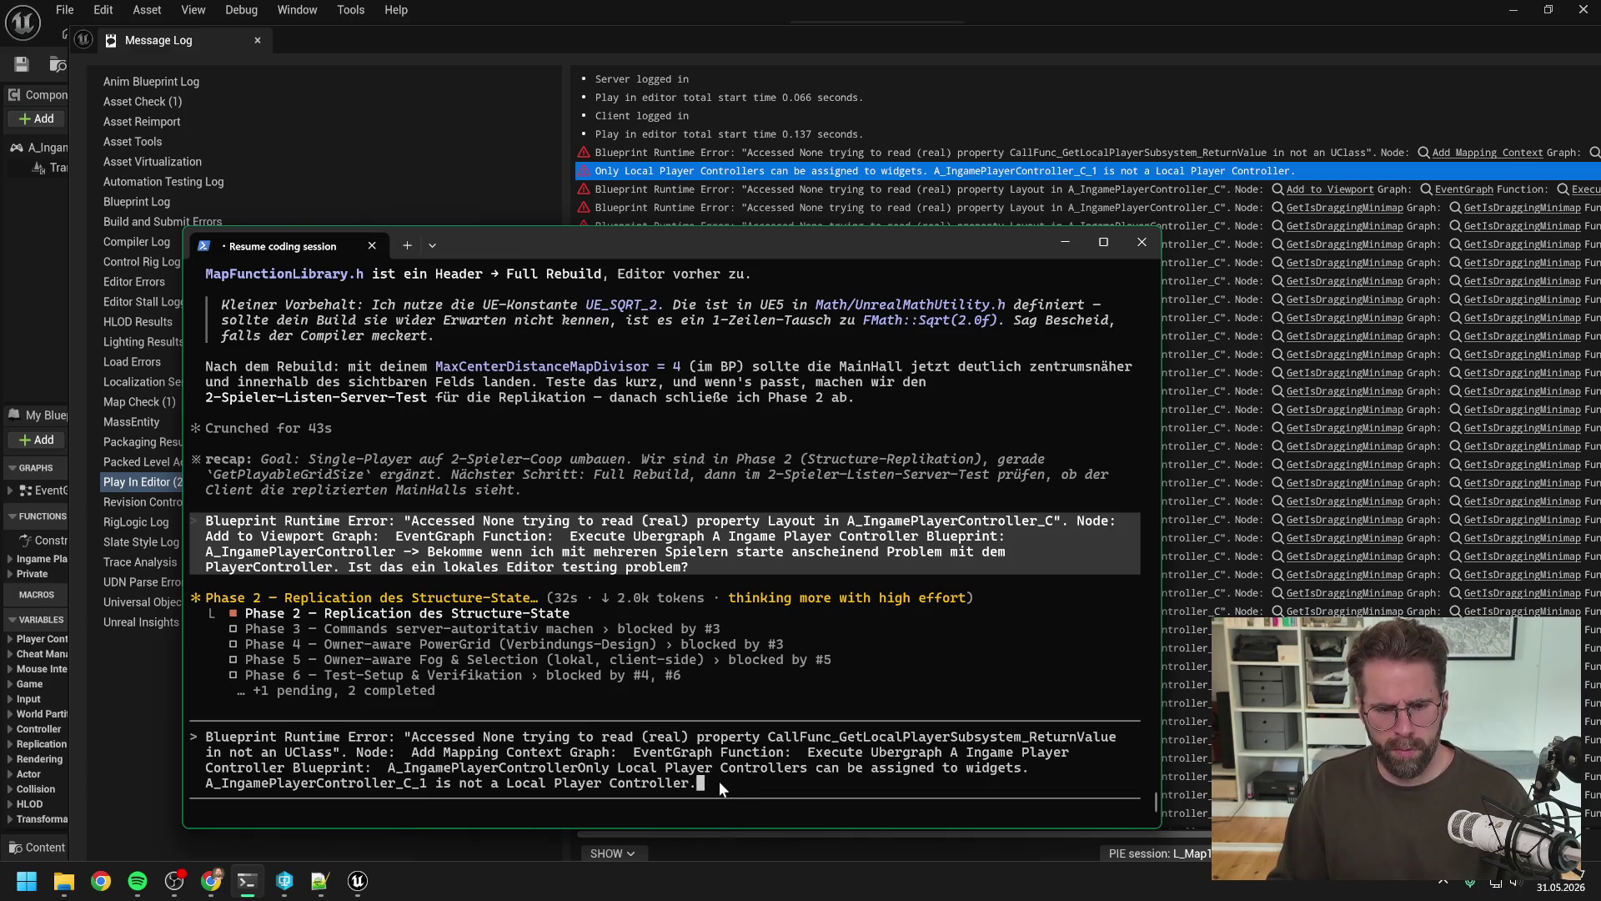
Step: Backspace the pasted error text out of the Claude Code prompt, then scroll up to the reply
key("BackSpace")
key("BackSpace")
key("BackSpace")
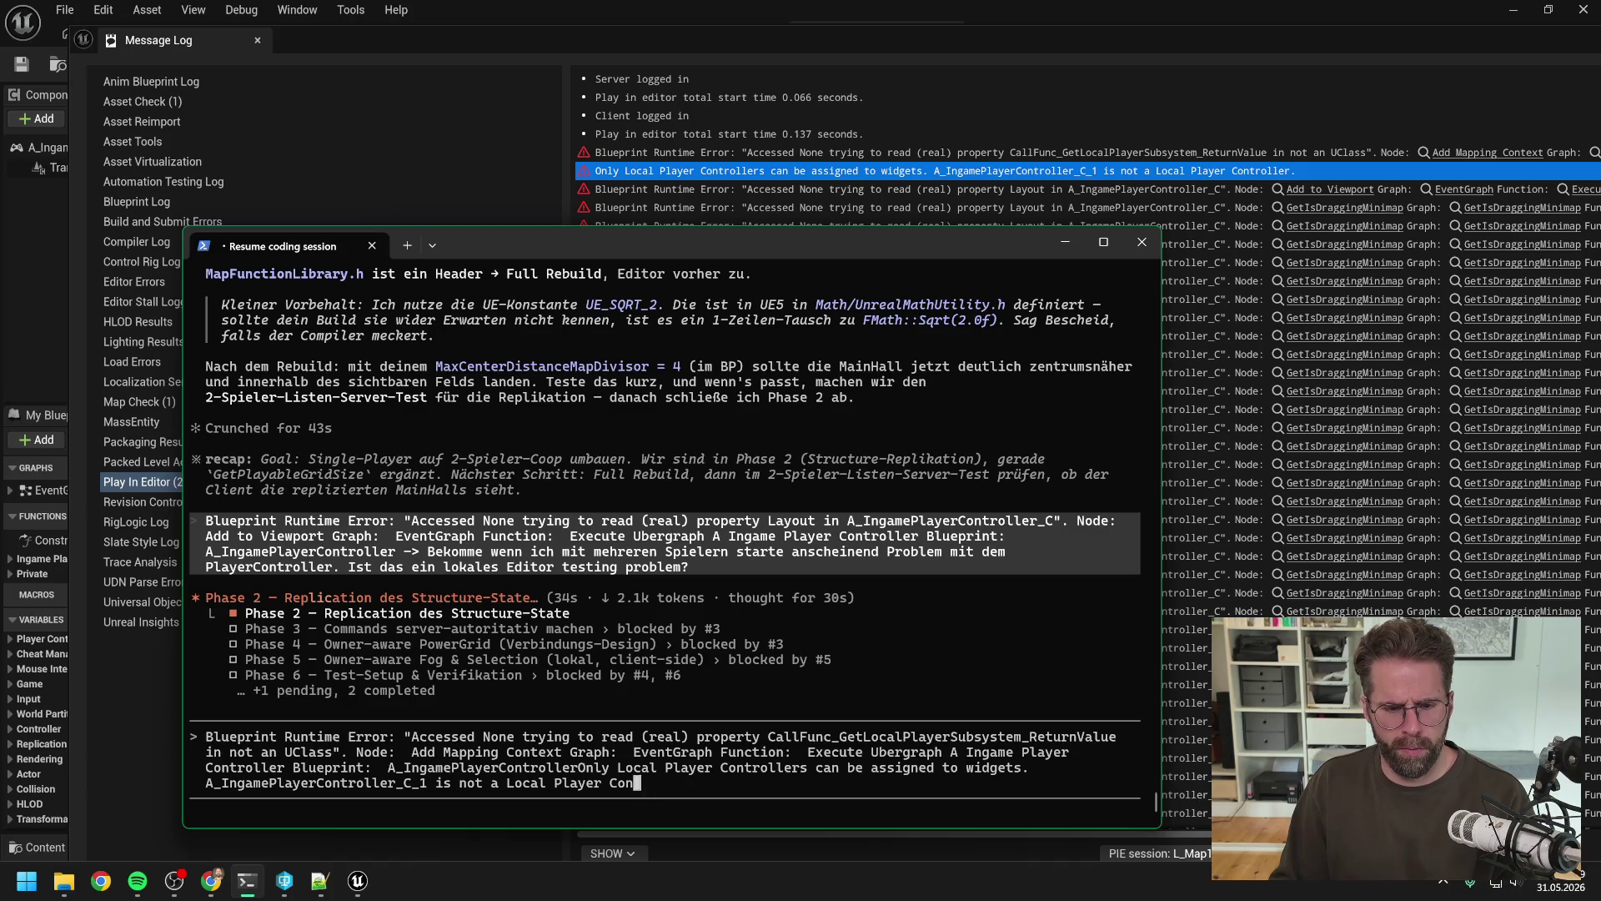
key("BackSpace")
key("BackSpace")
key("BackSpace")
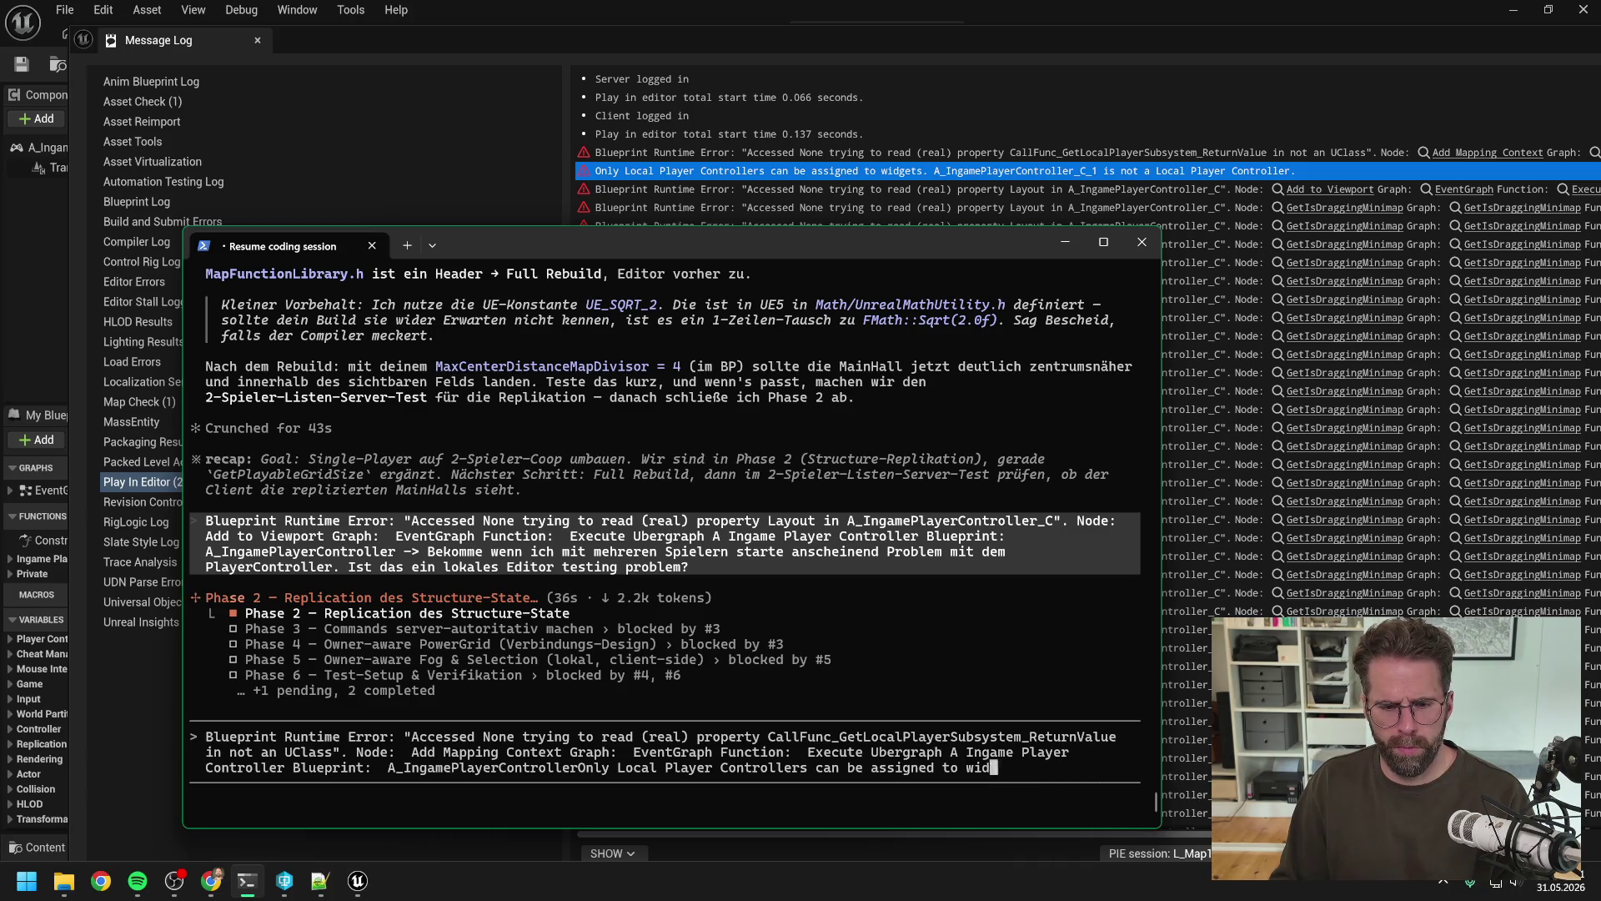
key("BackSpace")
key("BackSpace")
key("BackSpace")
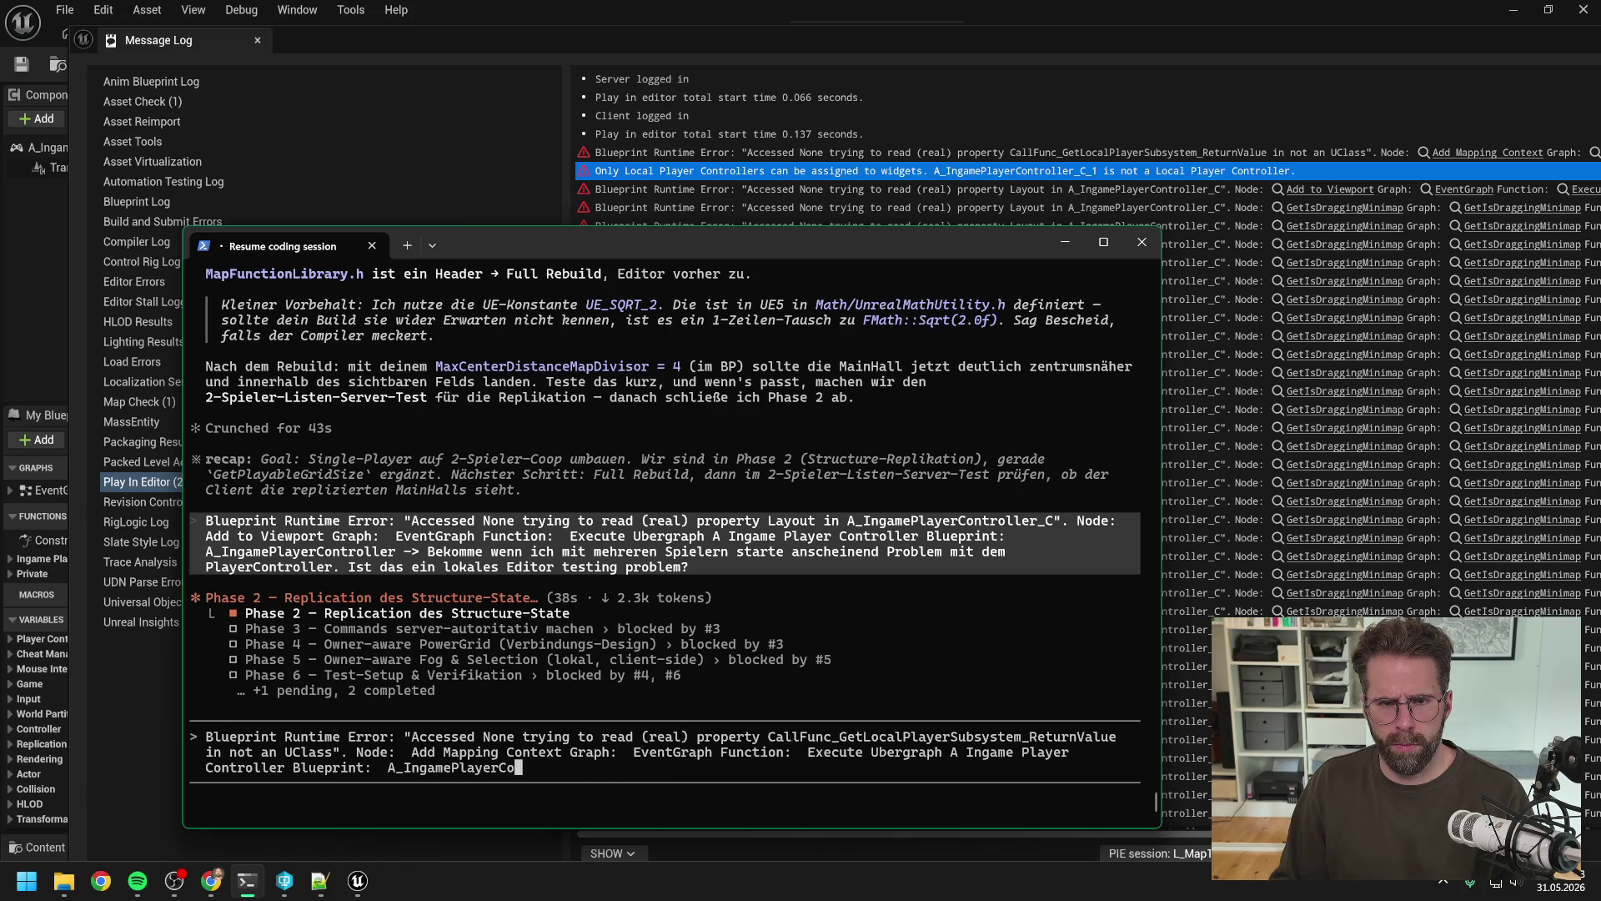
key("BackSpace")
key("BackSpace")
key("BackSpace")
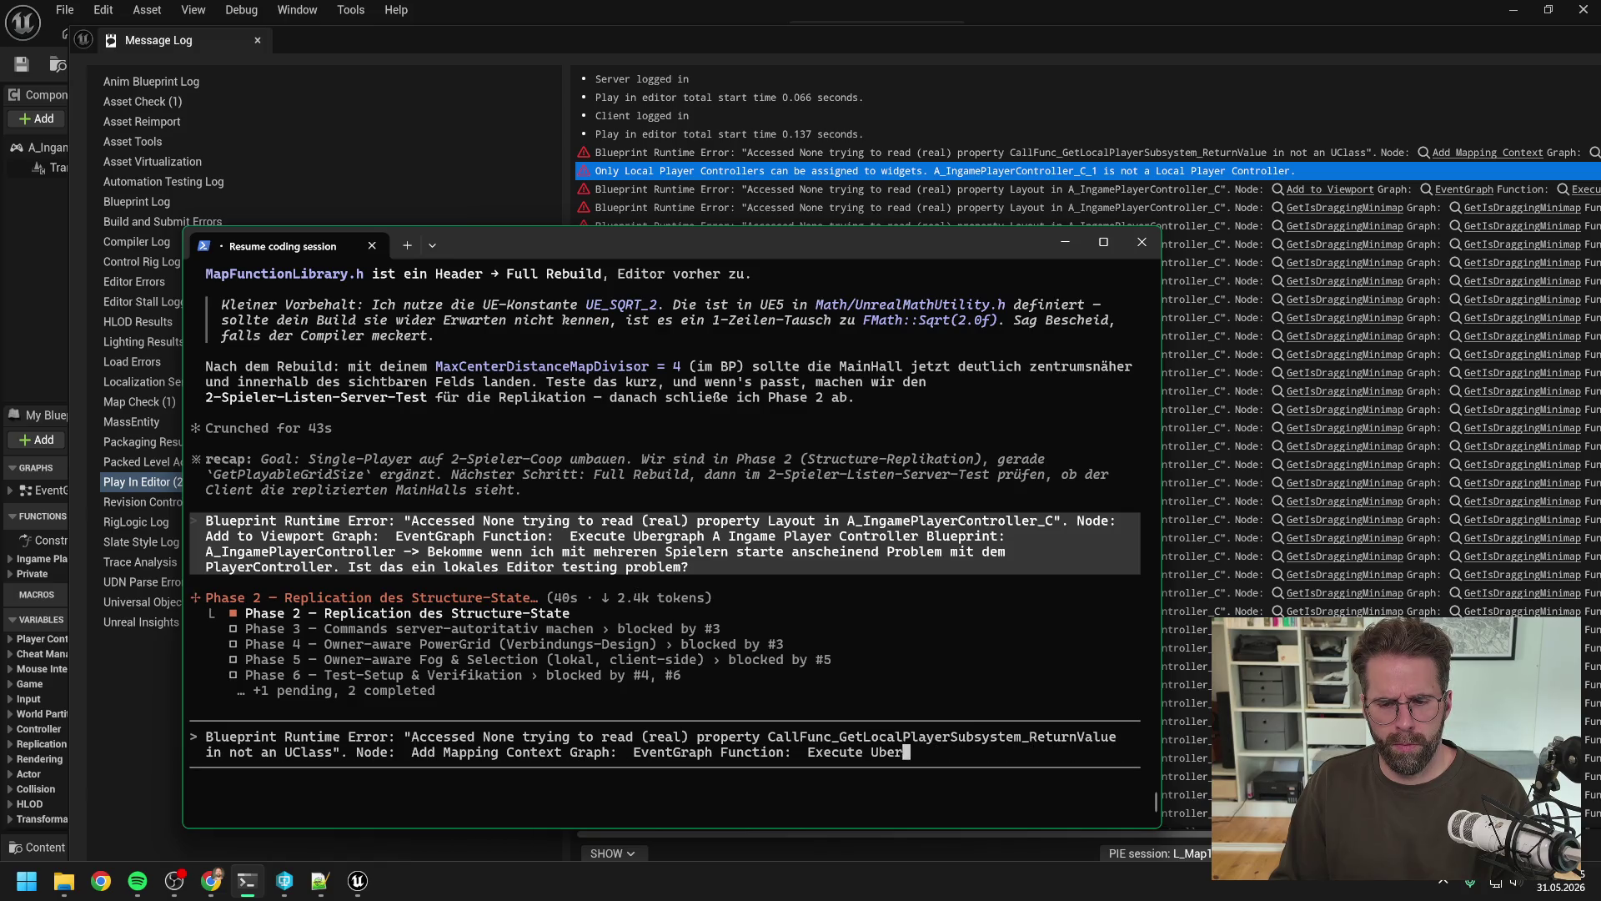
key("BackSpace")
key("BackSpace")
key("BackSpace")
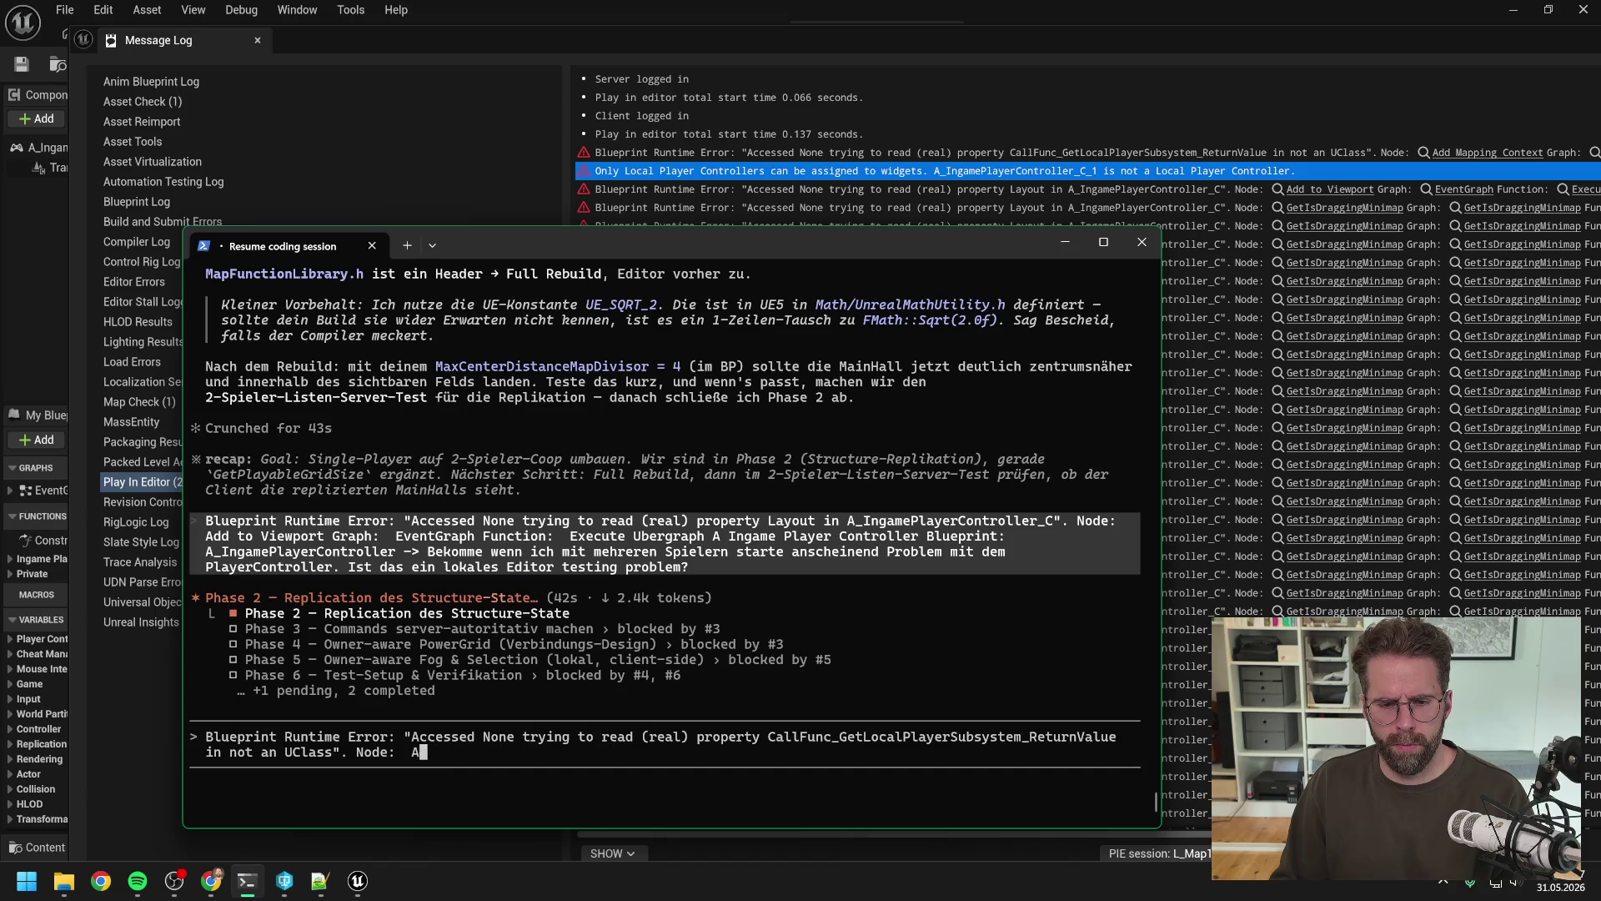
key("BackSpace")
key("BackSpace")
key("BackSpace")
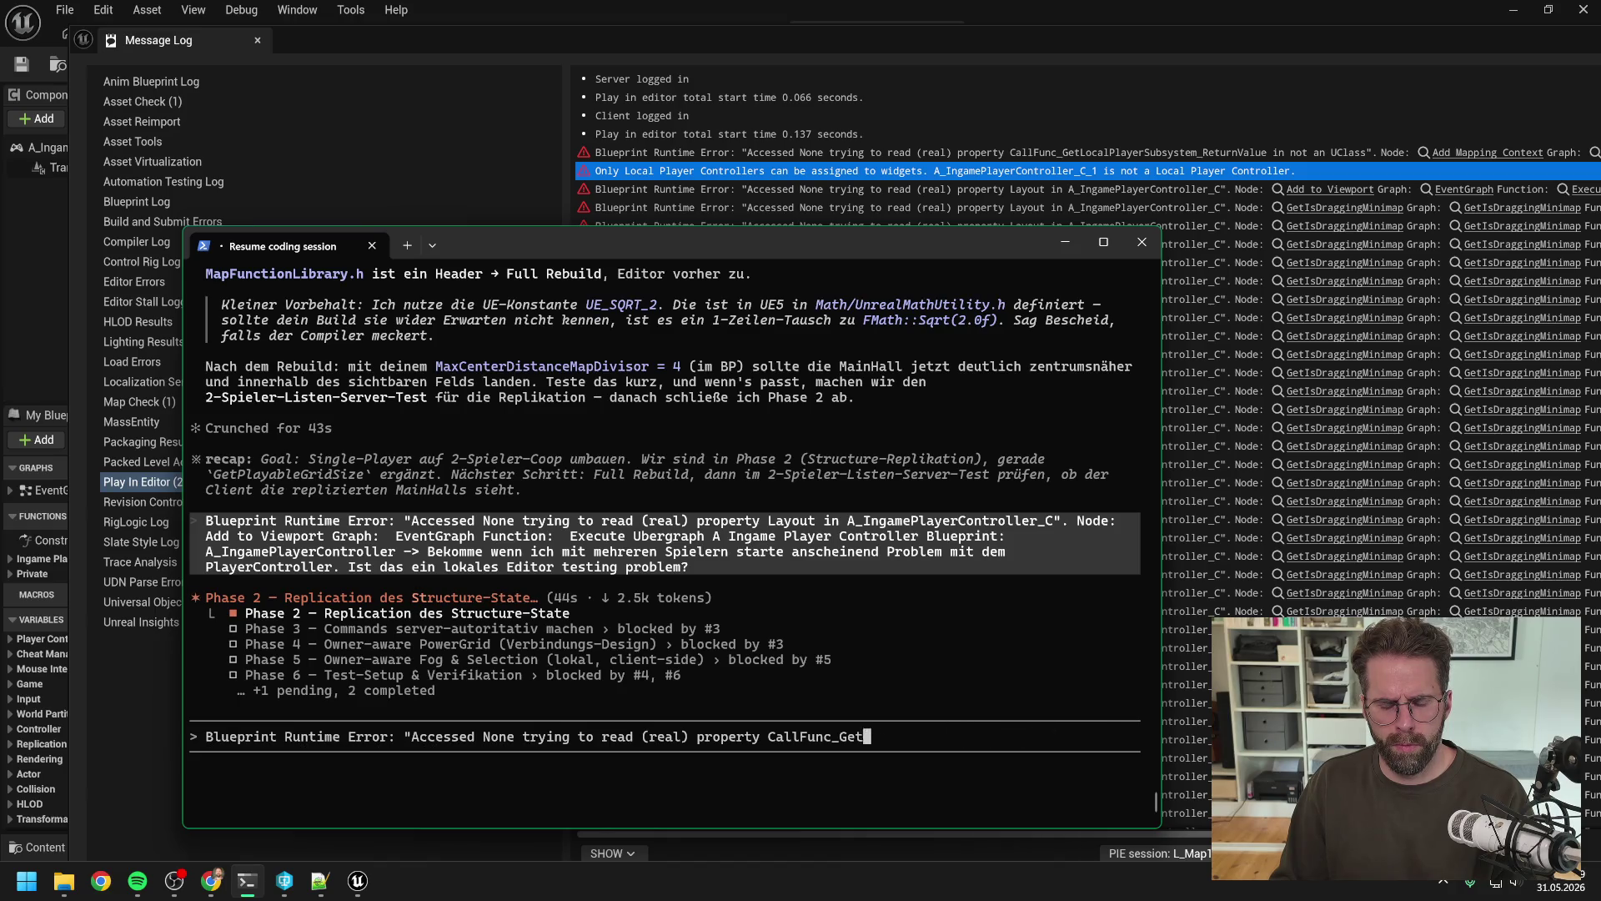
key("BackSpace")
key("BackSpace")
key("BackSpace")
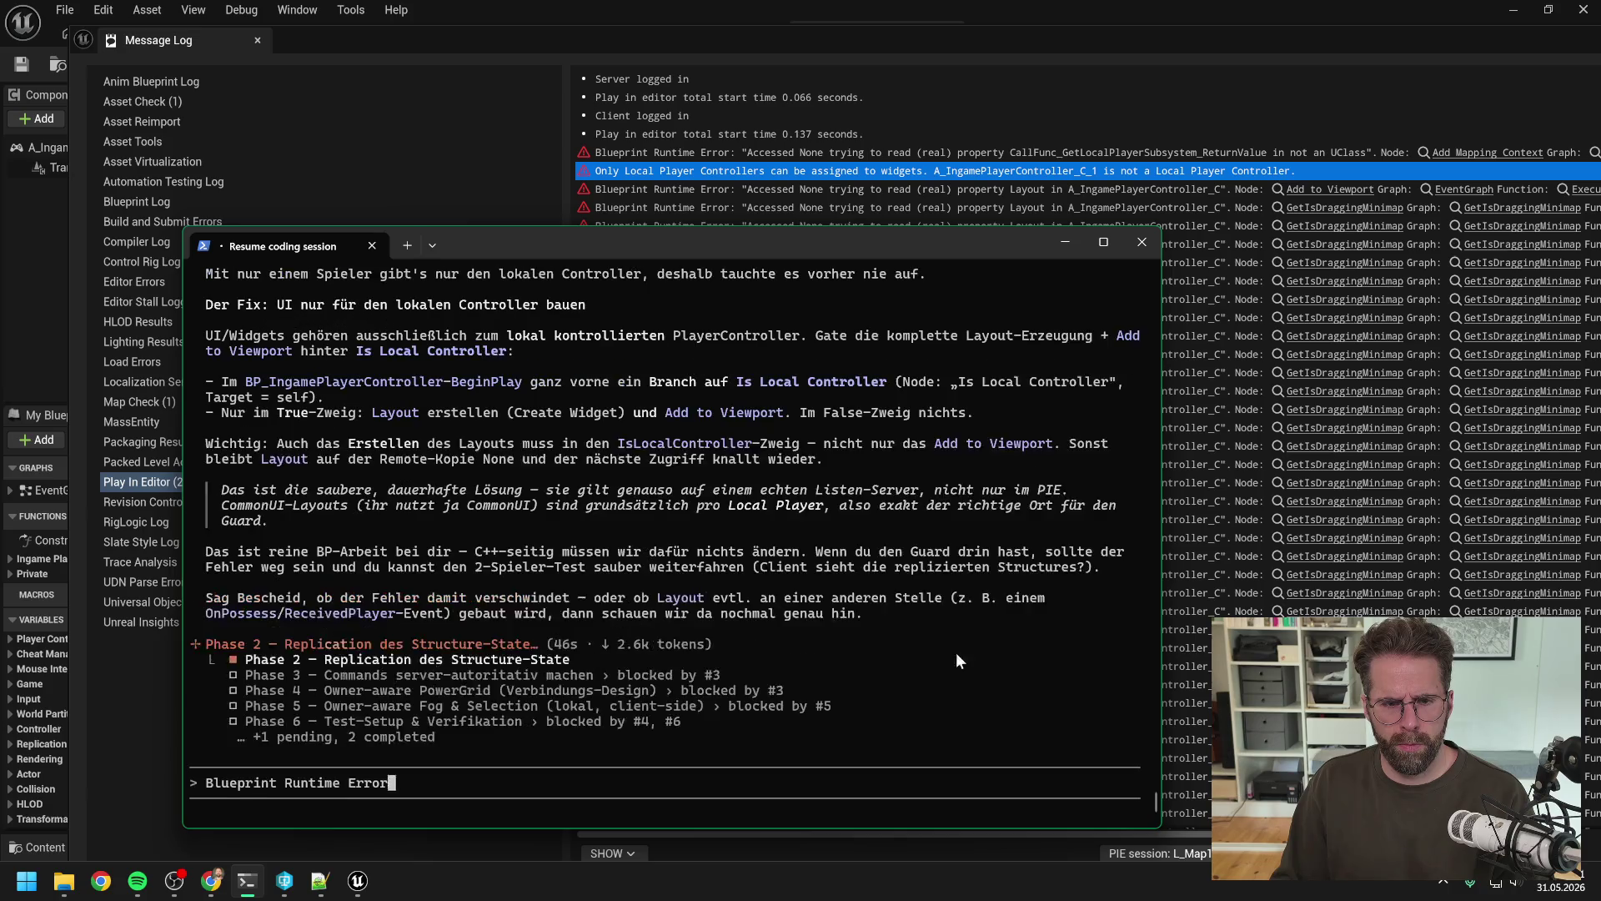
key("BackSpace")
key("BackSpace")
key("BackSpace")
scroll(836, 565, "up", 6)
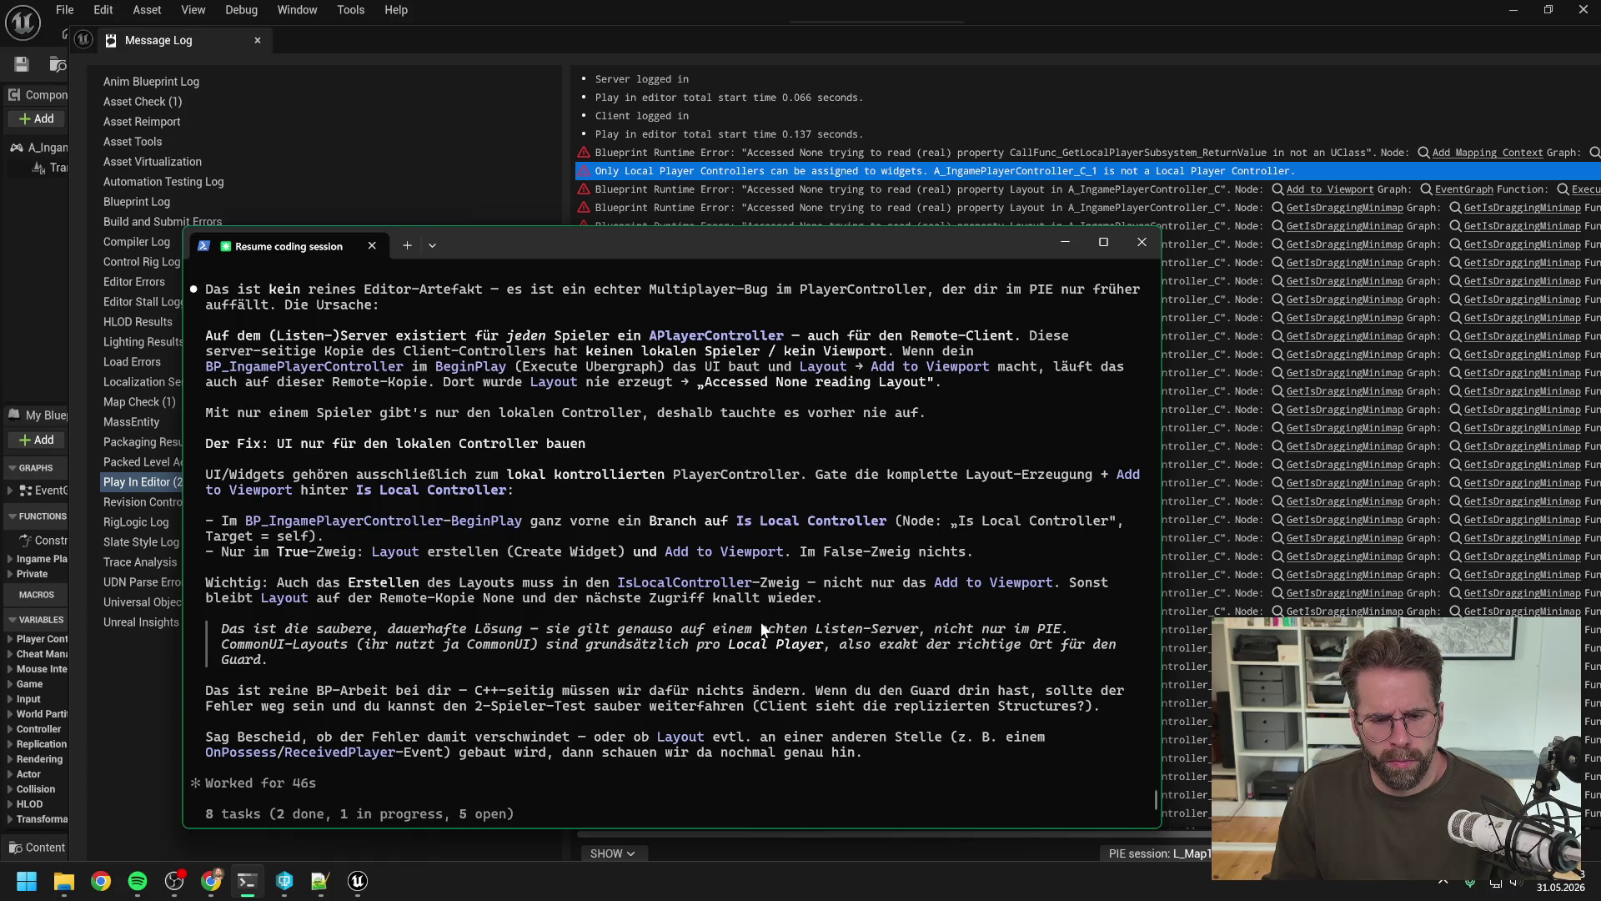
Step: Close the Claude Code terminal after reading its Is Local Controller fix explanation
left_click(1143, 239)
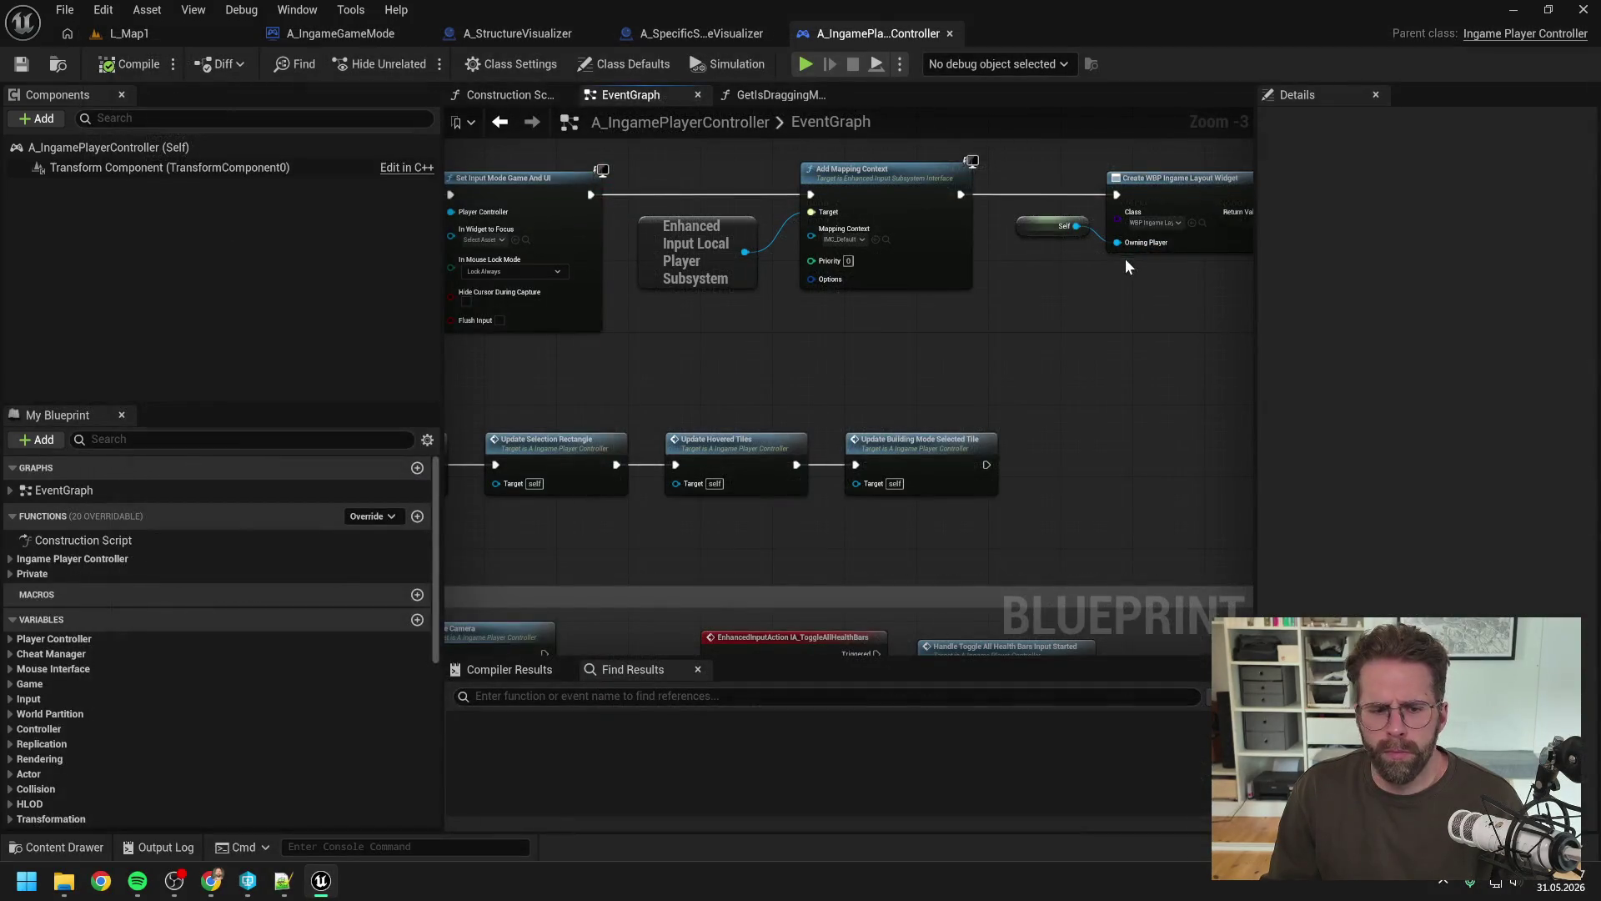
Step: Launch Windows PowerShell by searching 'power' in the Start menu
left_click(28, 890)
type("power")
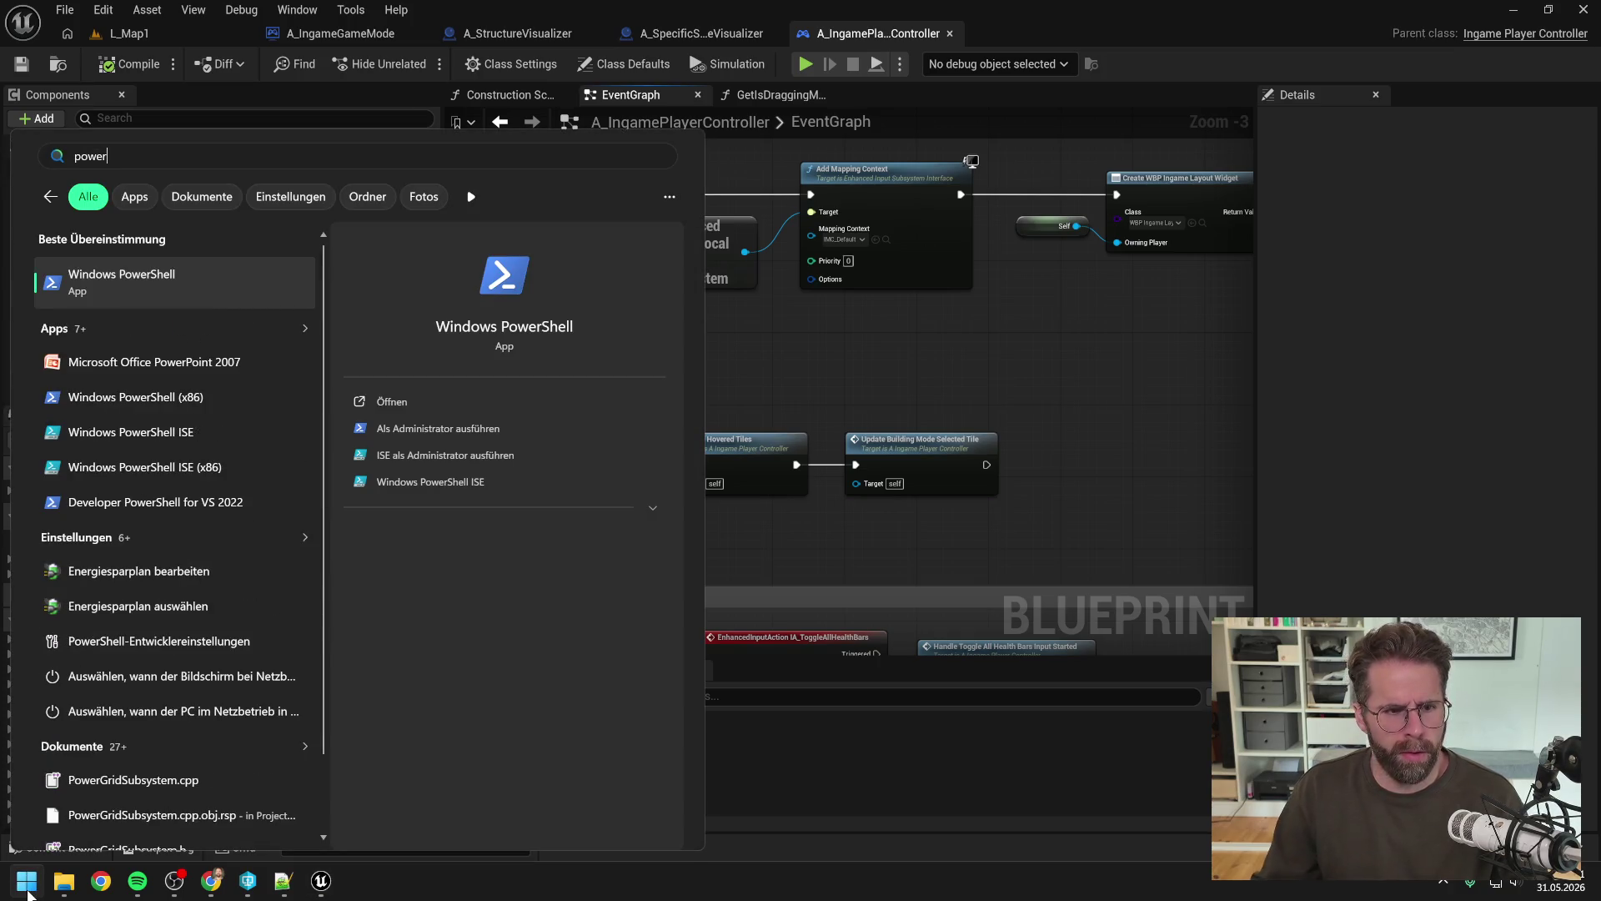
left_click(202, 278)
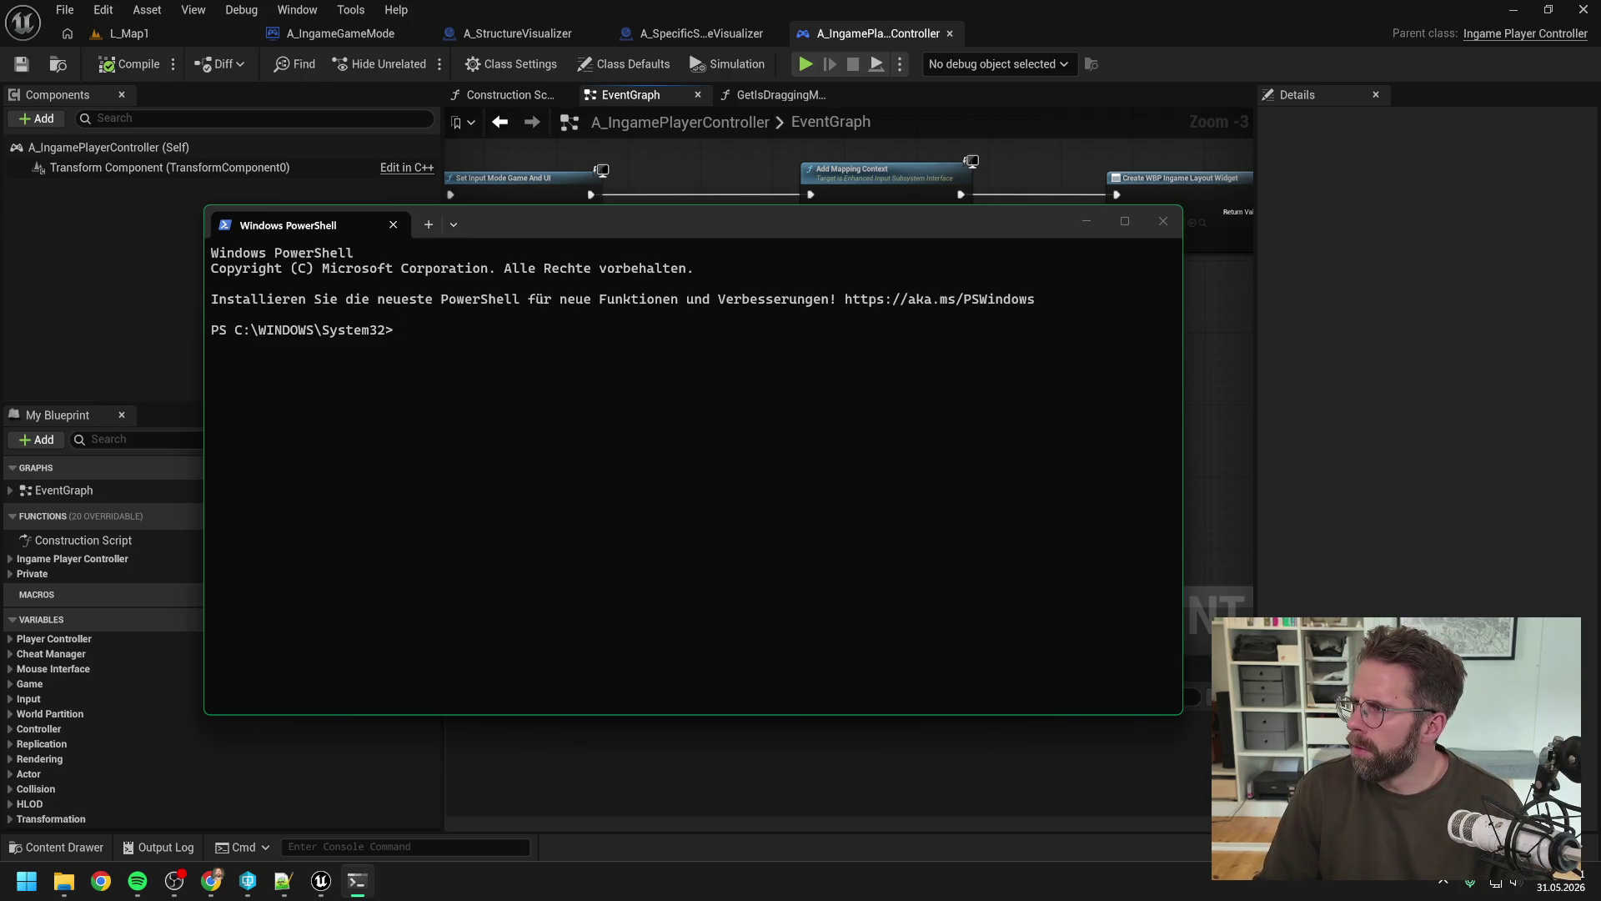
key("alt+Tab")
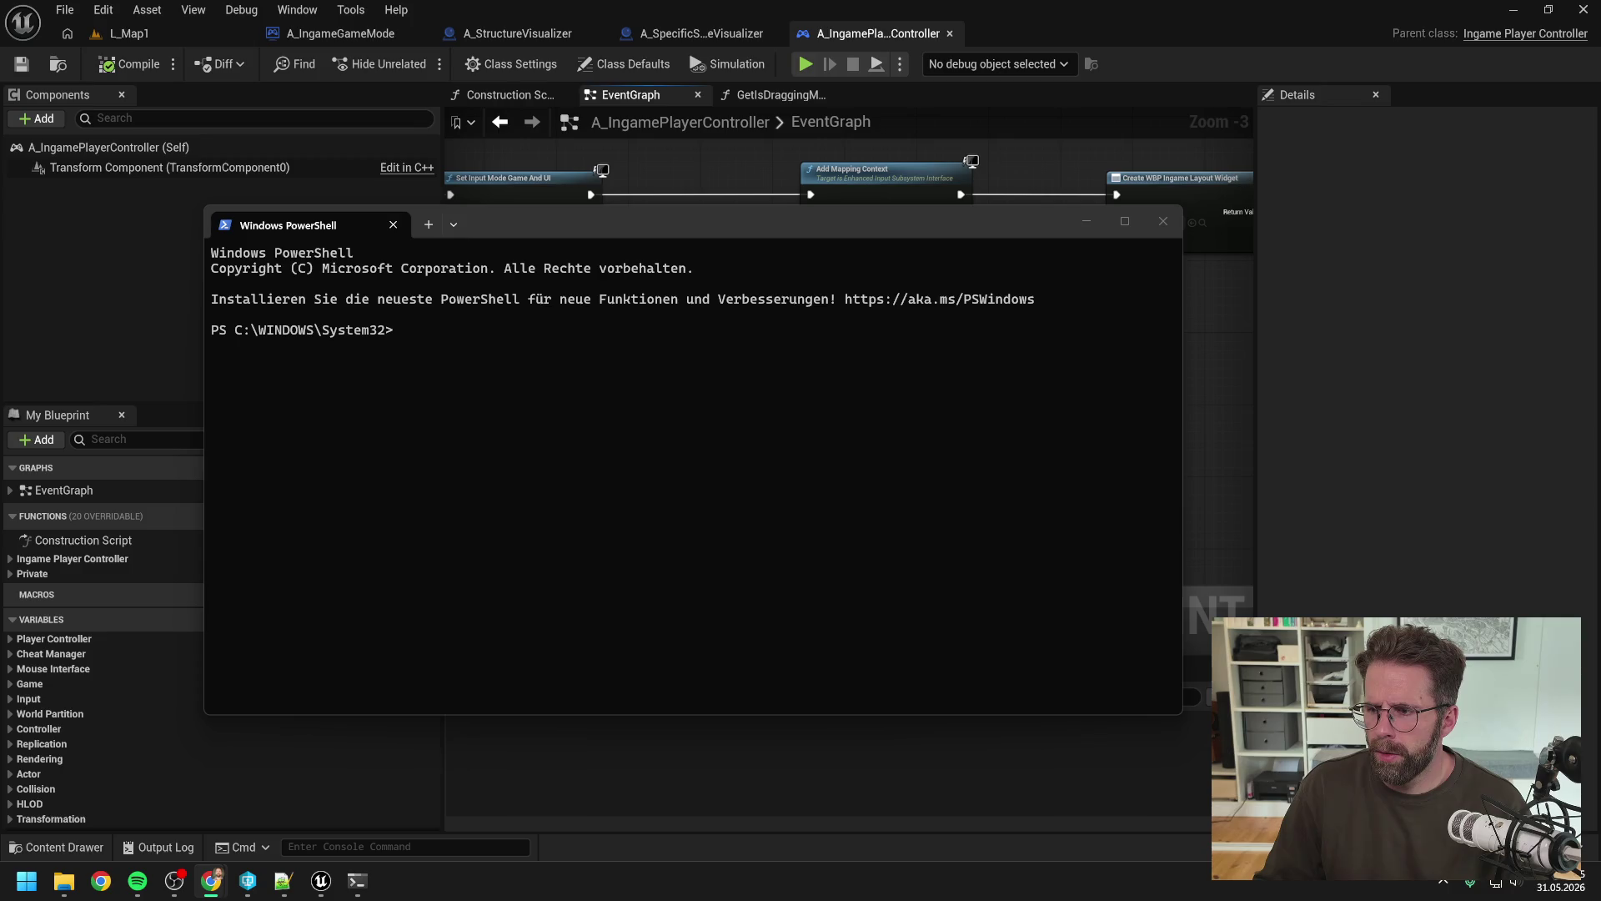
left_click(1224, 397)
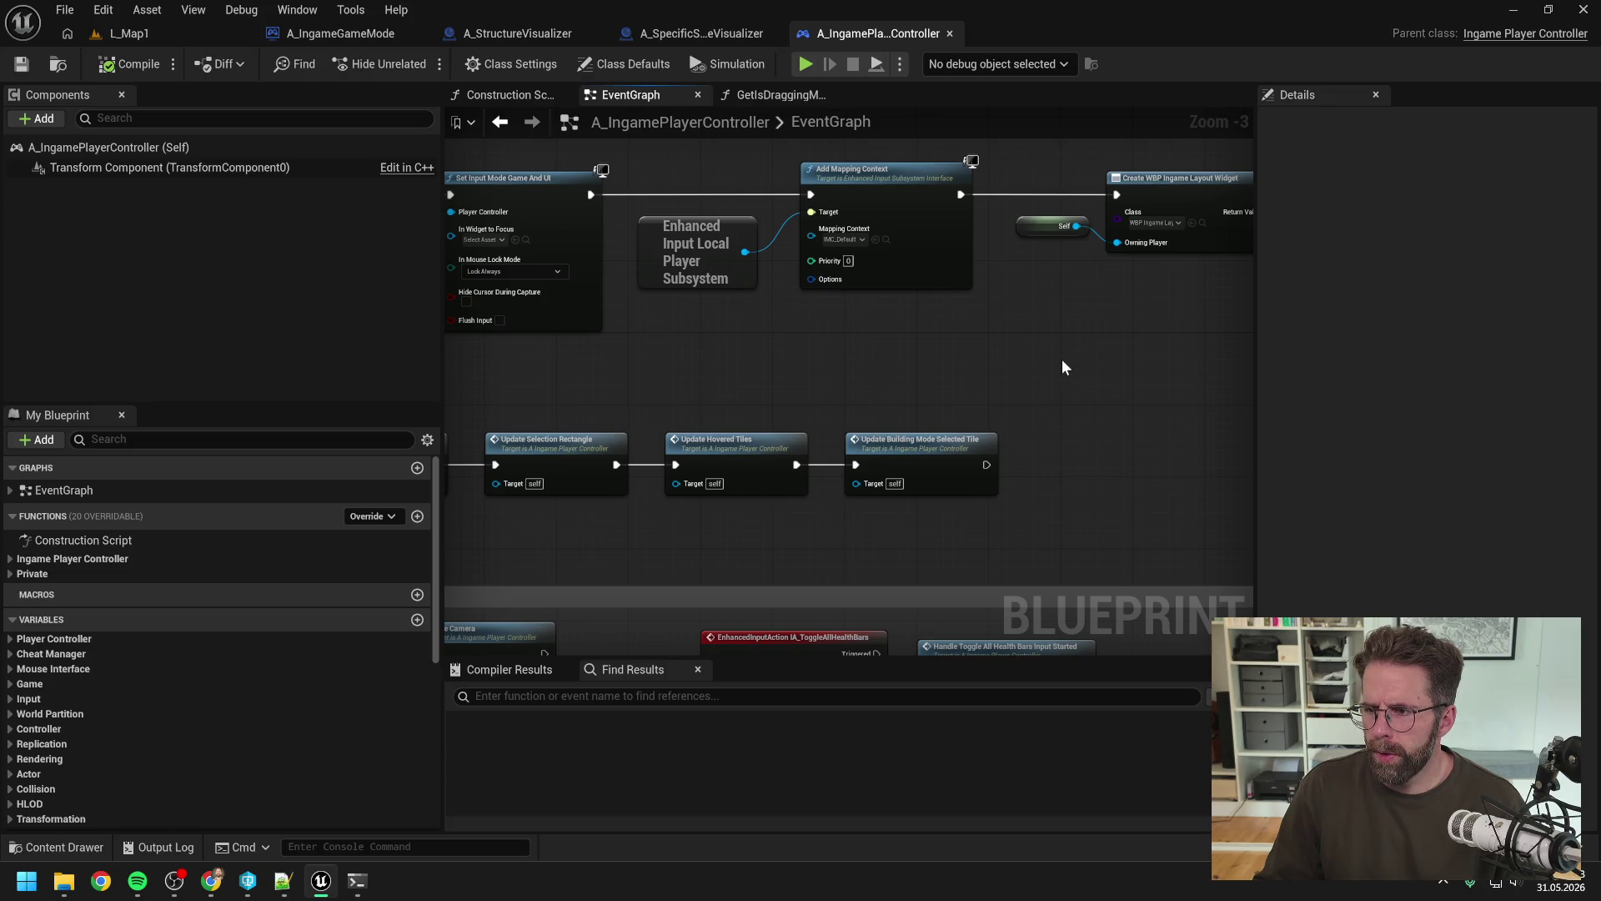
scroll(1063, 358, "down", 1)
left_click_drag(1025, 369, 1030, 320)
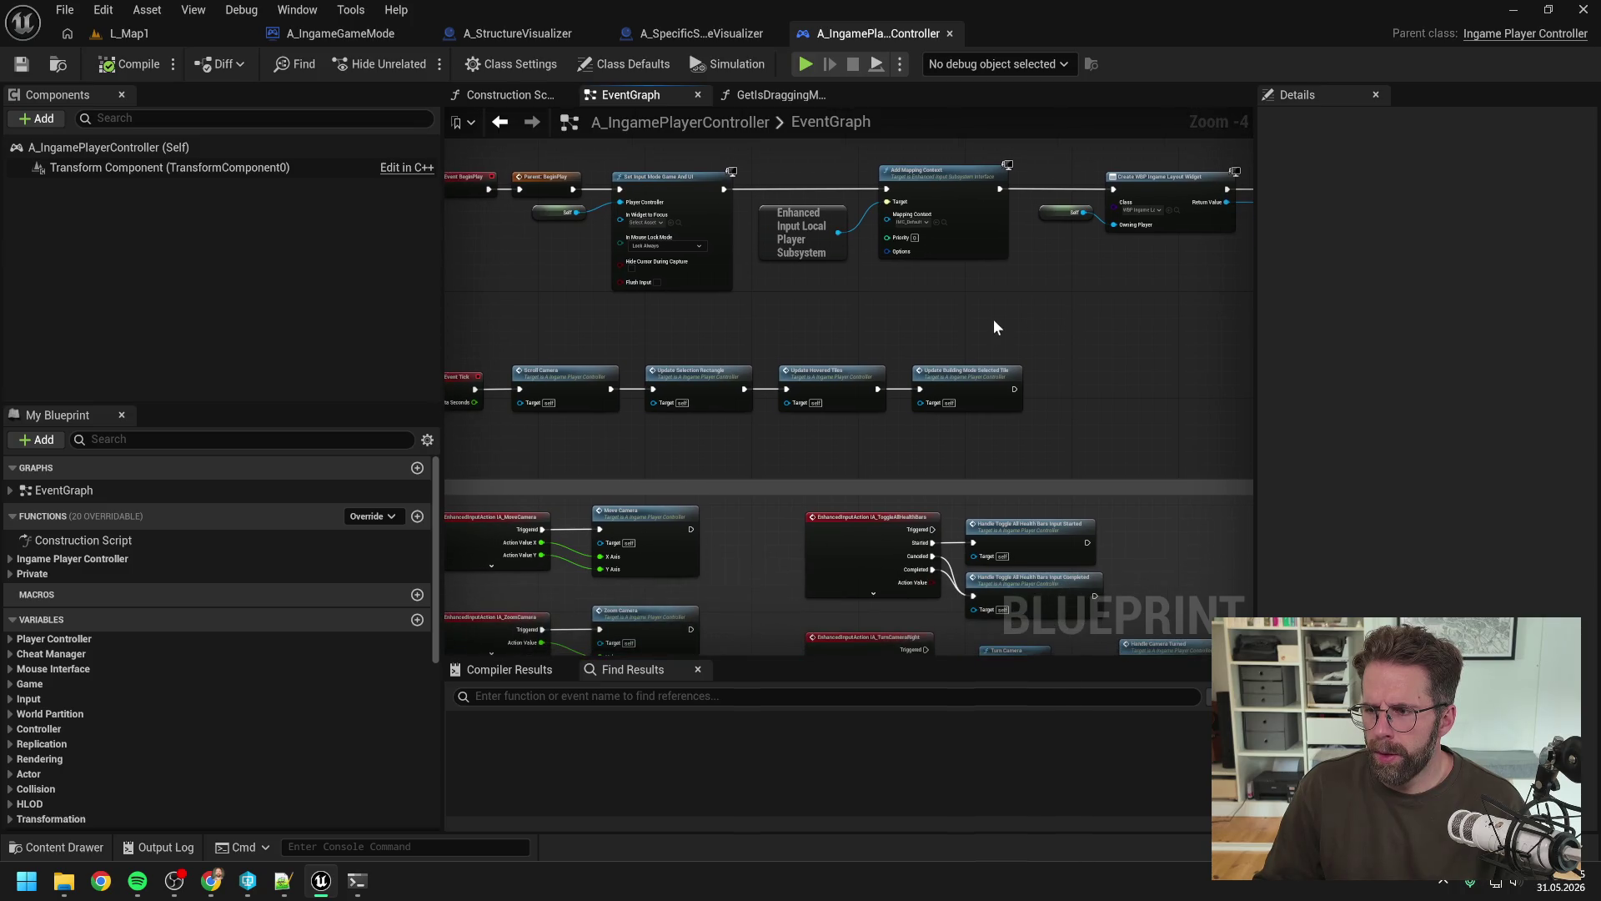
left_click_drag(789, 326, 848, 332)
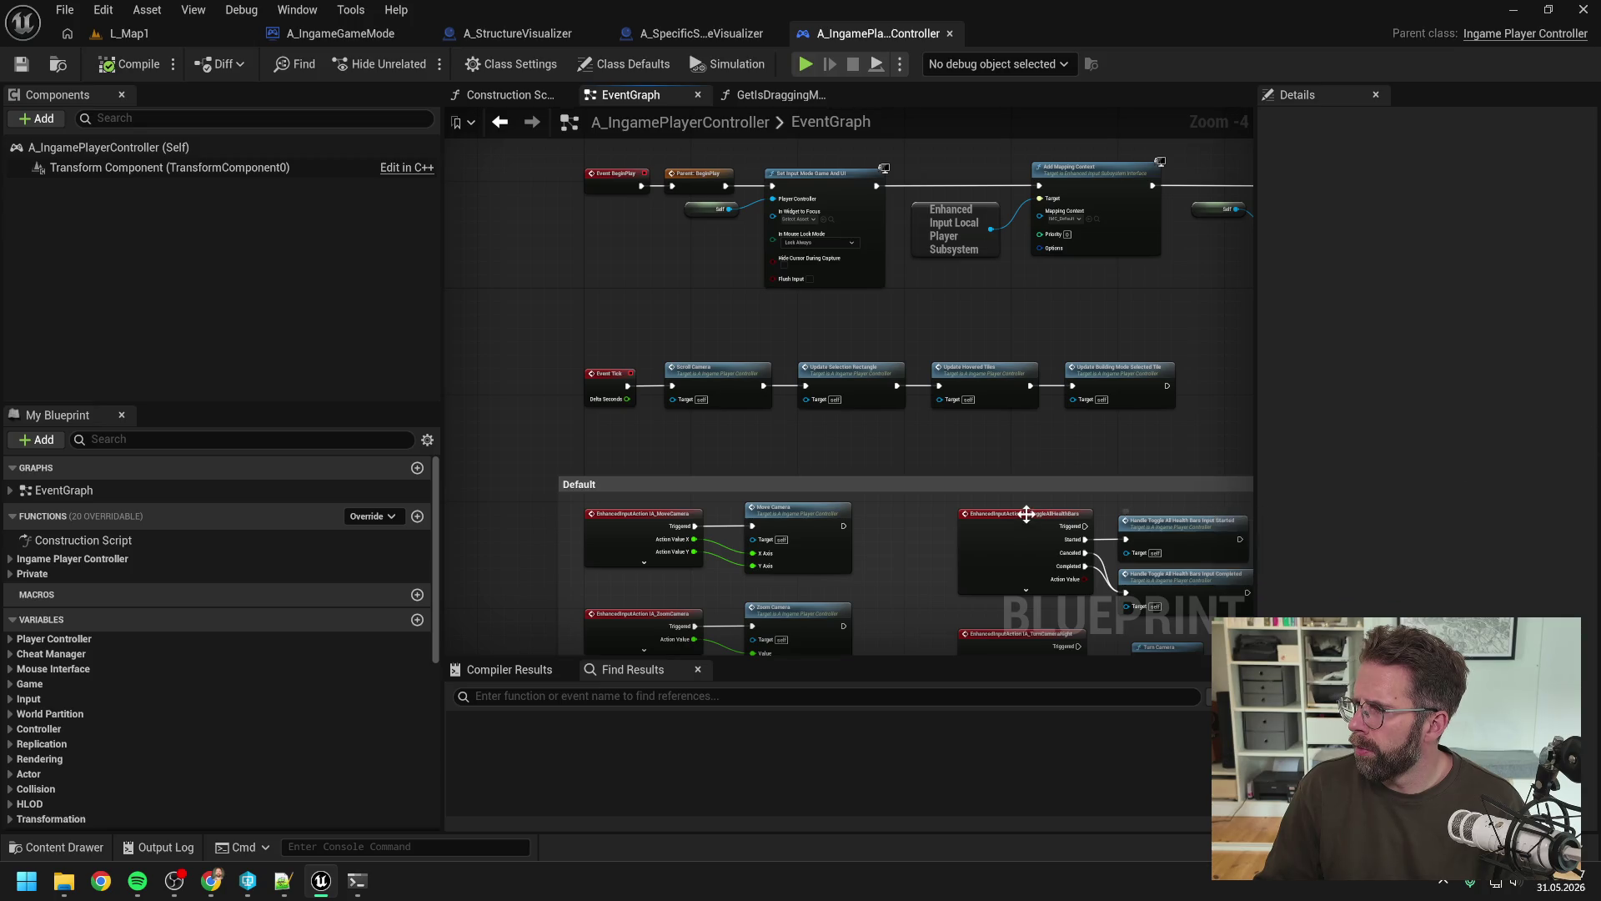
left_click(357, 880)
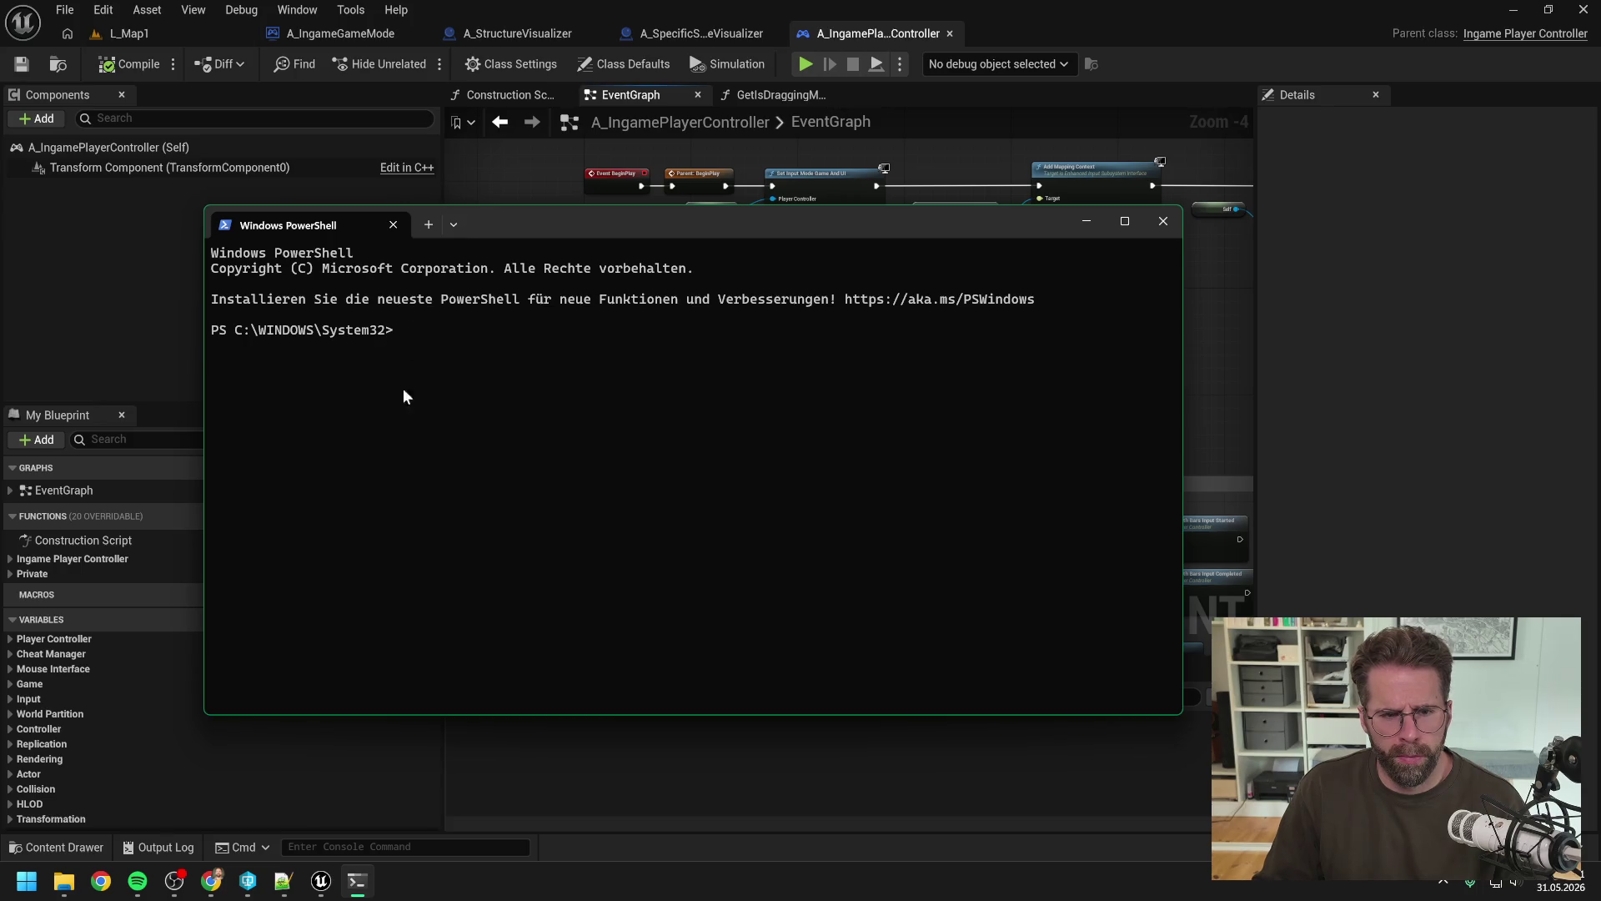
Step: Copy the Development folder path from Explorer, cd into it in PowerShell, and type 'claude --c'
left_click(64, 880)
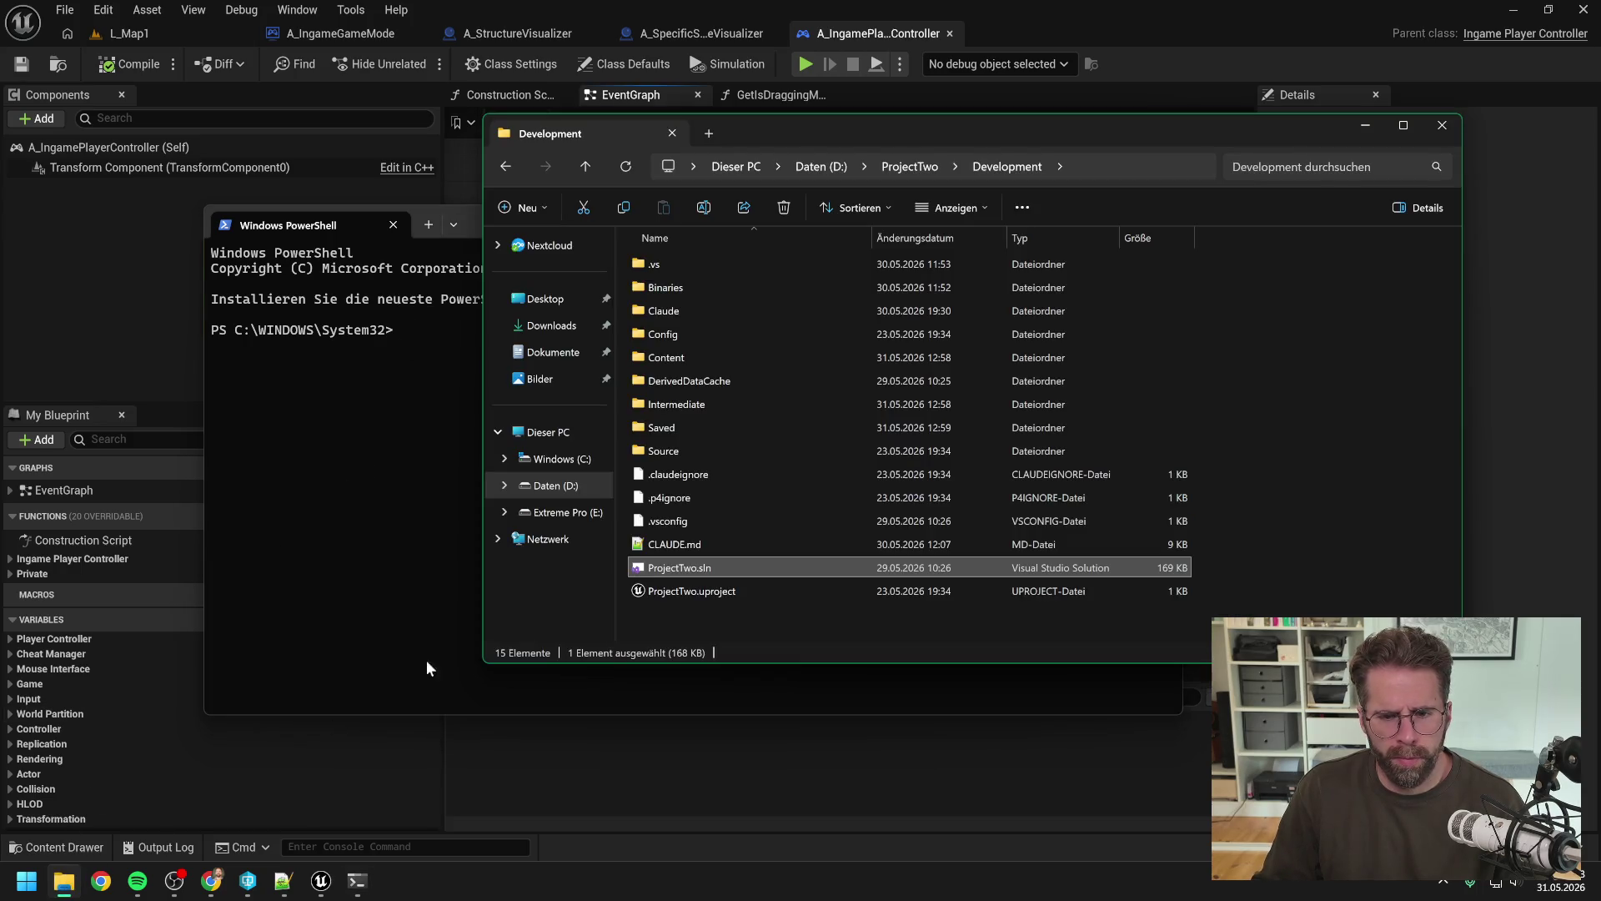
left_click(1087, 167)
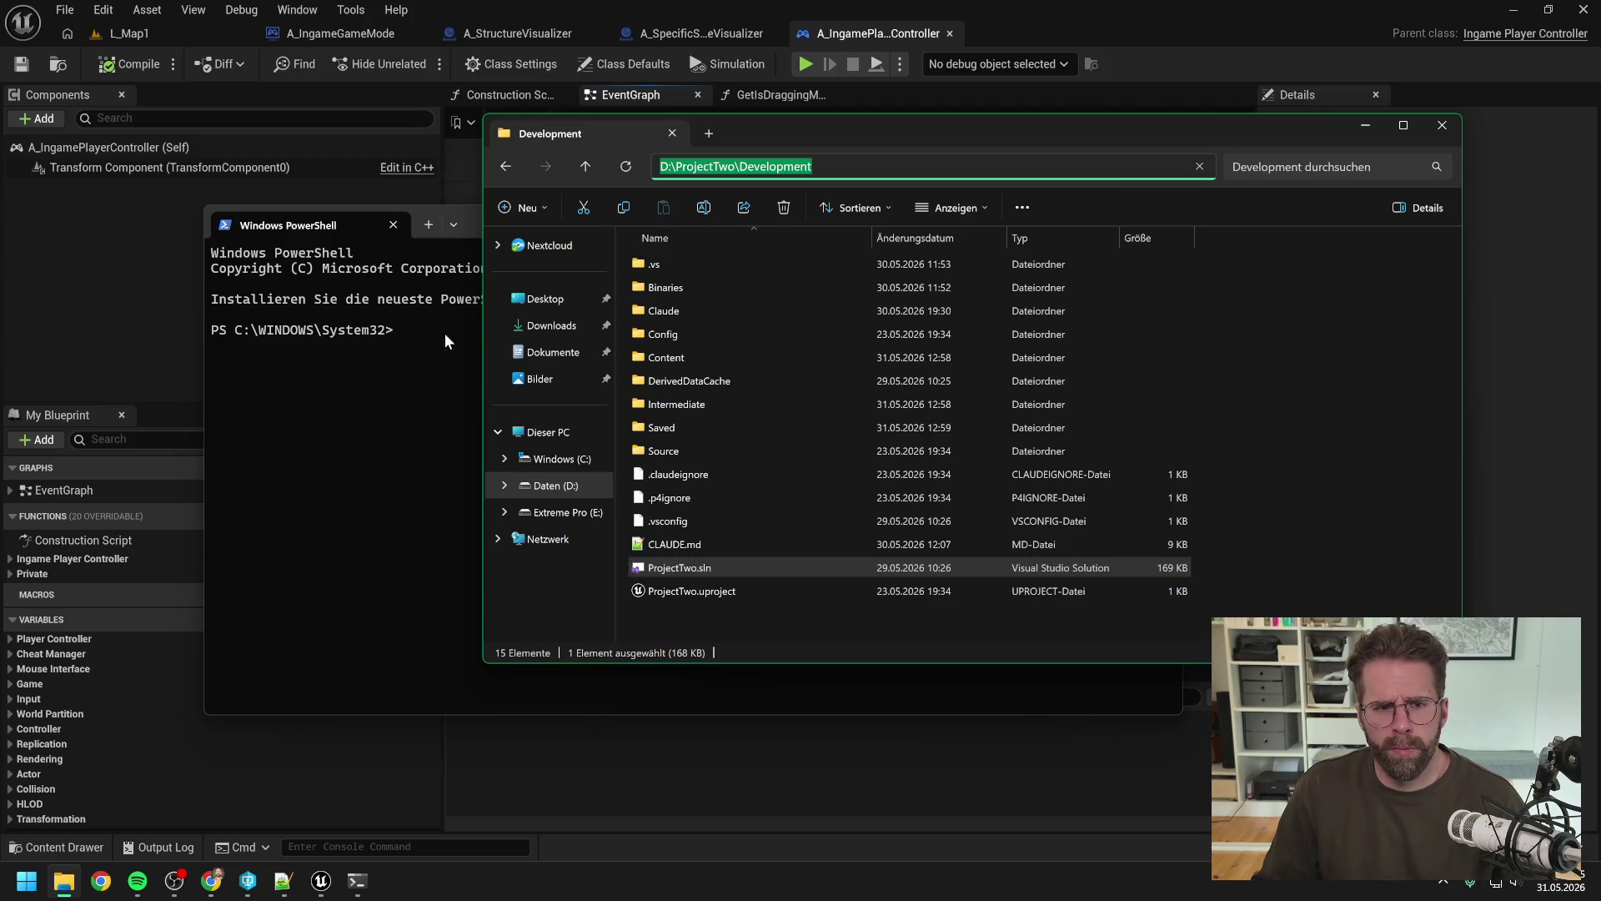
left_click(419, 332)
type("cd")
type("D:\\ProjectTwo\\Development")
key("Return")
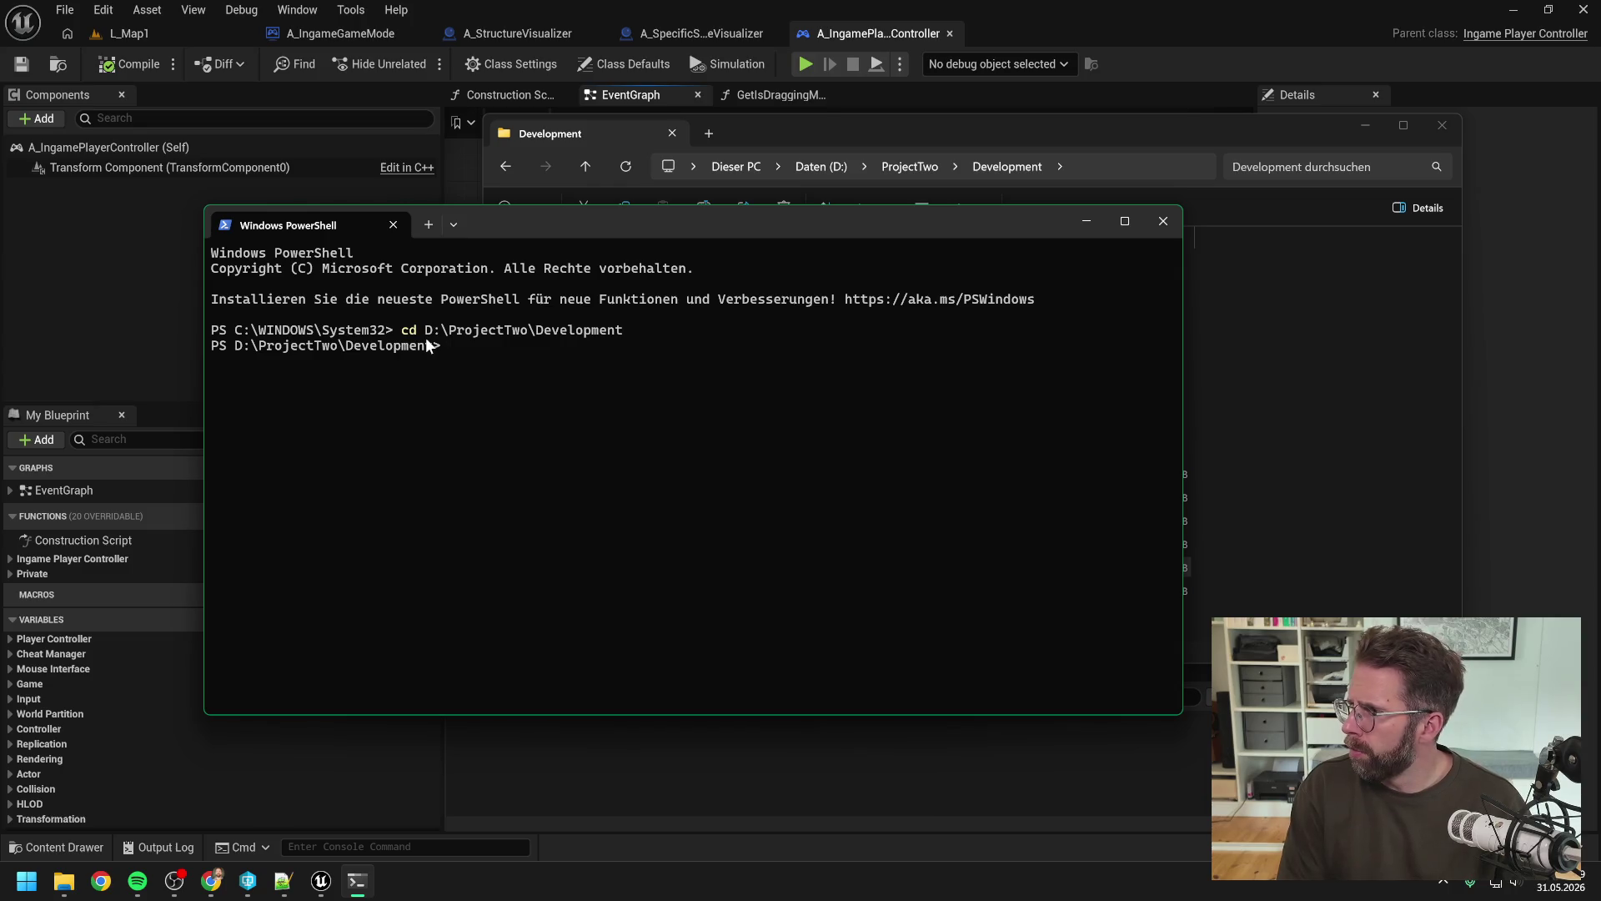
type("claude ")
type("--c")
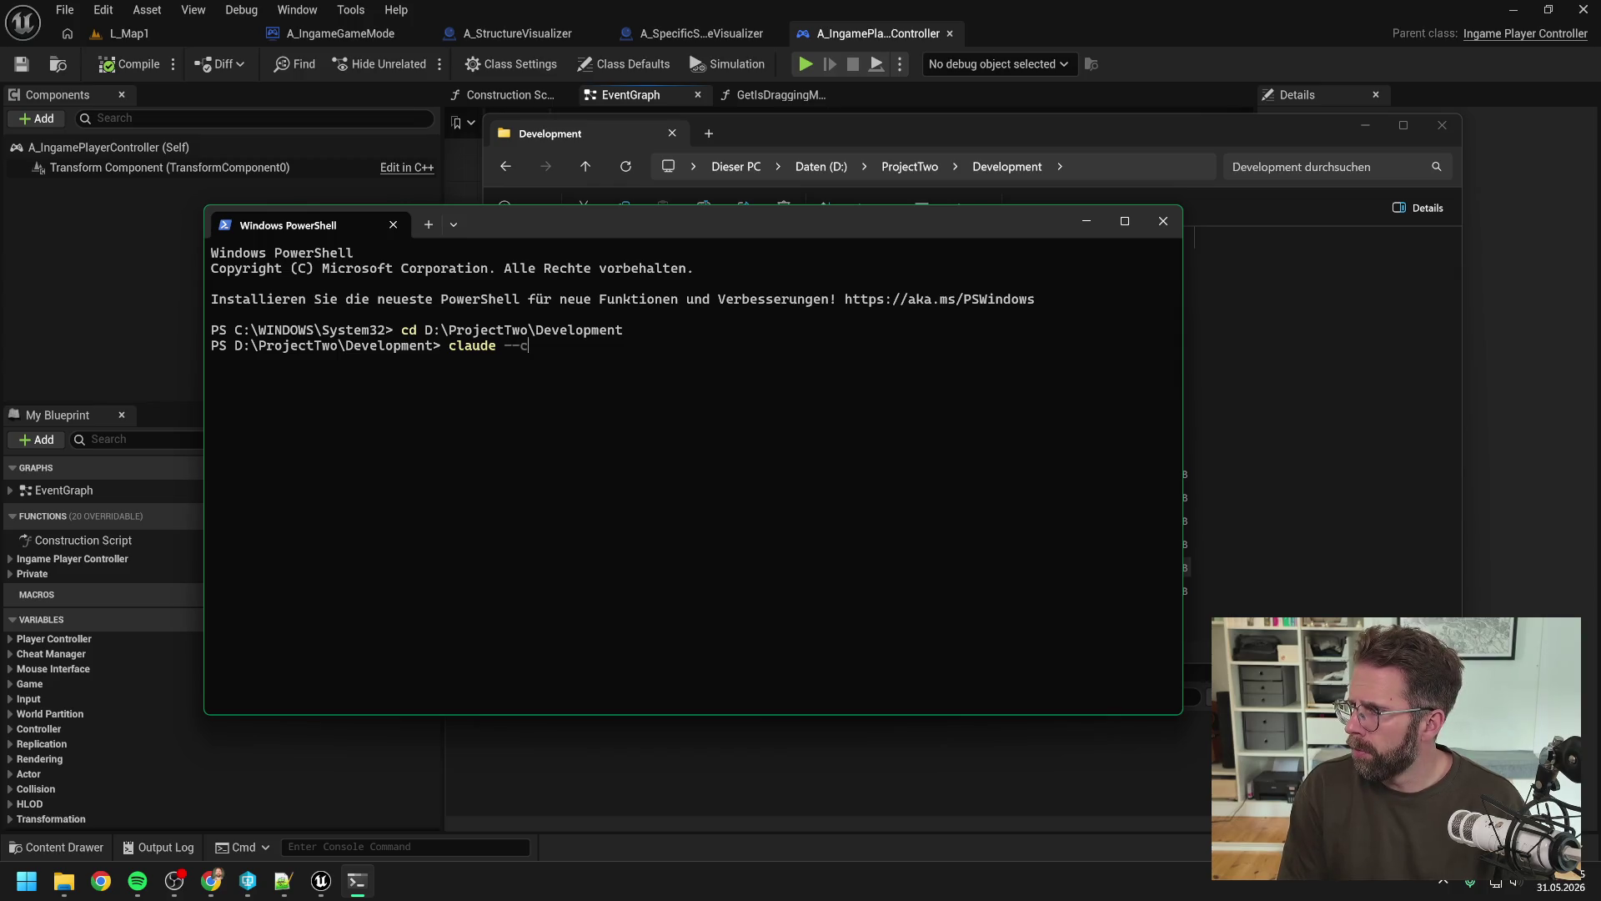
key("BackSpace")
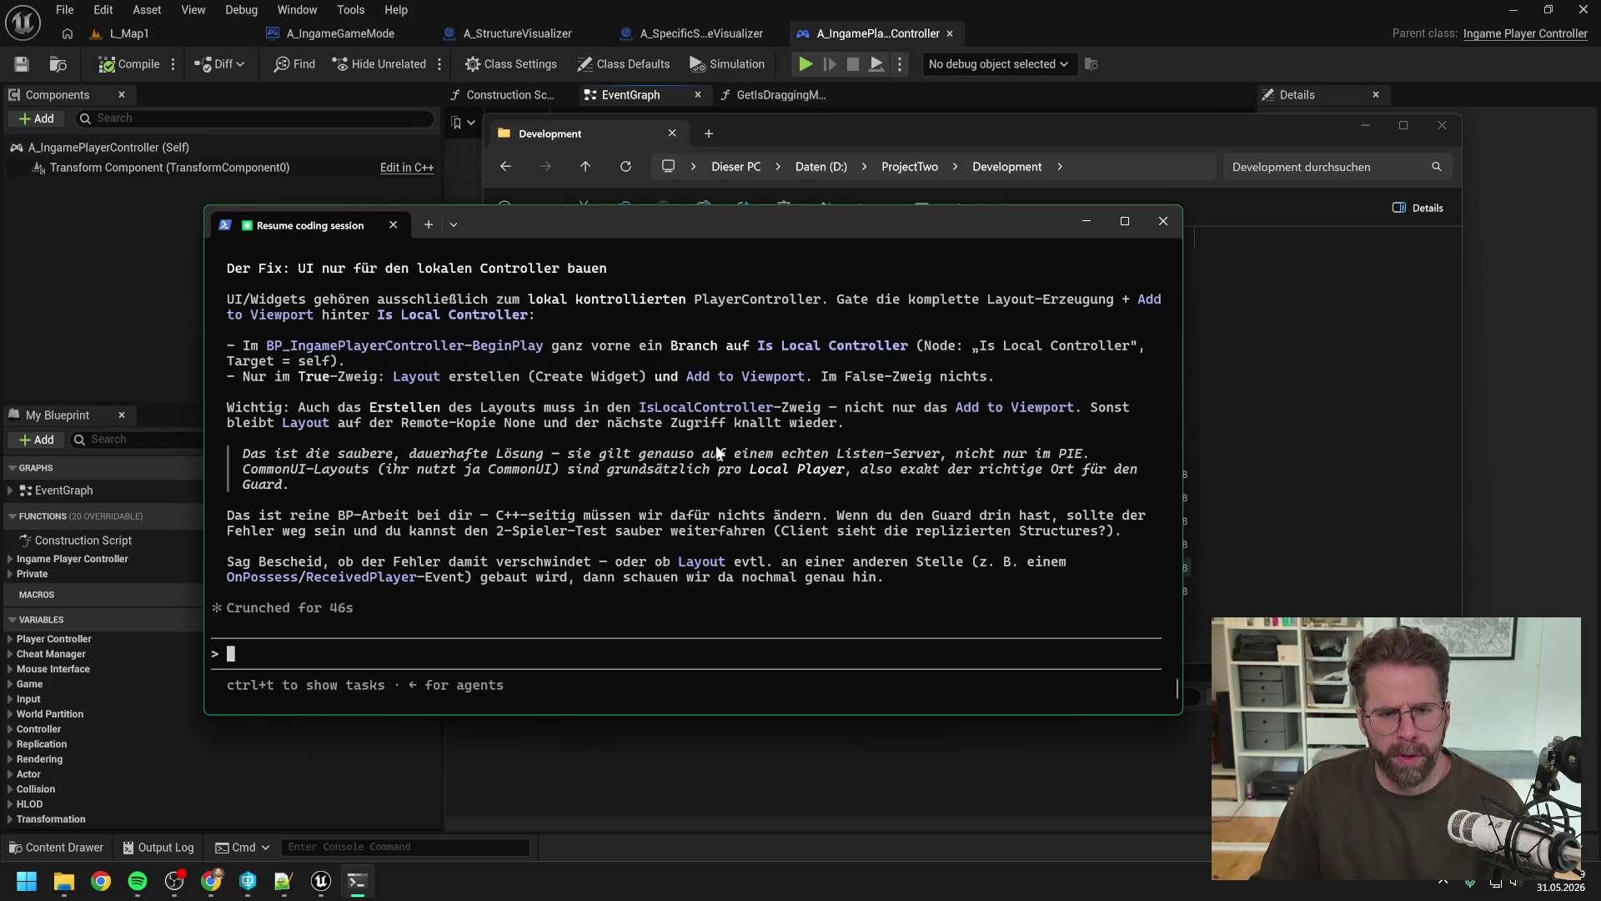
scroll(692, 445, "up", 4)
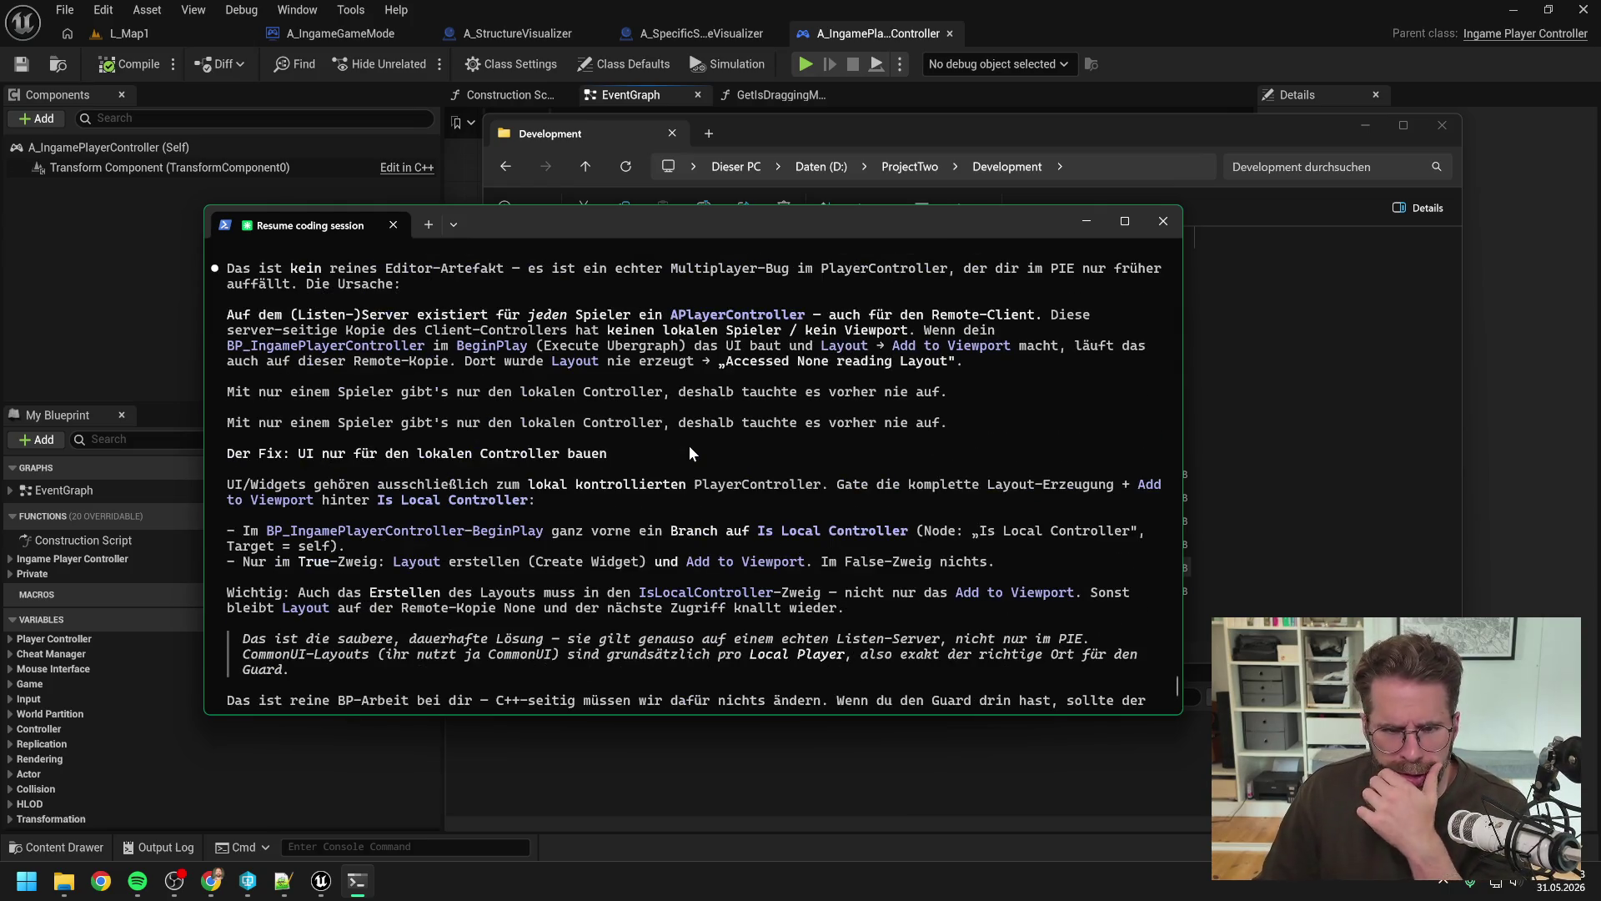
scroll(689, 446, "up", 1)
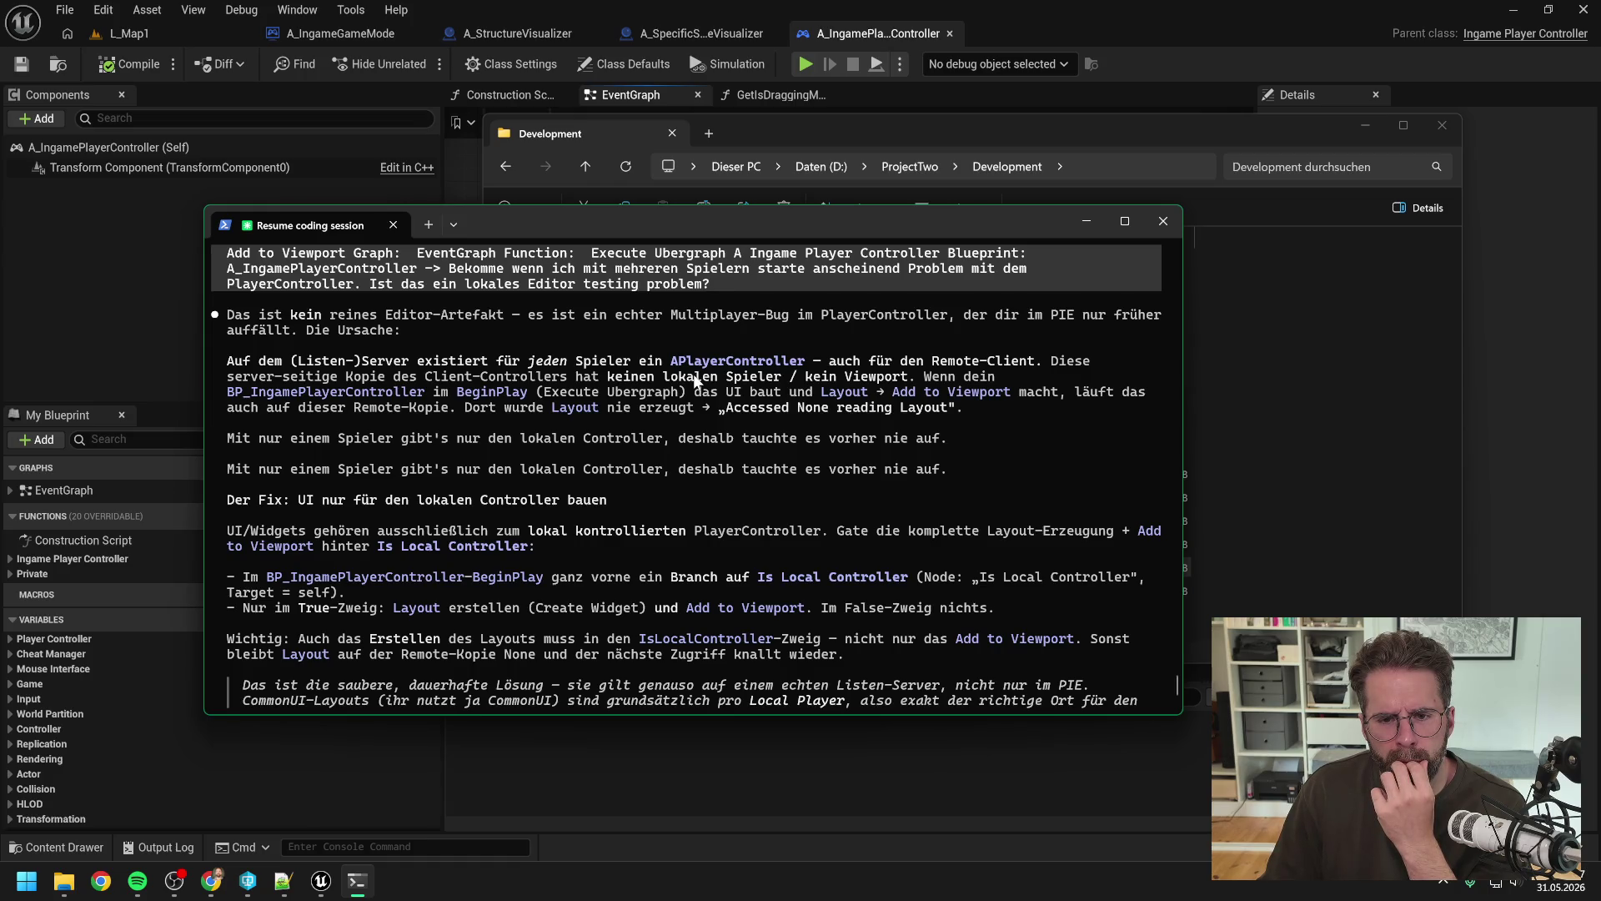
scroll(699, 377, "down", 5)
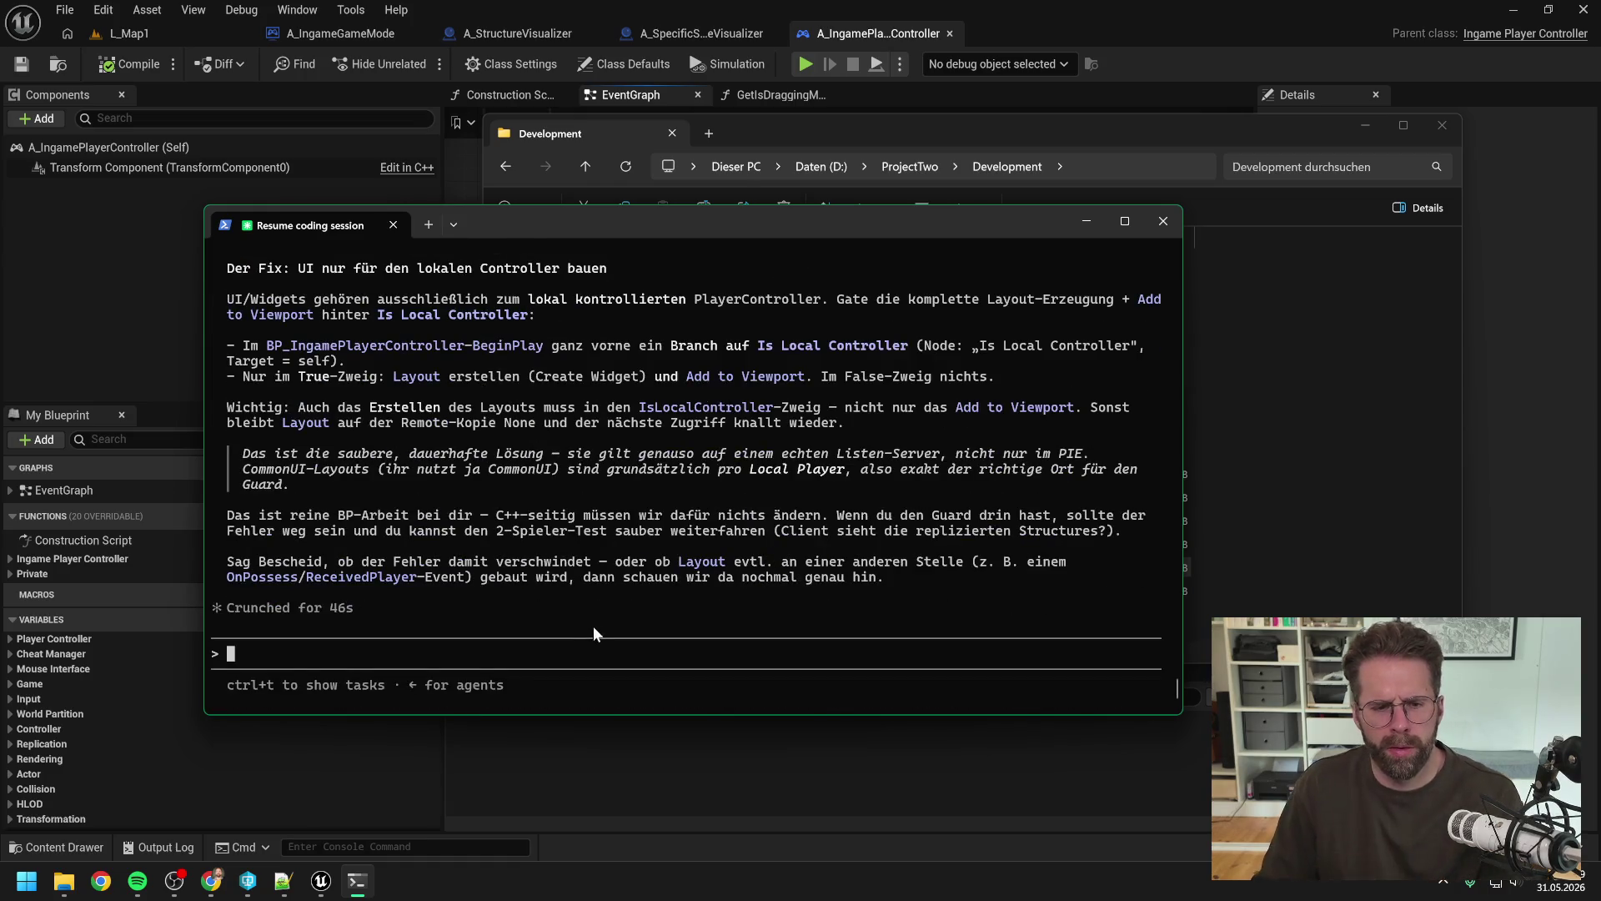
Step: Ask Claude Code in German why each simulated non-local client shouldn't create and show its own layout
type("Das verst")
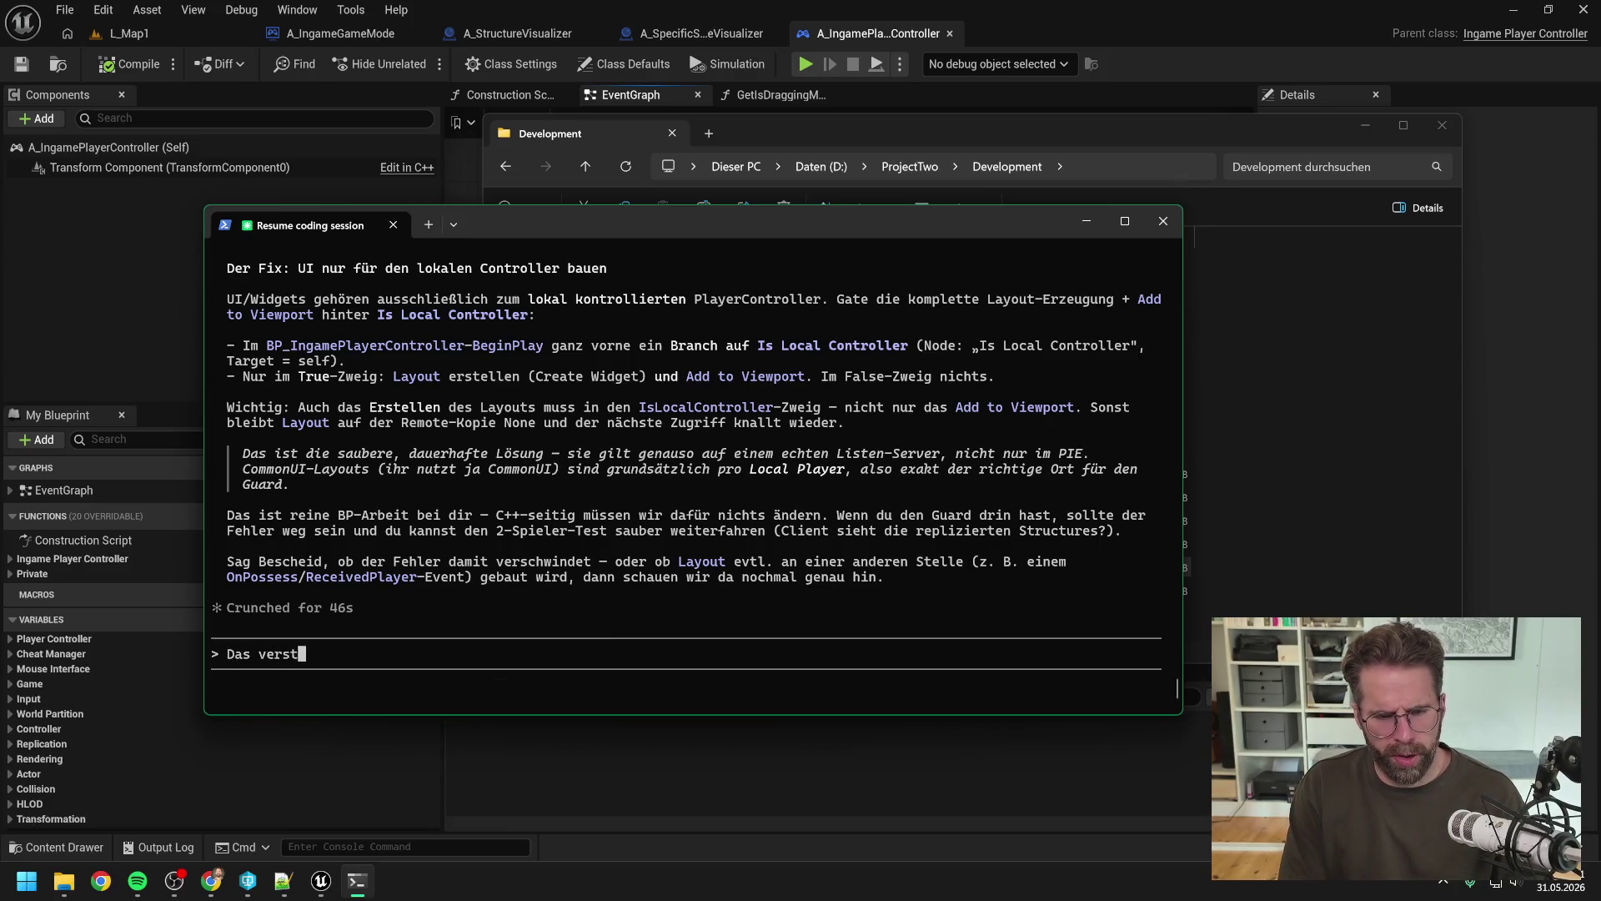
type("ehe ich nicht. S")
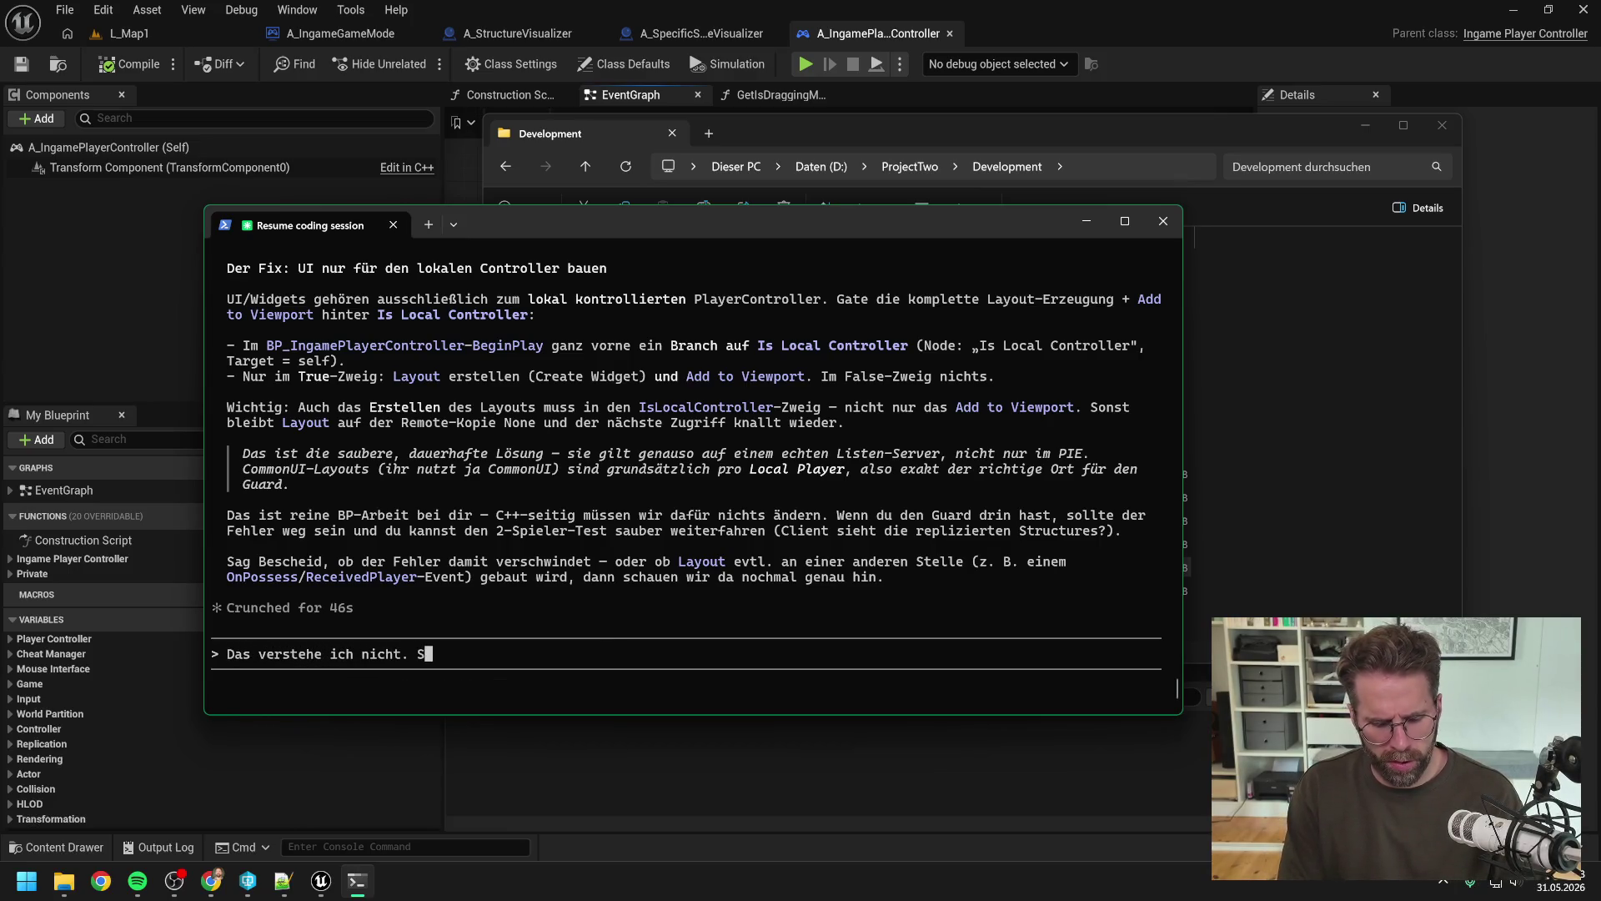
type("imulieren wir nicht ")
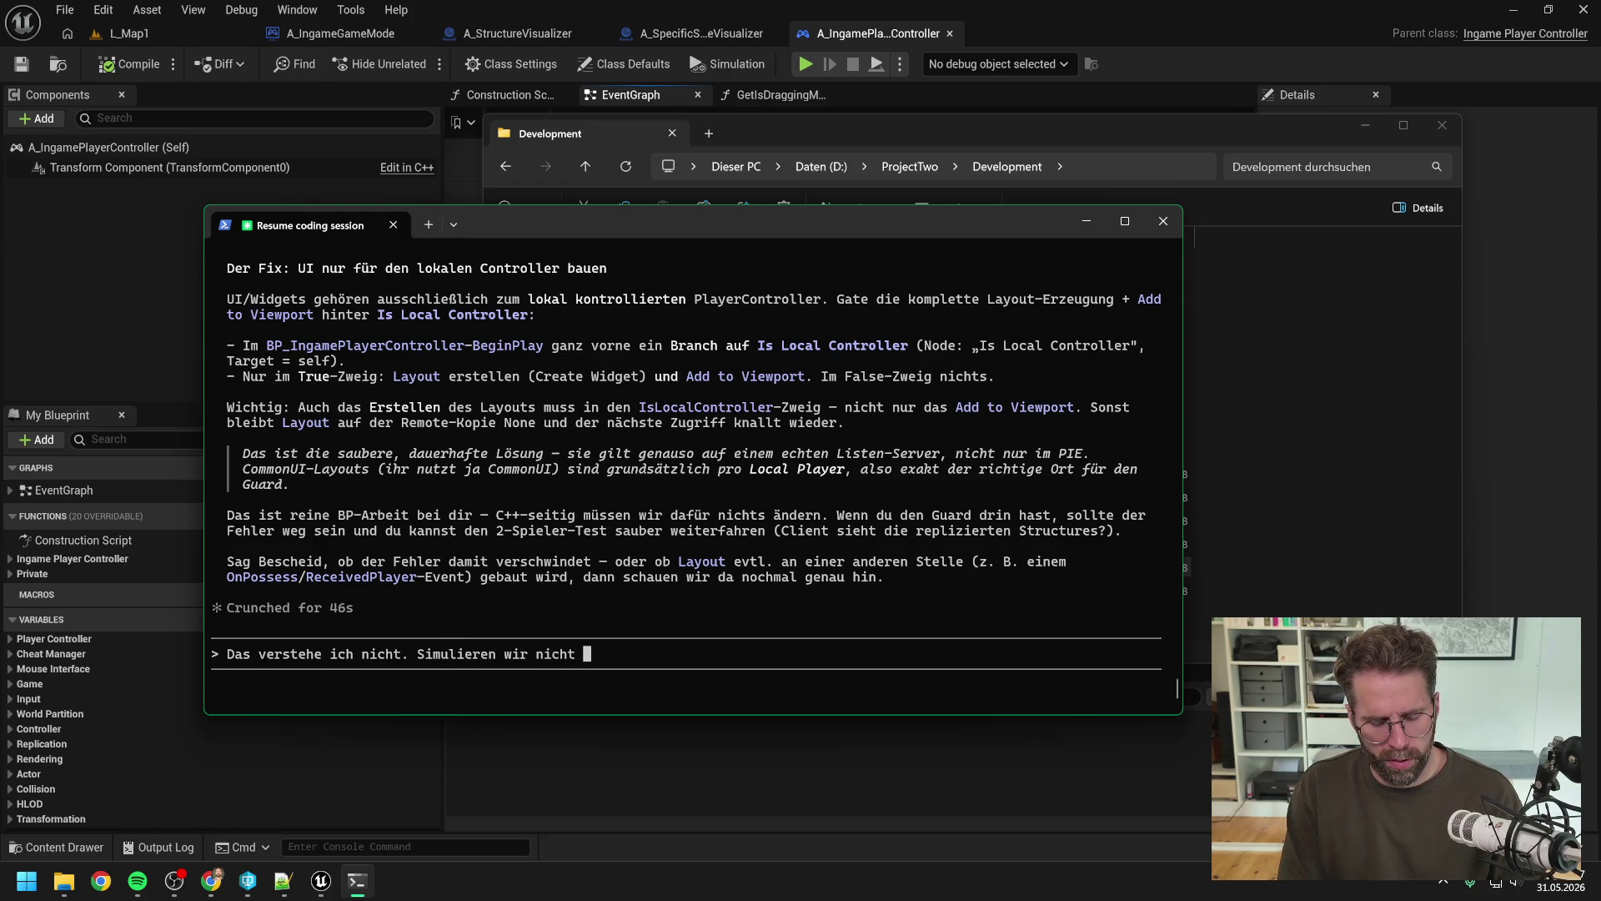
type("mehrere Client")
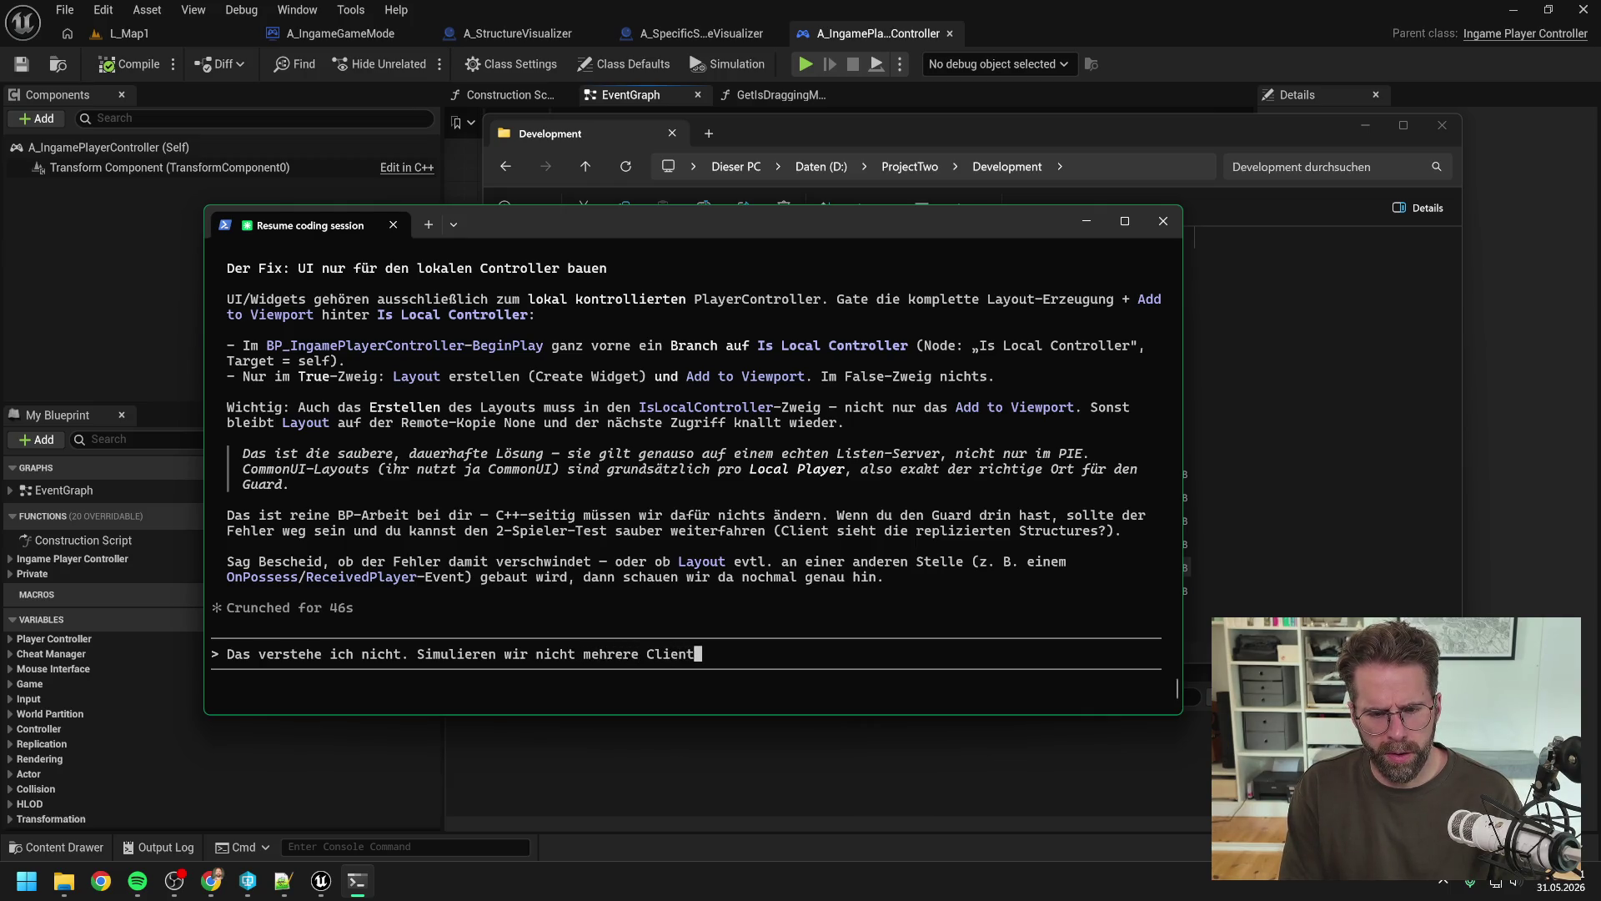
type("s, die ")
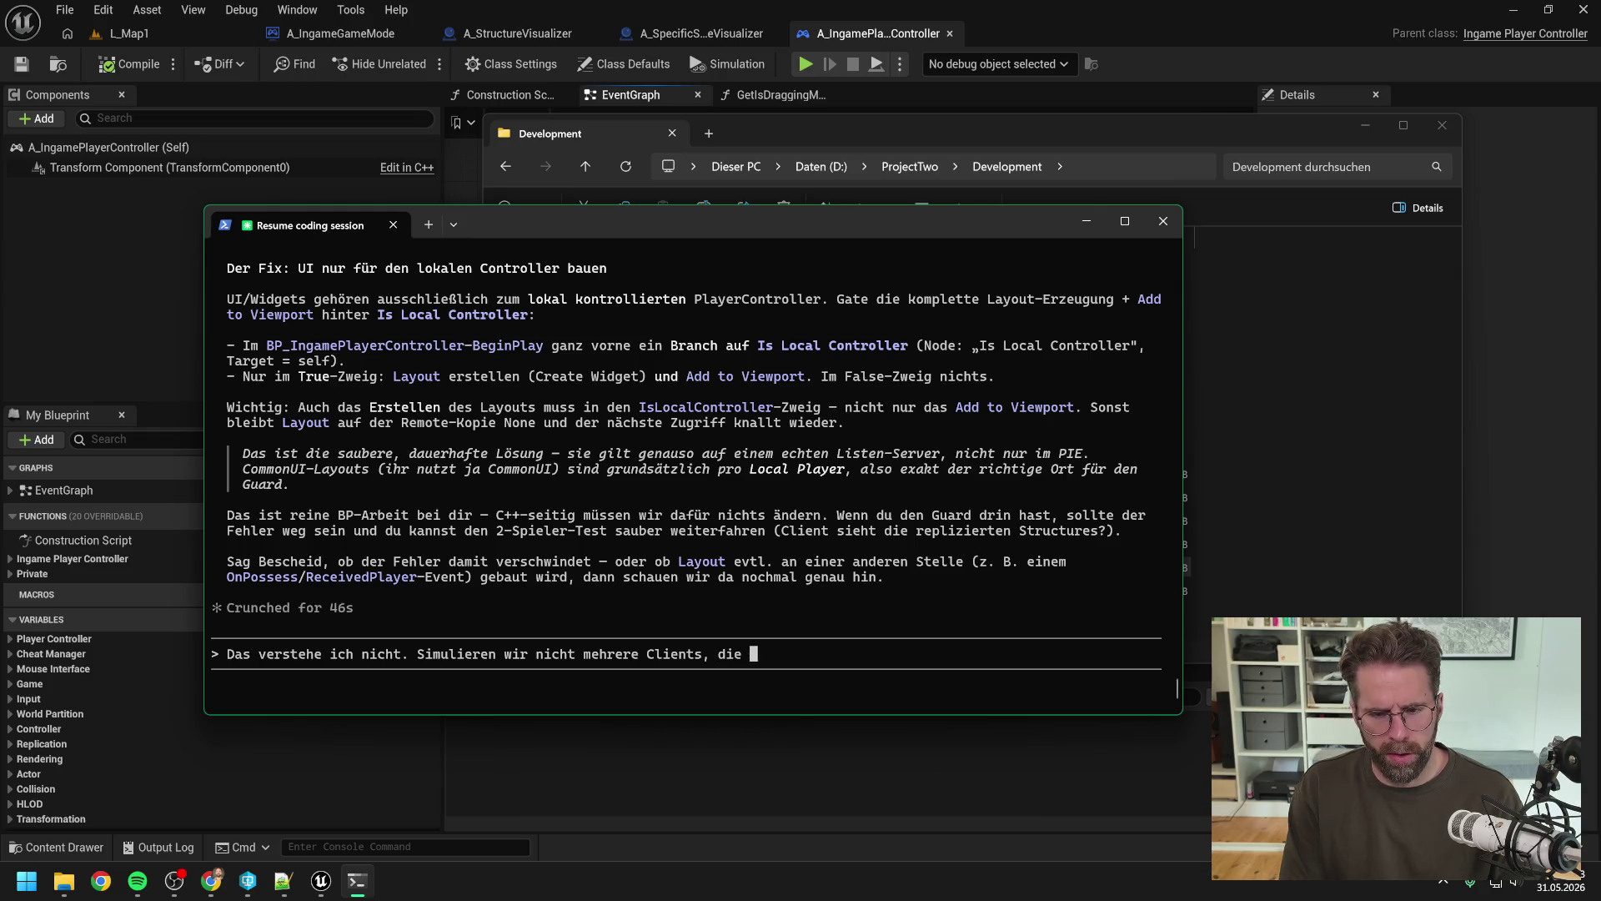
type("nicht")
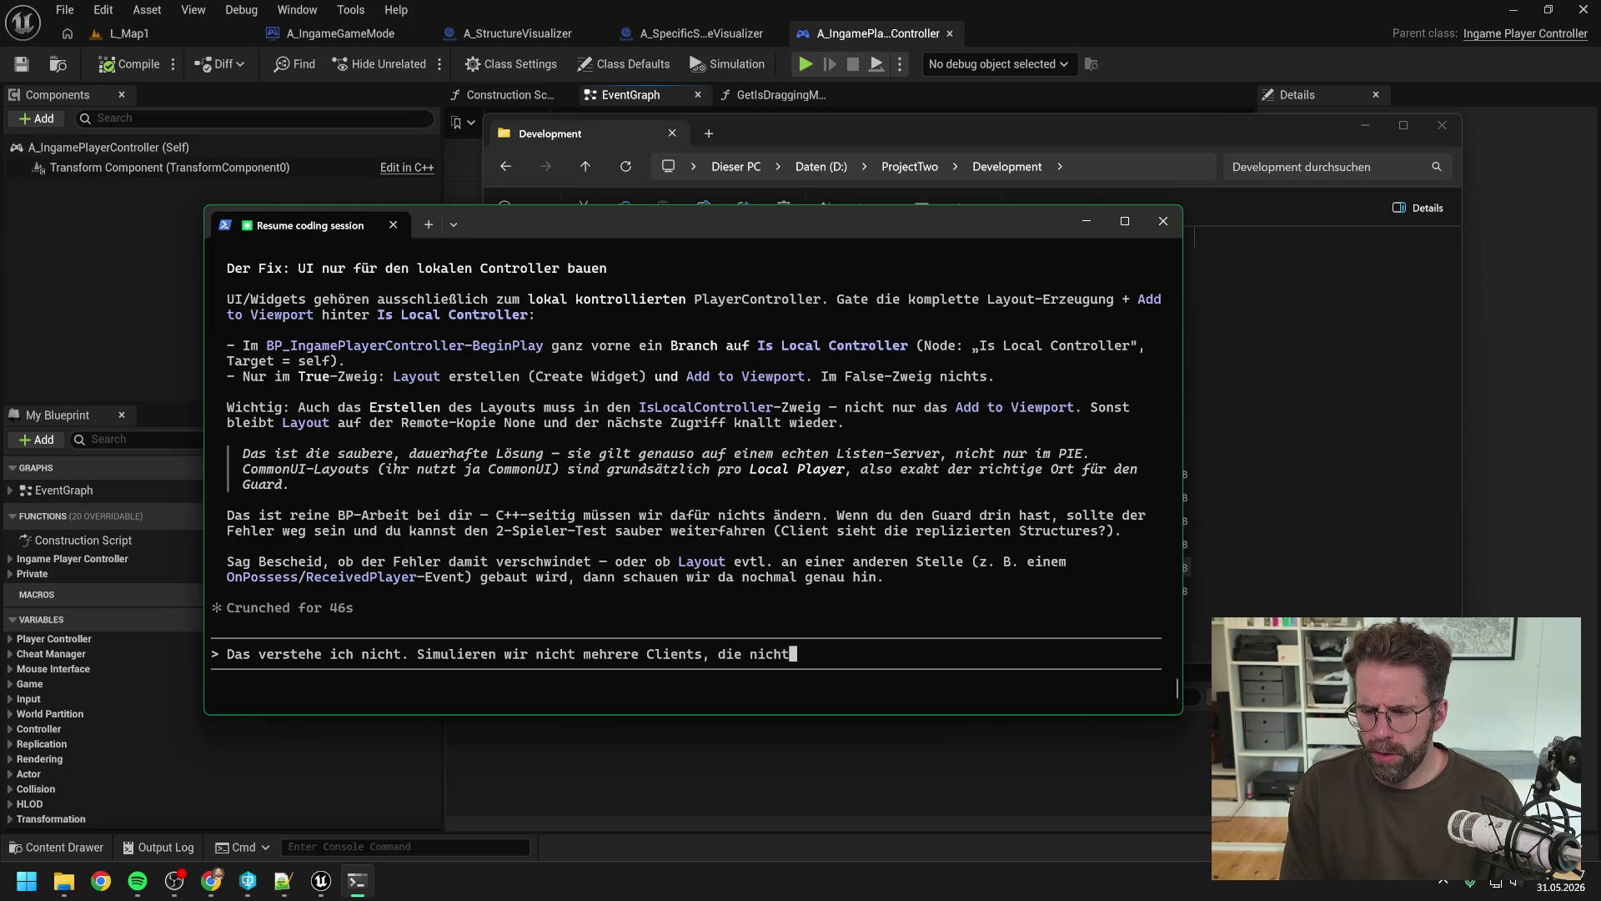
type(" lok")
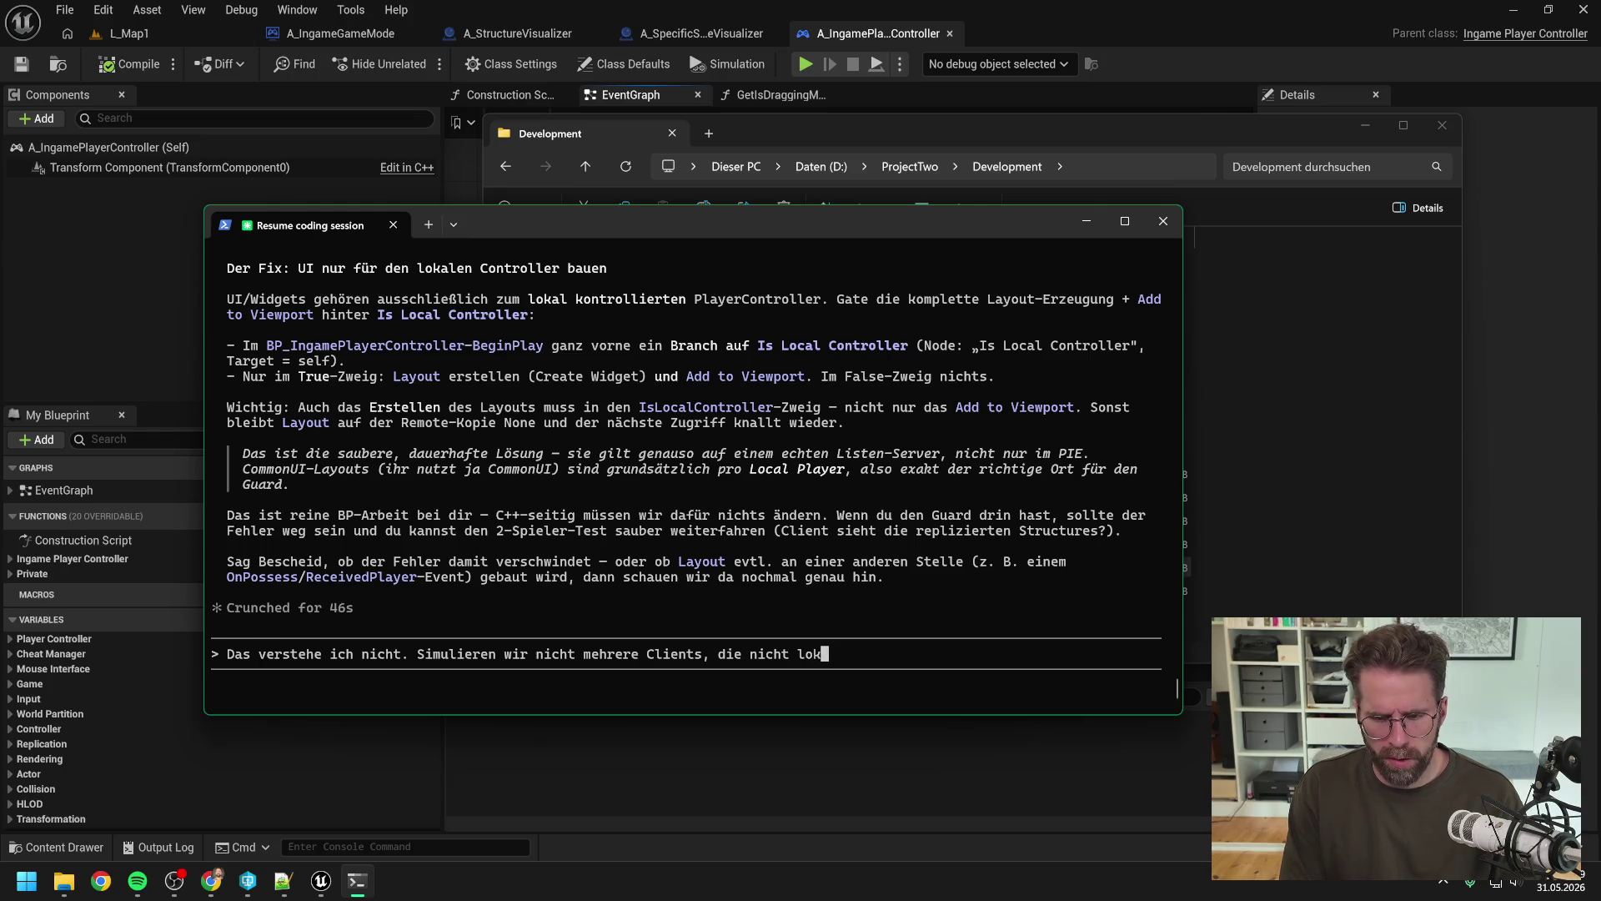
type("al sind? Weil soll ja später online gespielt werden")
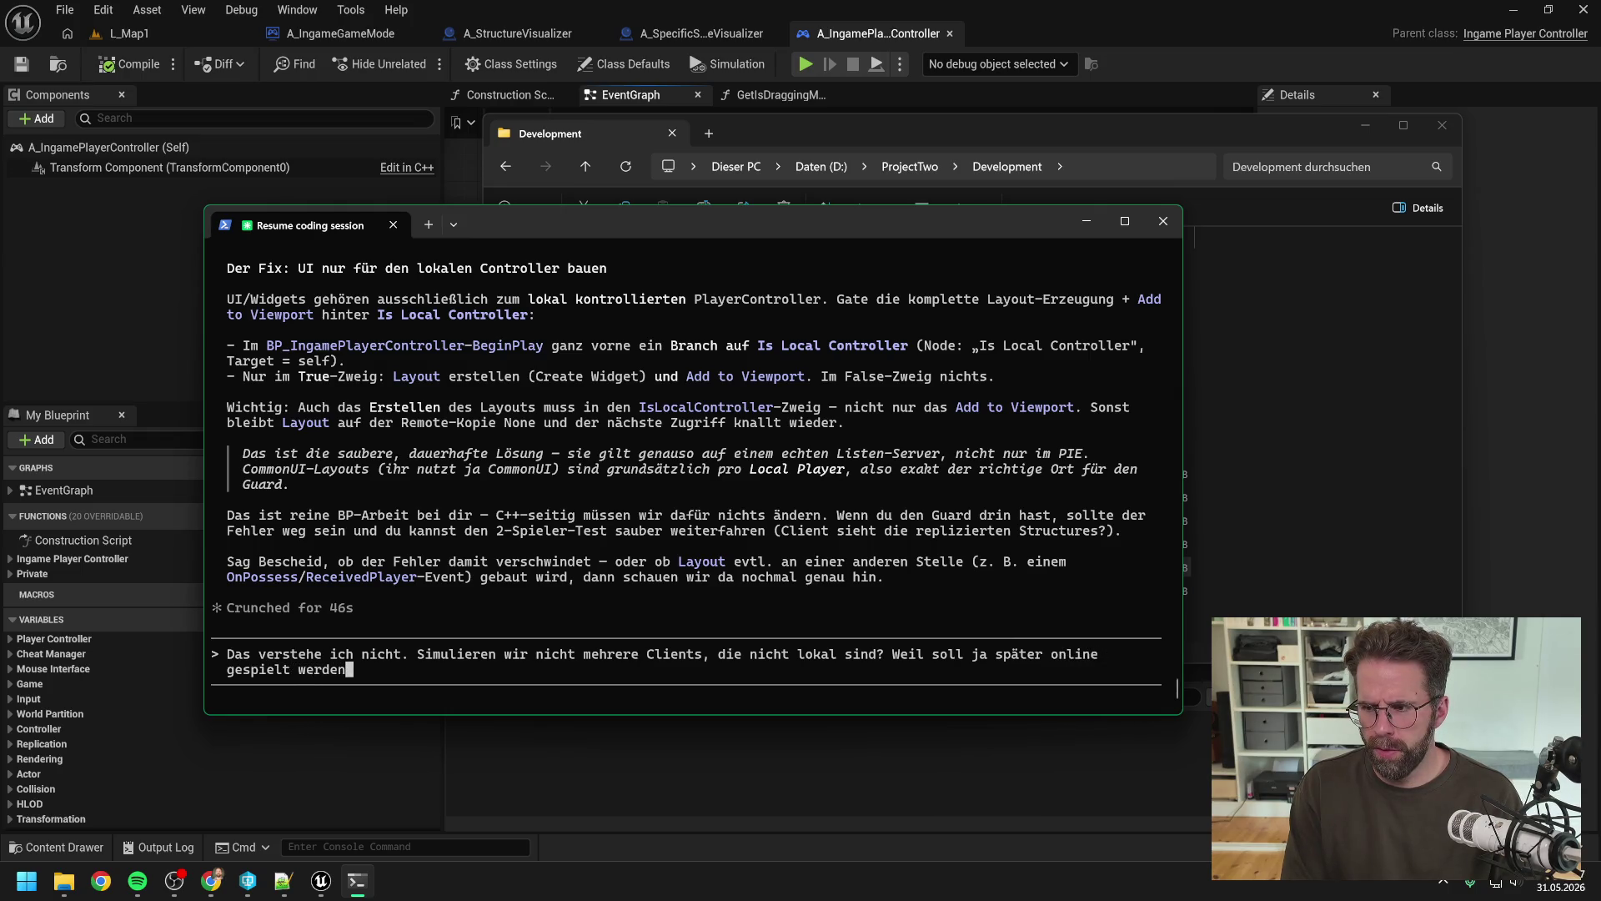
type(".")
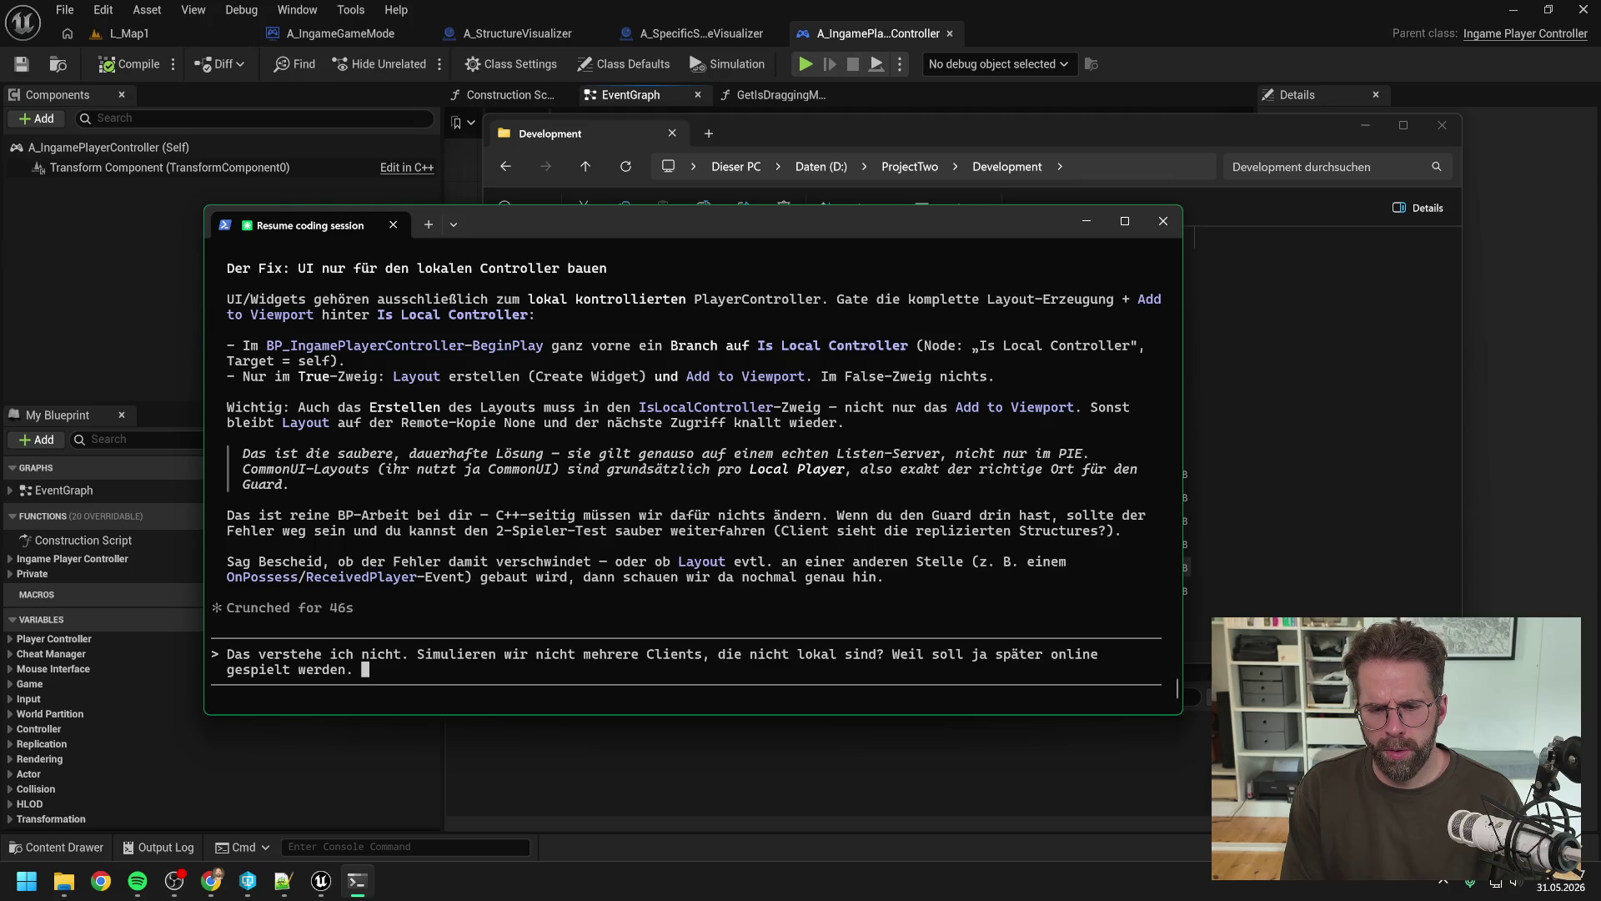
type("Da")
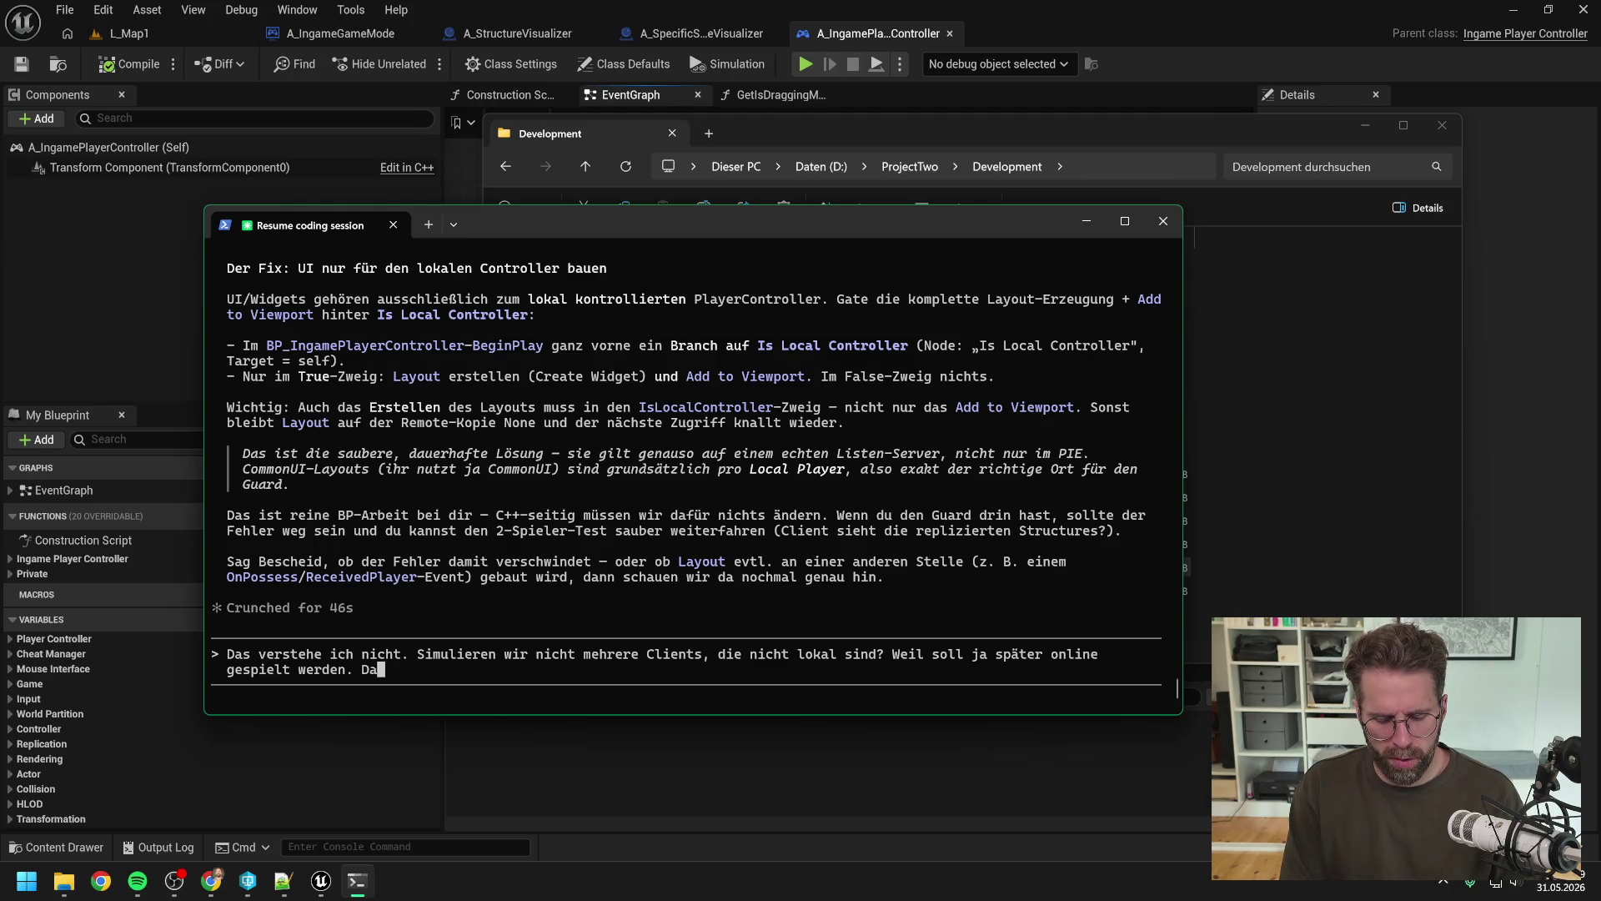
type("nn müsst")
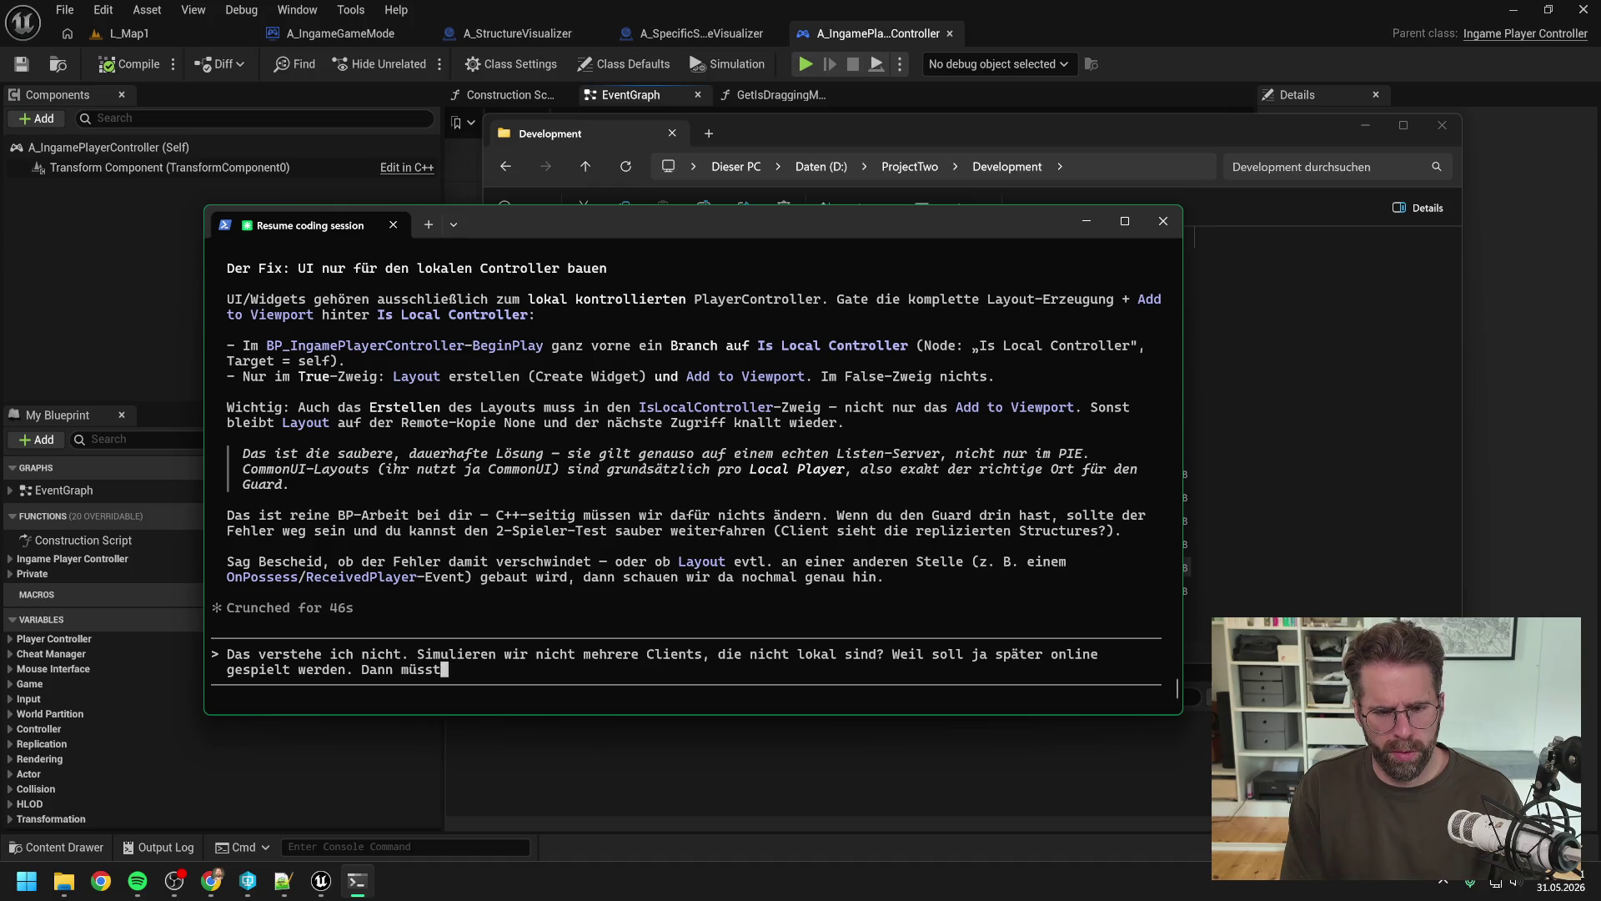
type("e doch eigentlich j")
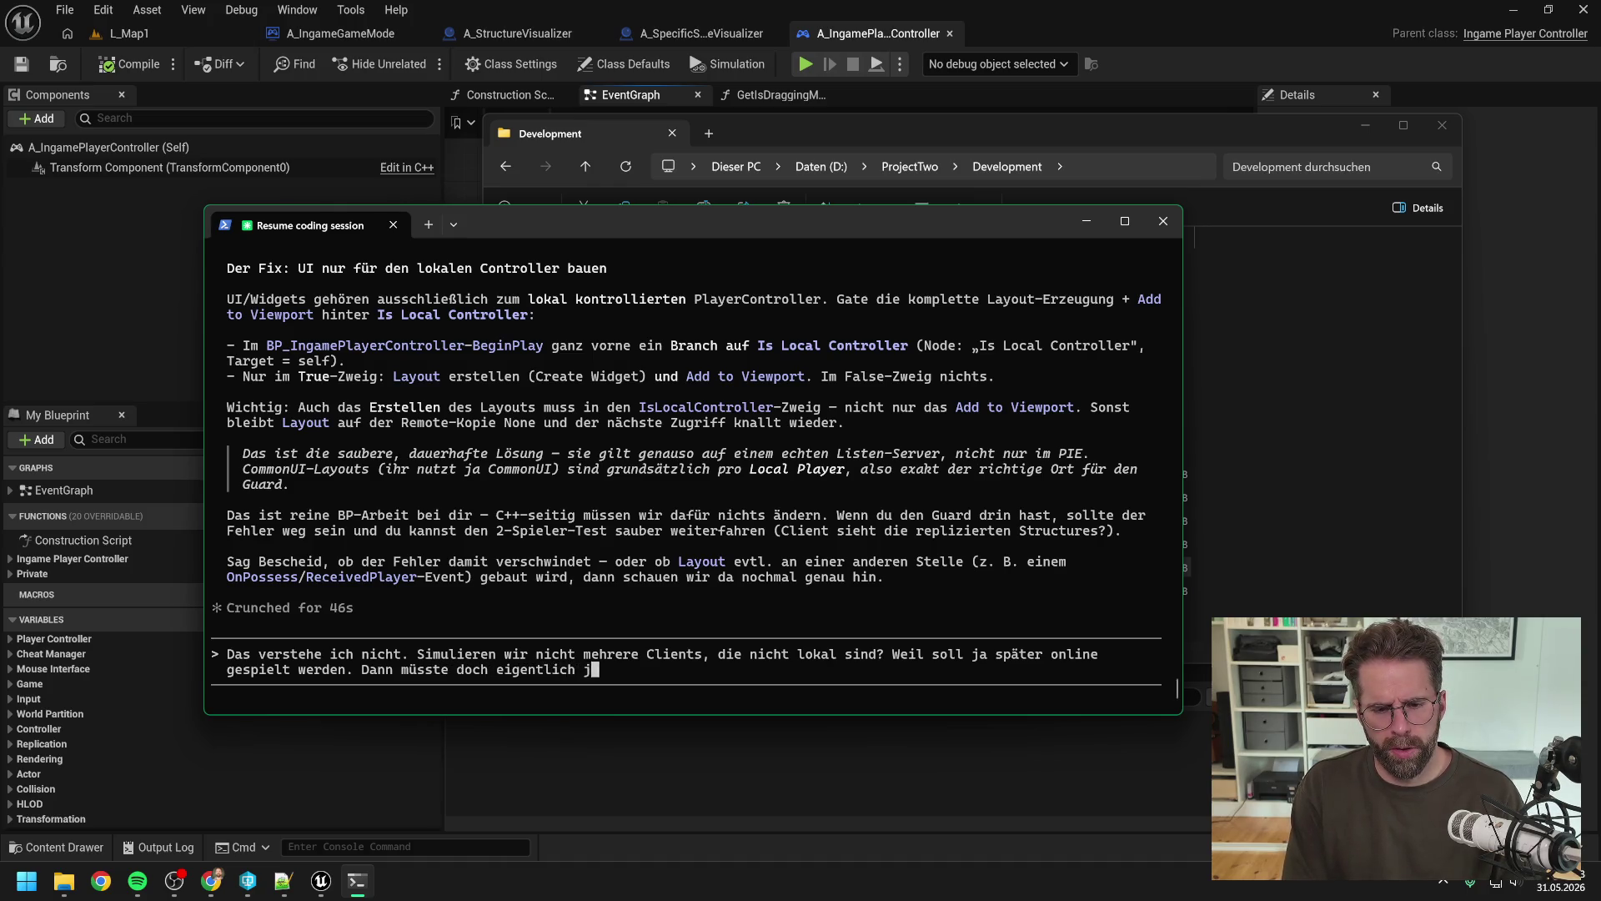
type("eder P")
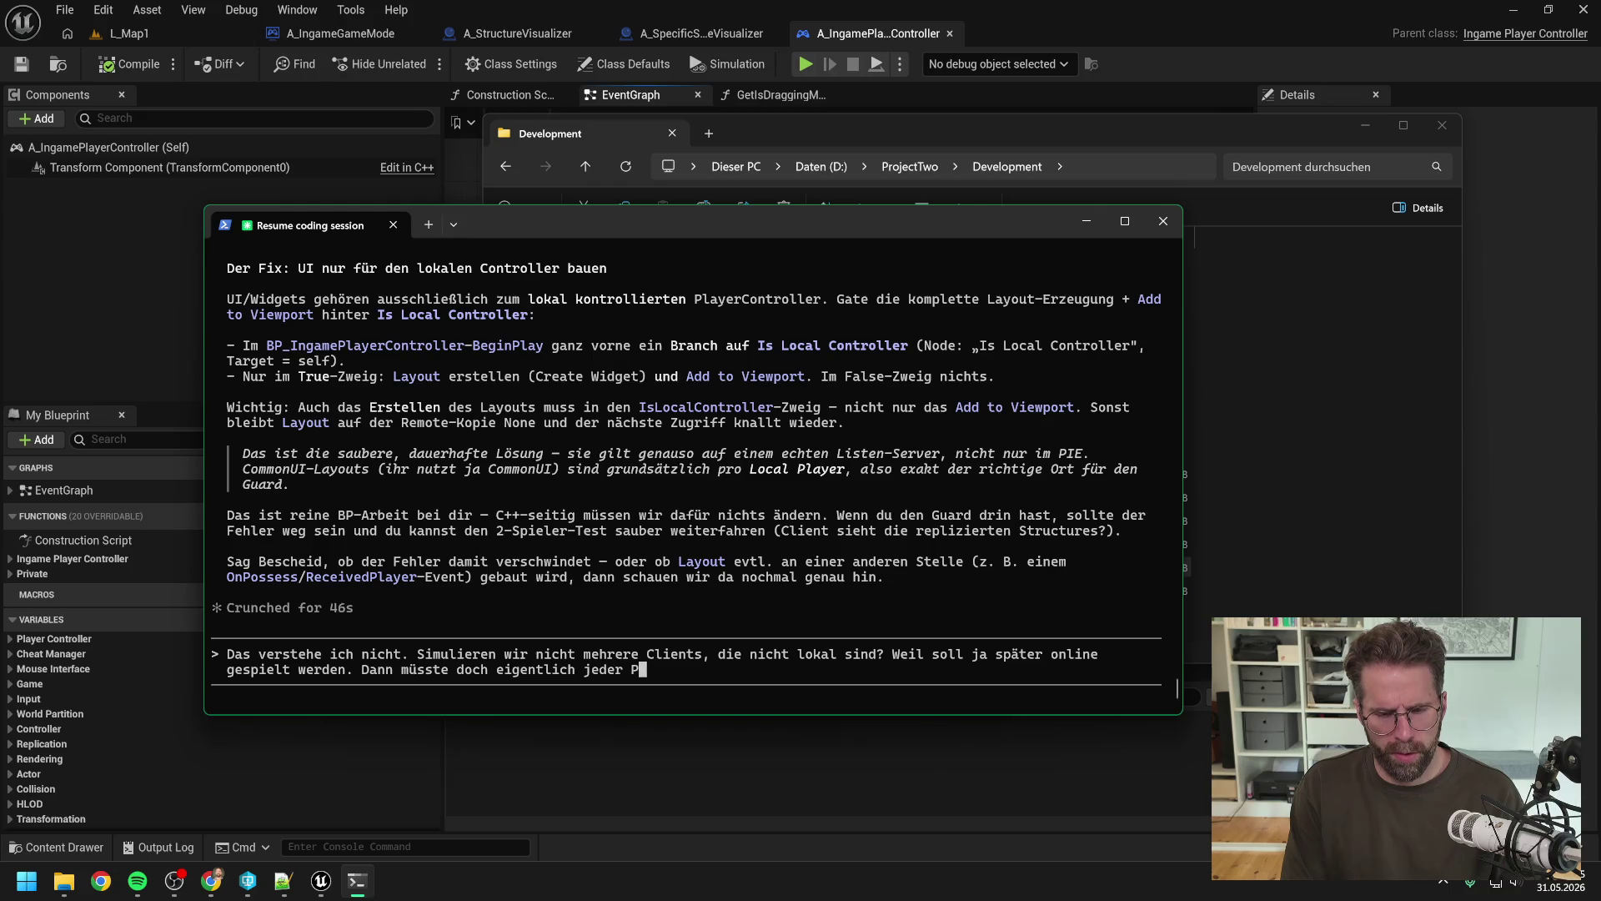
type("layerController")
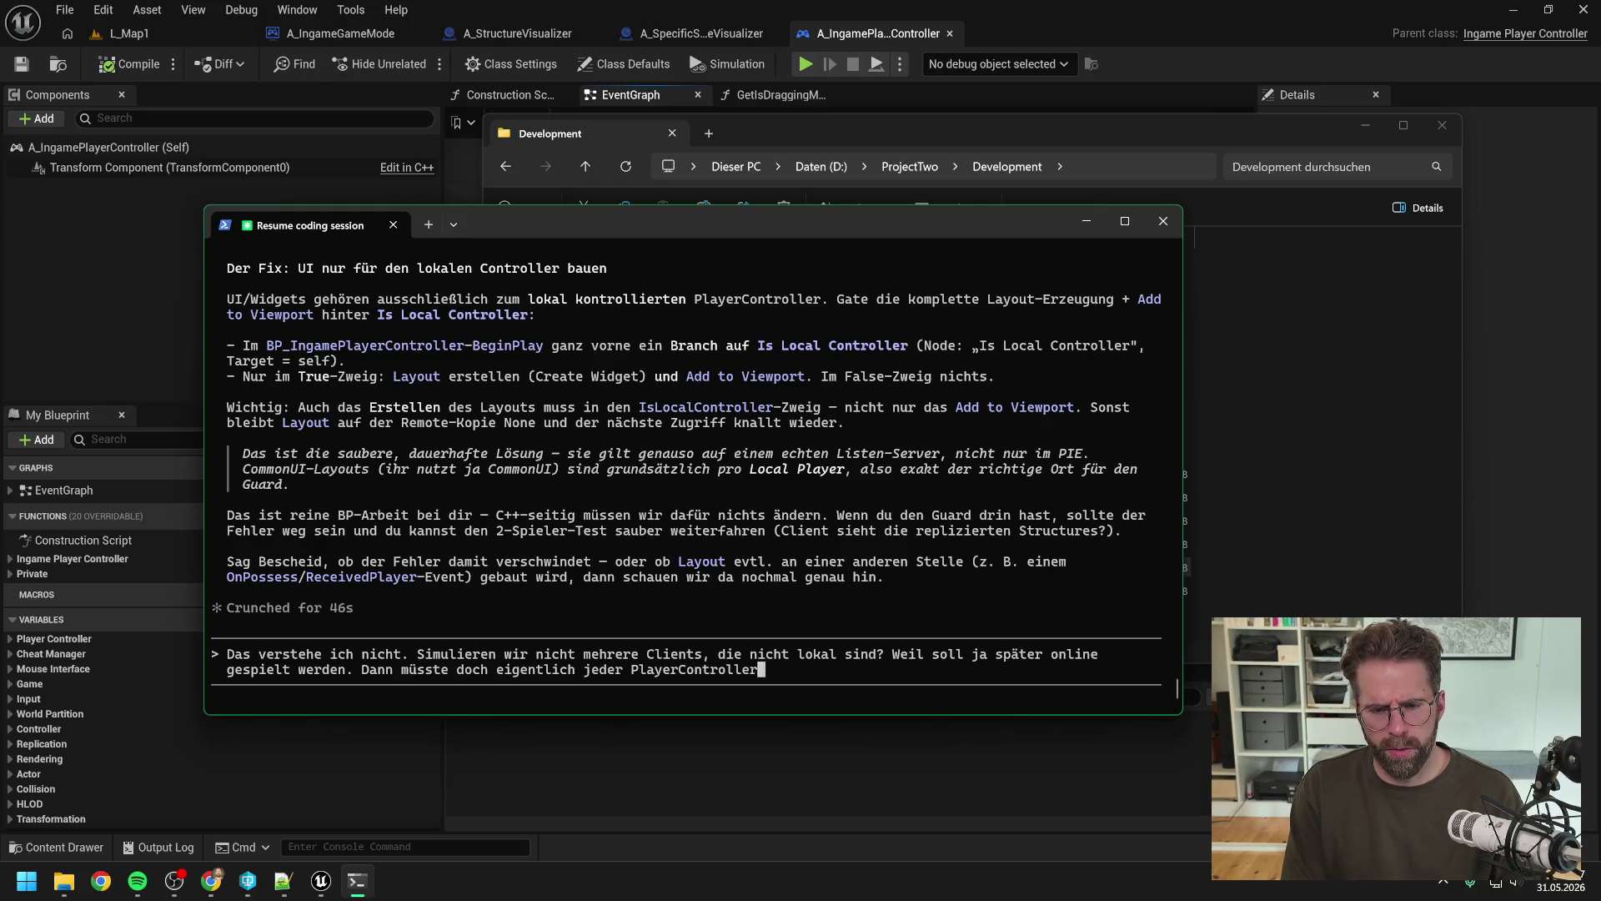
type(" sein Layout anlegen")
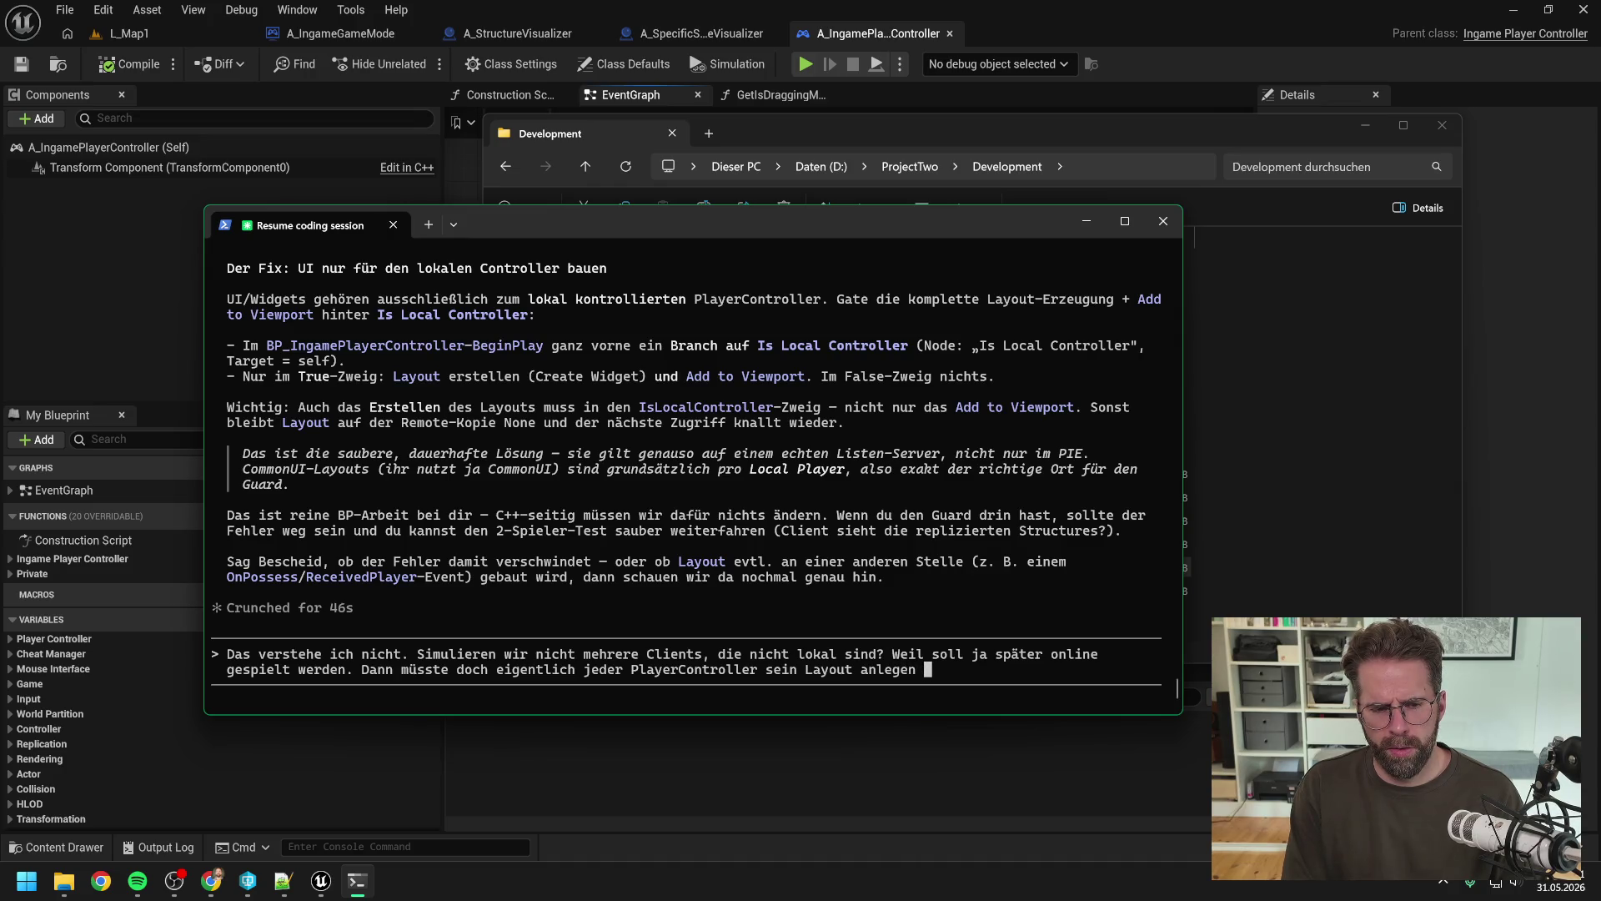
type(" und anzeigen?")
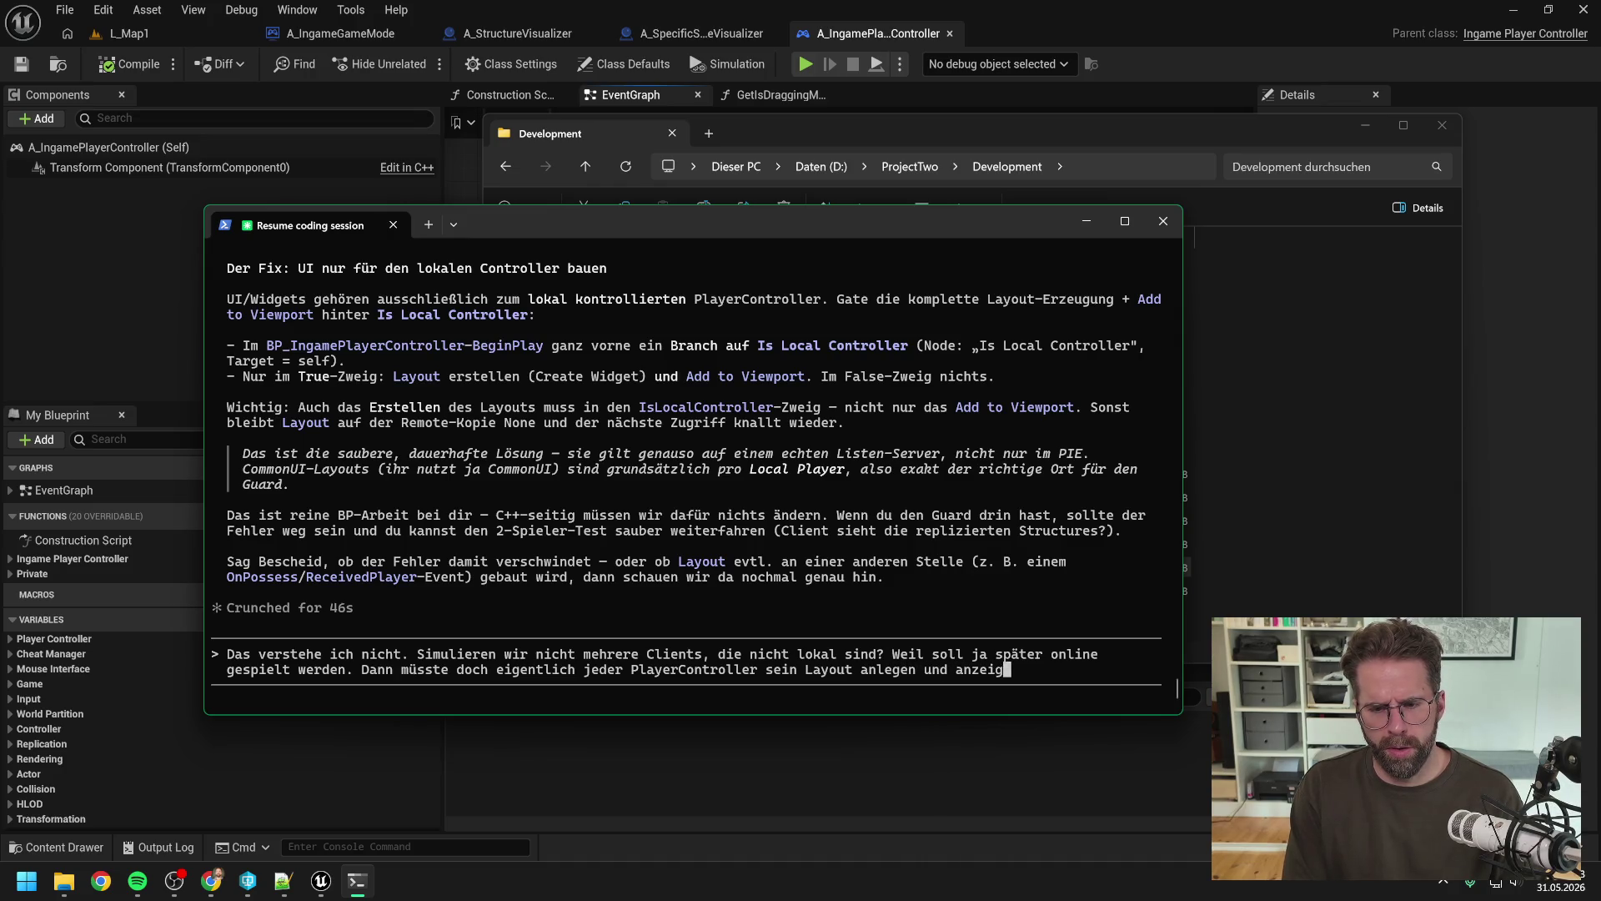
key("Return")
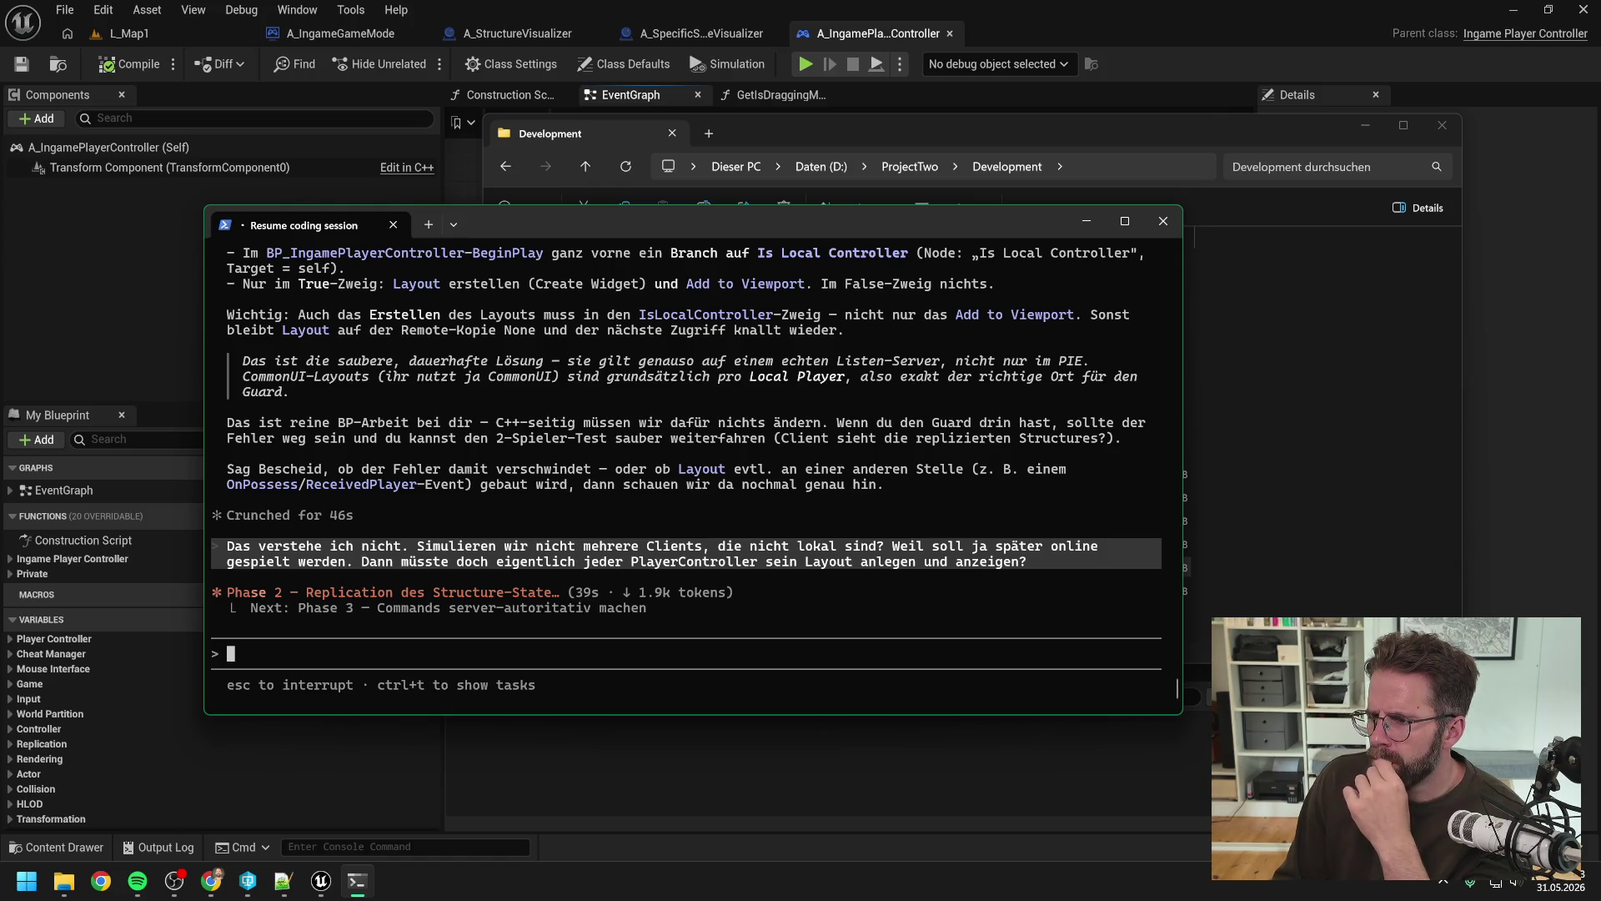
key("alt+Tab")
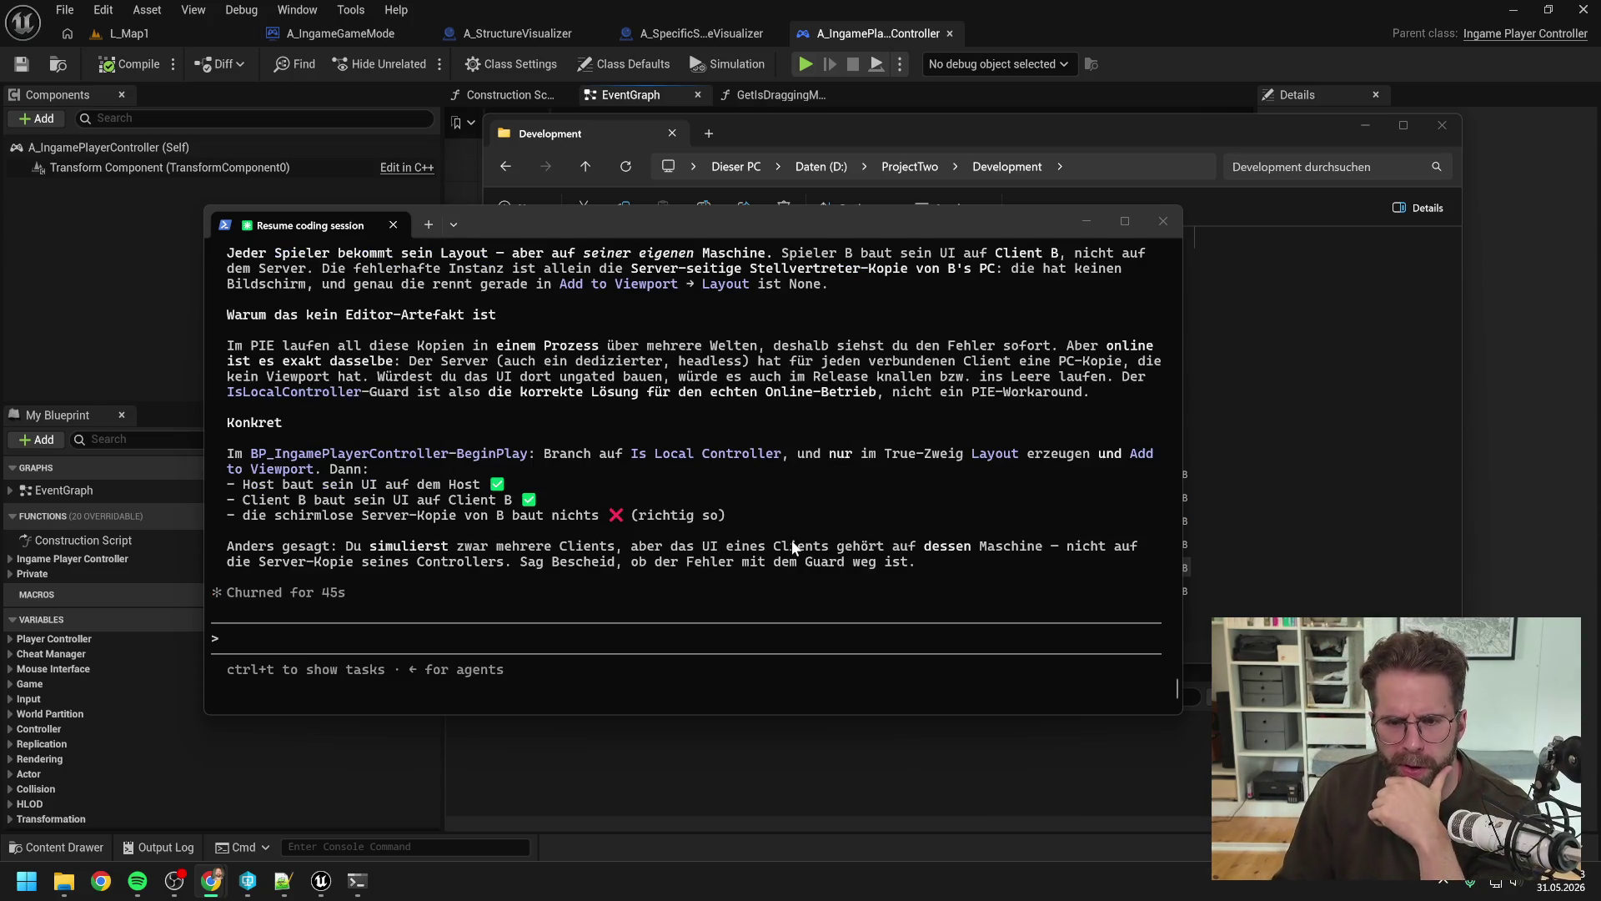
Step: Scroll through Claude's reply recommending an Is Local Controller branch on BeginPlay, then return to the EventGraph
scroll(769, 516, "up", 2)
scroll(784, 512, "up", 3)
scroll(768, 533, "up", 9)
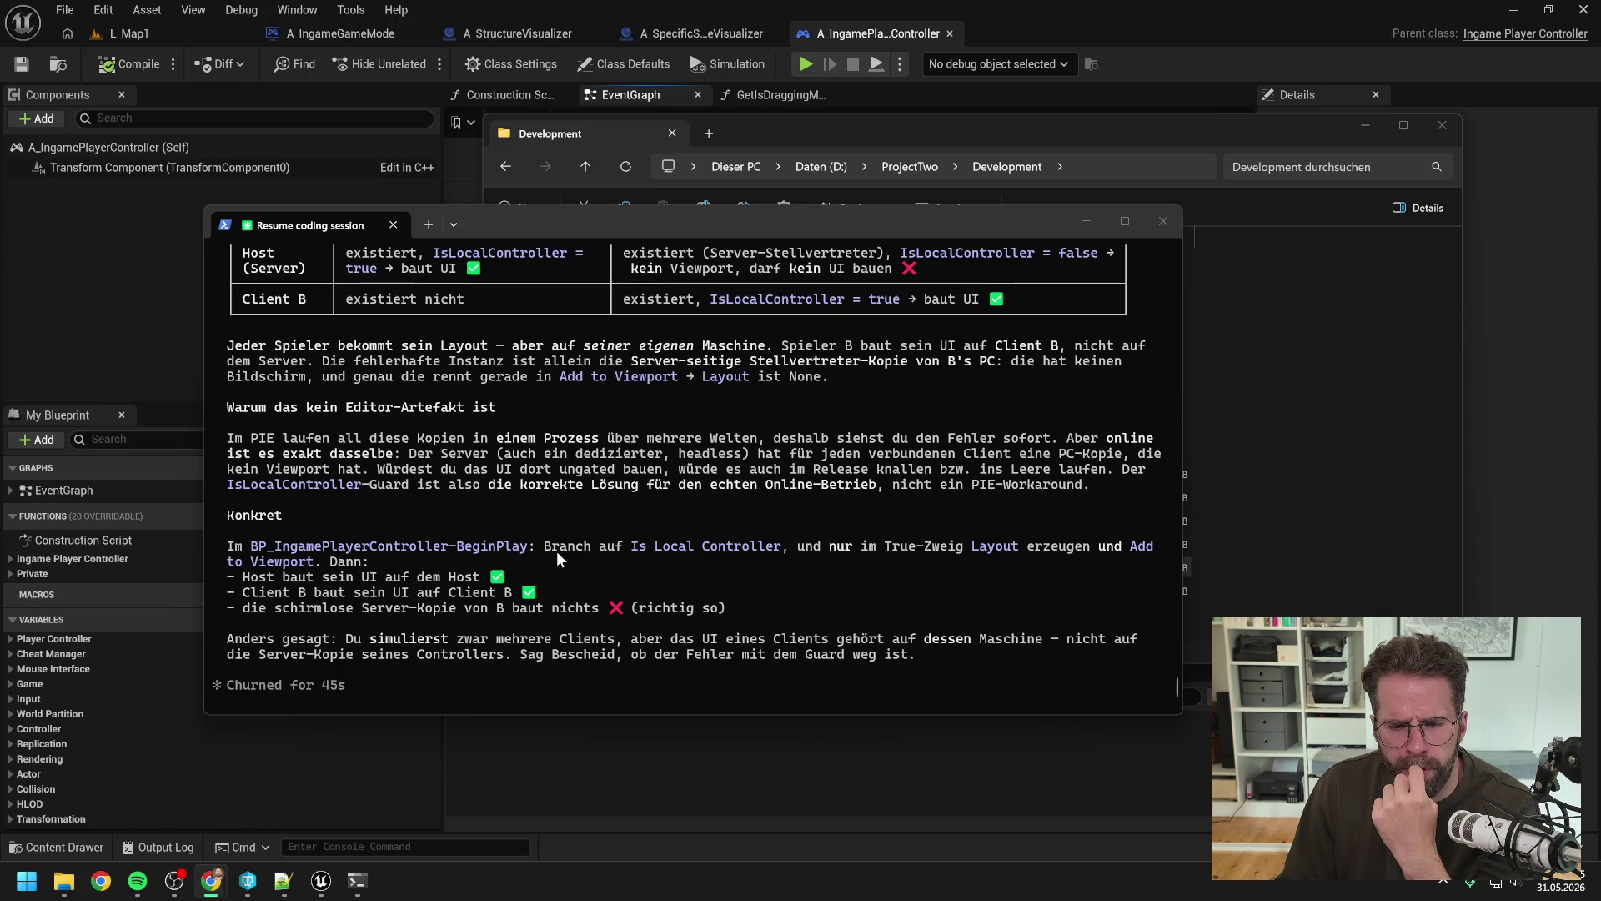
left_click(320, 881)
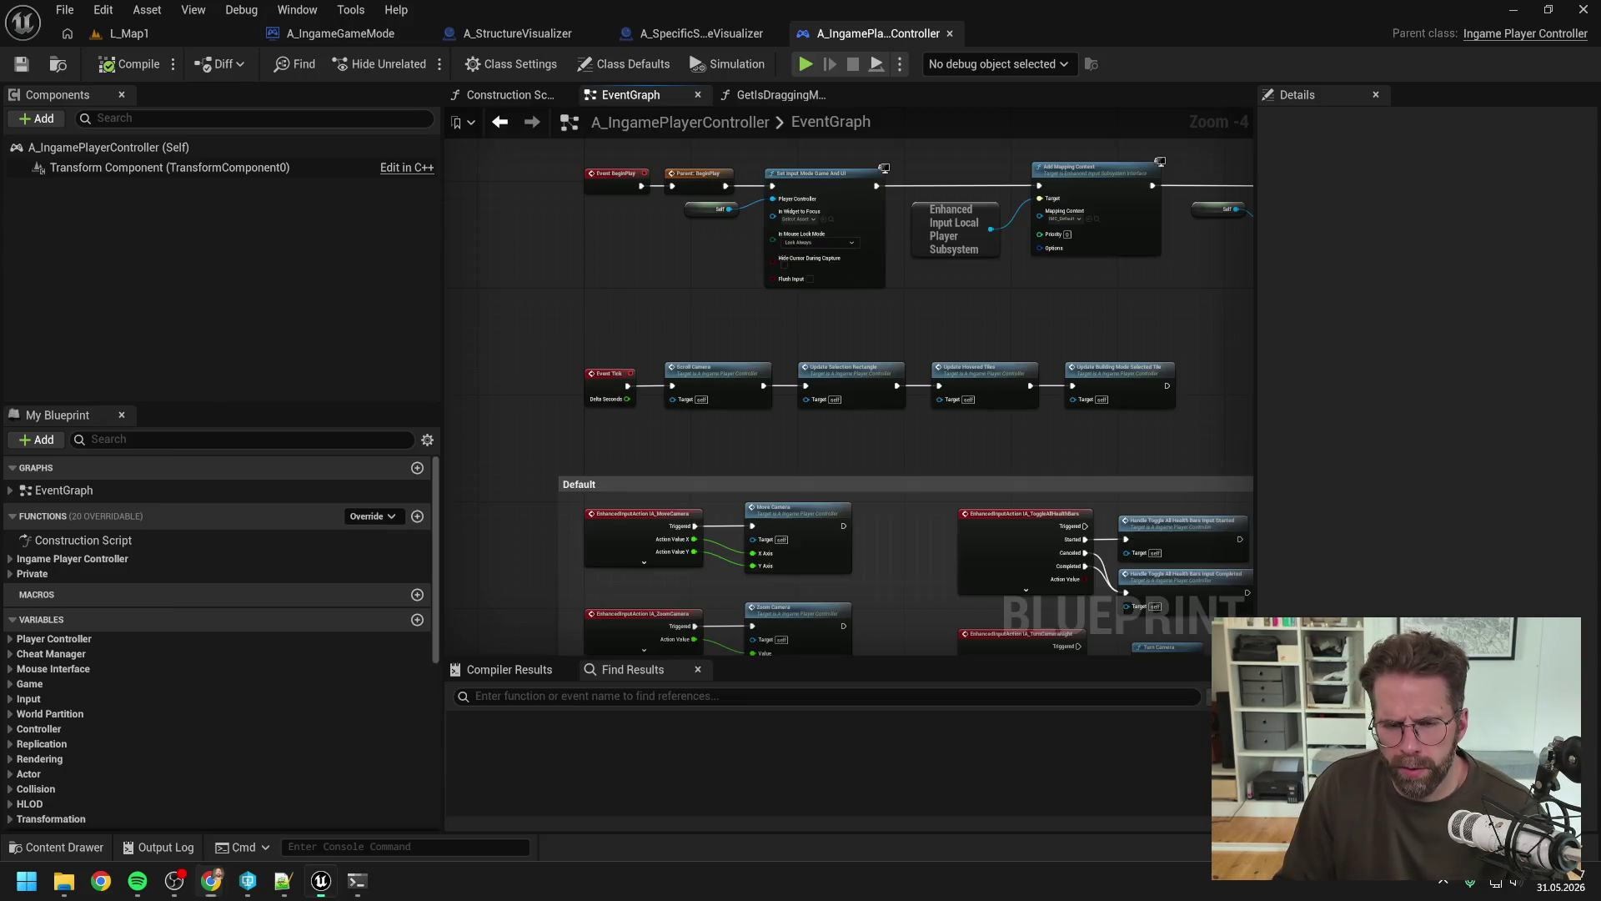
Step: Add an Is Local Controller node, deleting the mistakenly added Is Local Player Controller node
scroll(815, 382, "down", 2)
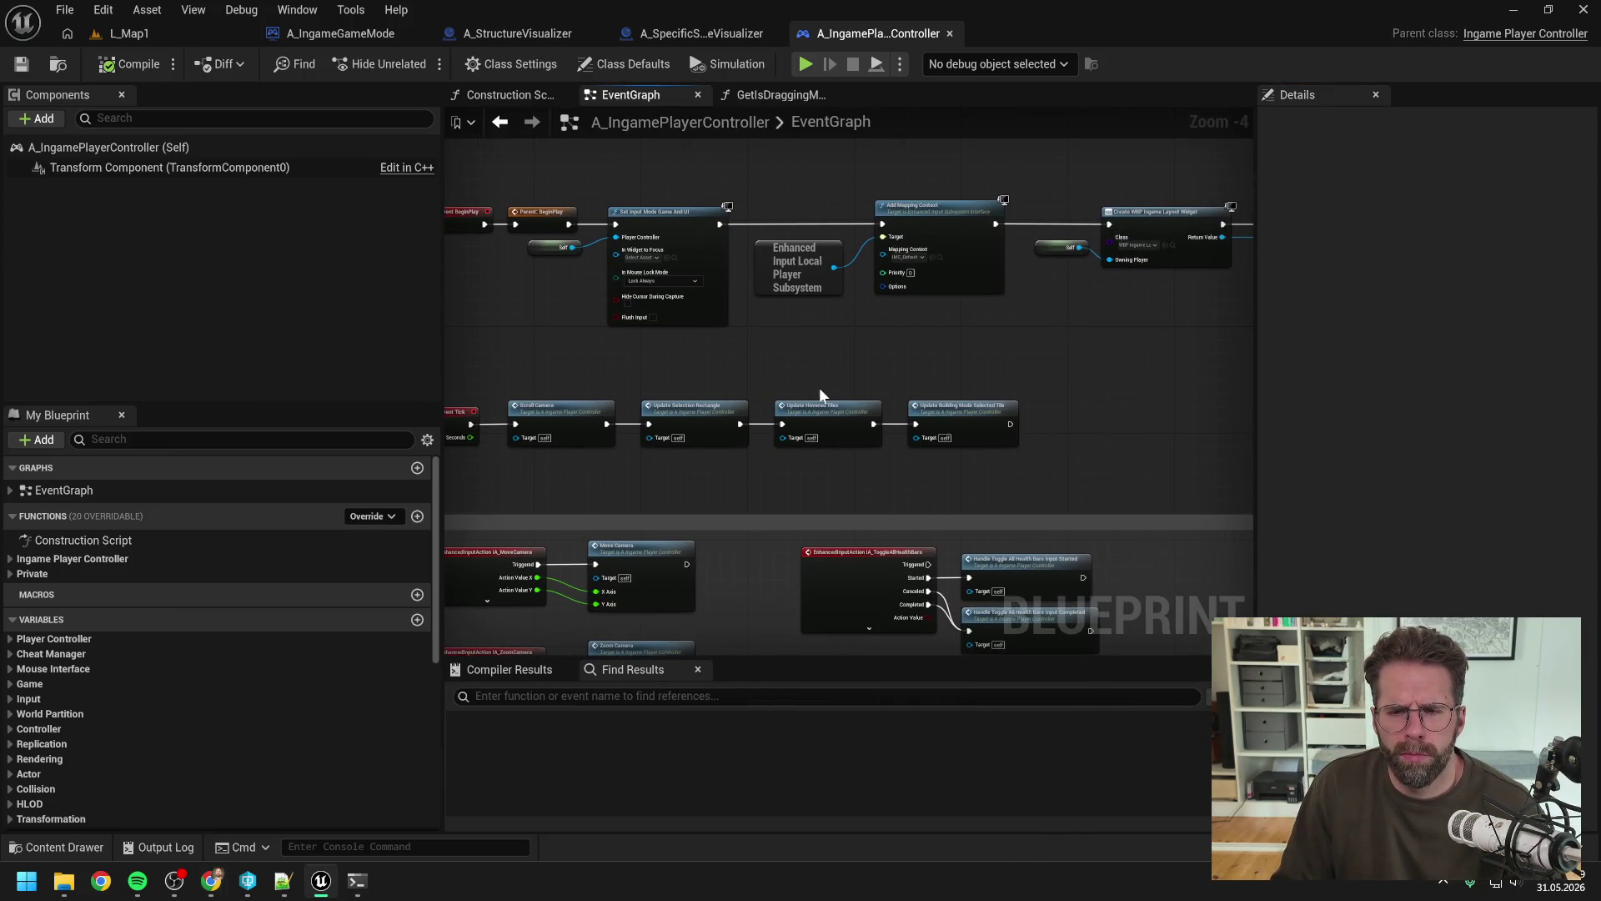
scroll(967, 375, "up", 3)
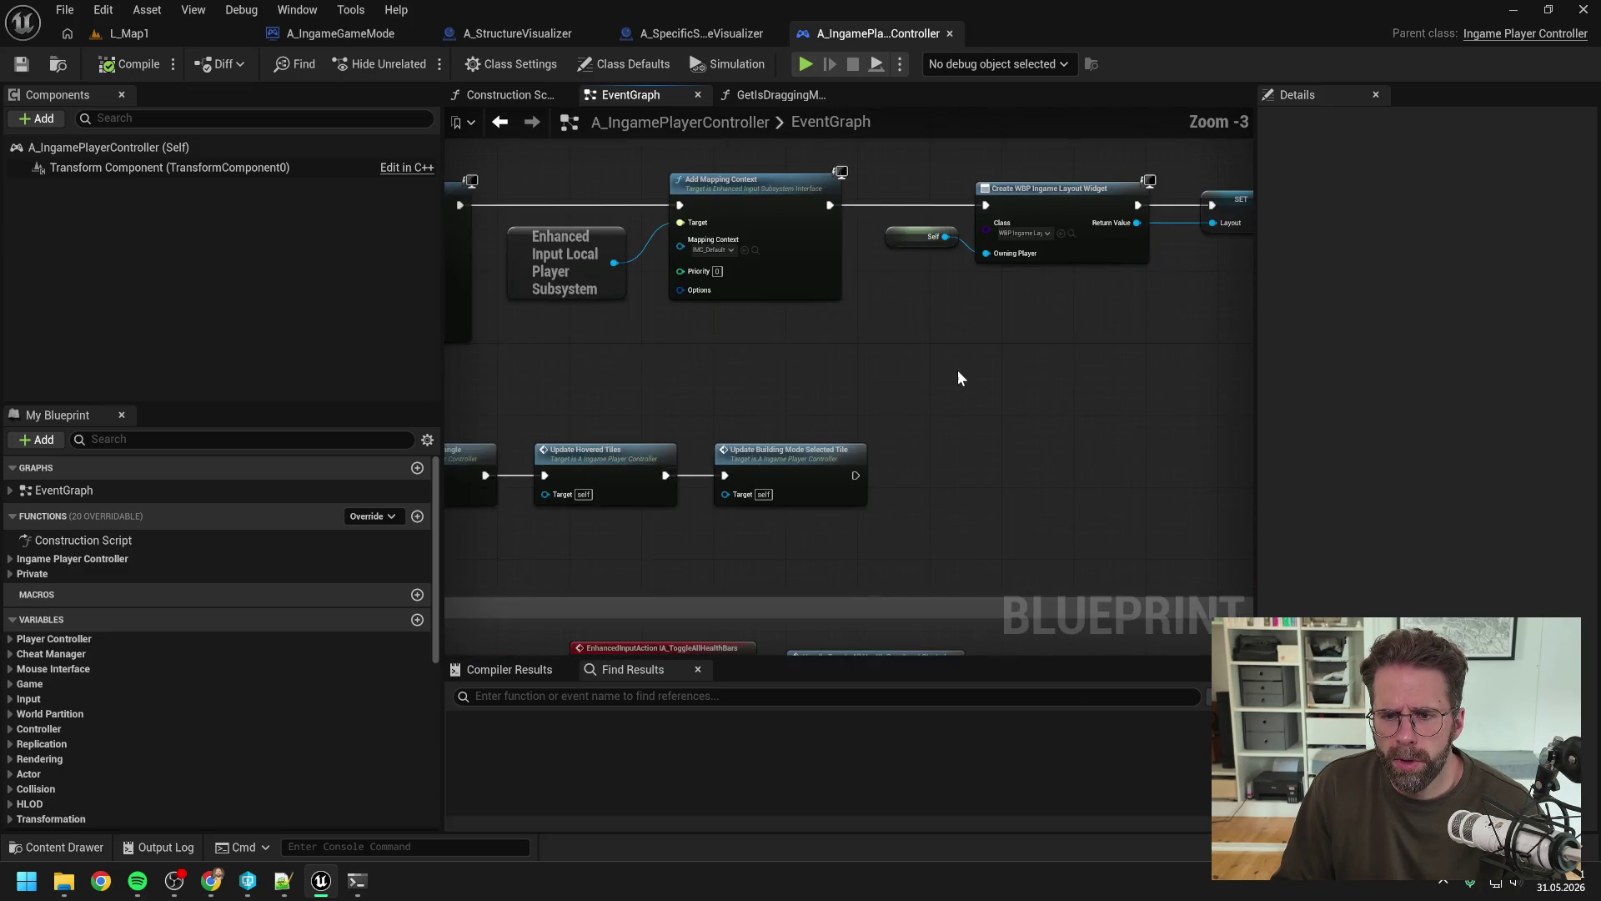
right_click(920, 396)
type("is local")
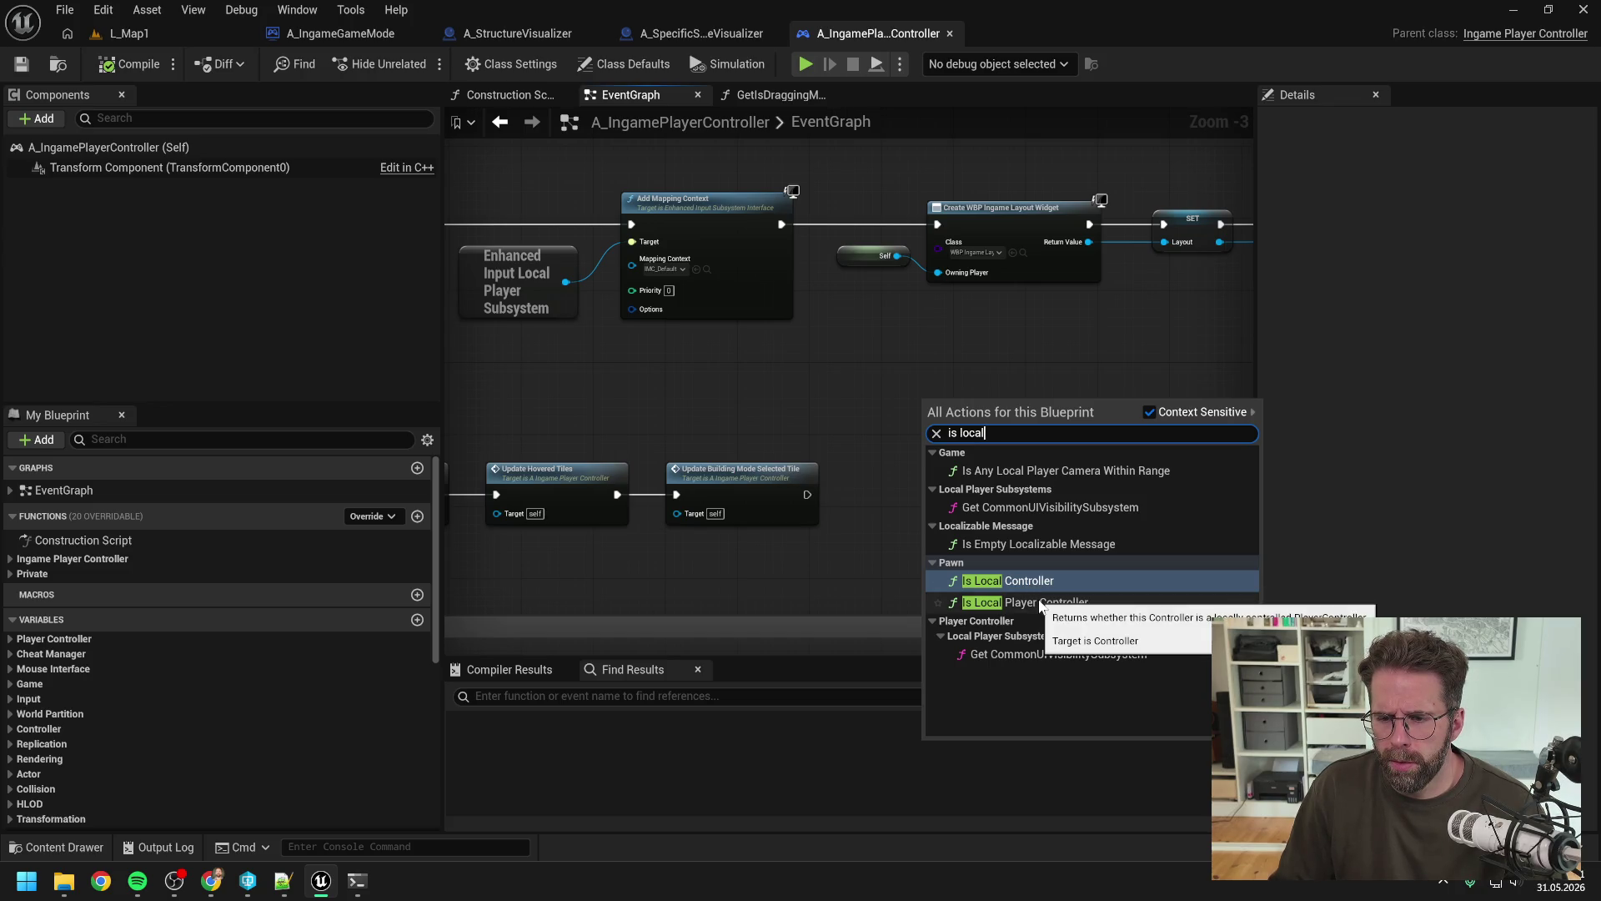
left_click(1040, 602)
mouse_move(1011, 403)
left_mouse_down()
mouse_move(976, 382)
mouse_move(856, 433)
left_mouse_up()
right_click(850, 445)
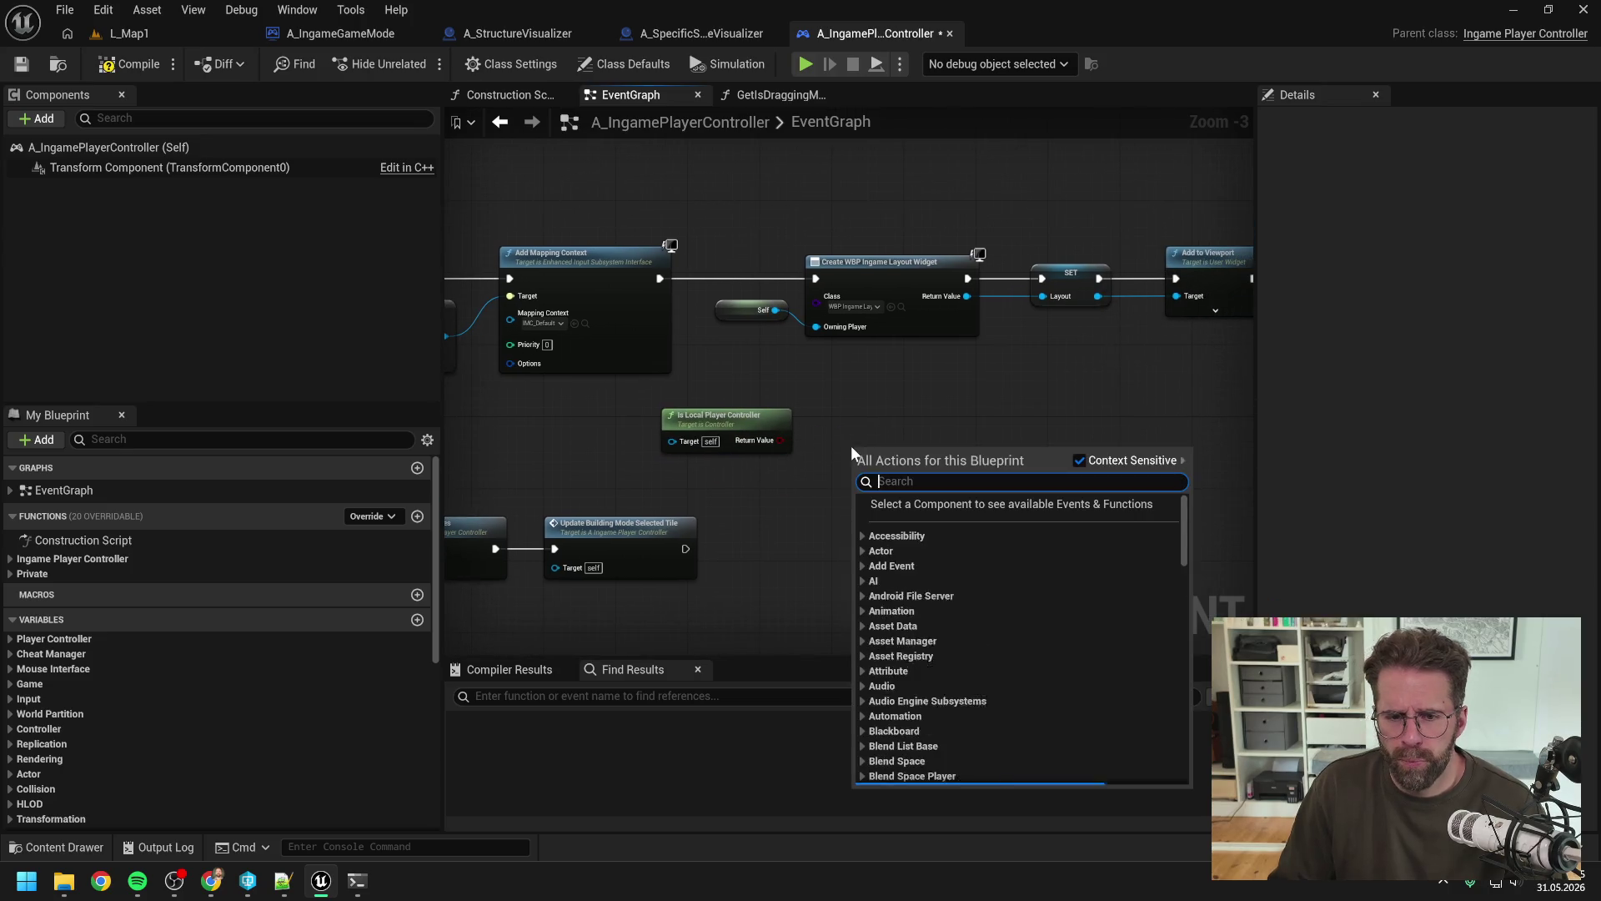
type("is local con")
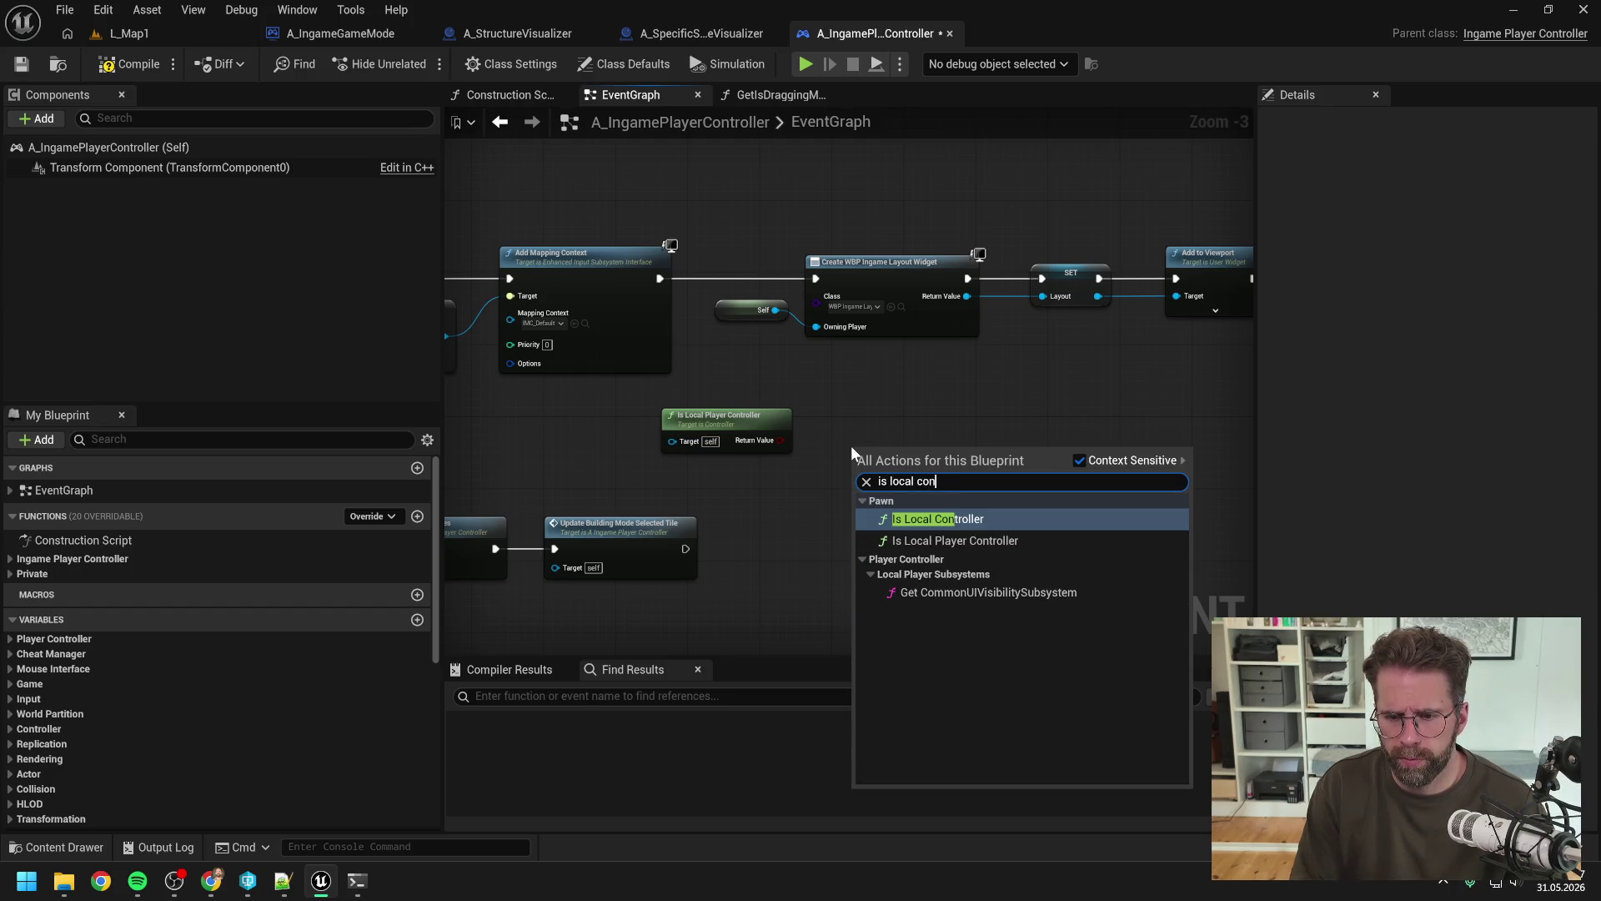
left_click(904, 512)
mouse_move(922, 461)
left_mouse_down()
mouse_move(744, 466)
mouse_move(768, 424)
left_mouse_up()
left_click(846, 492)
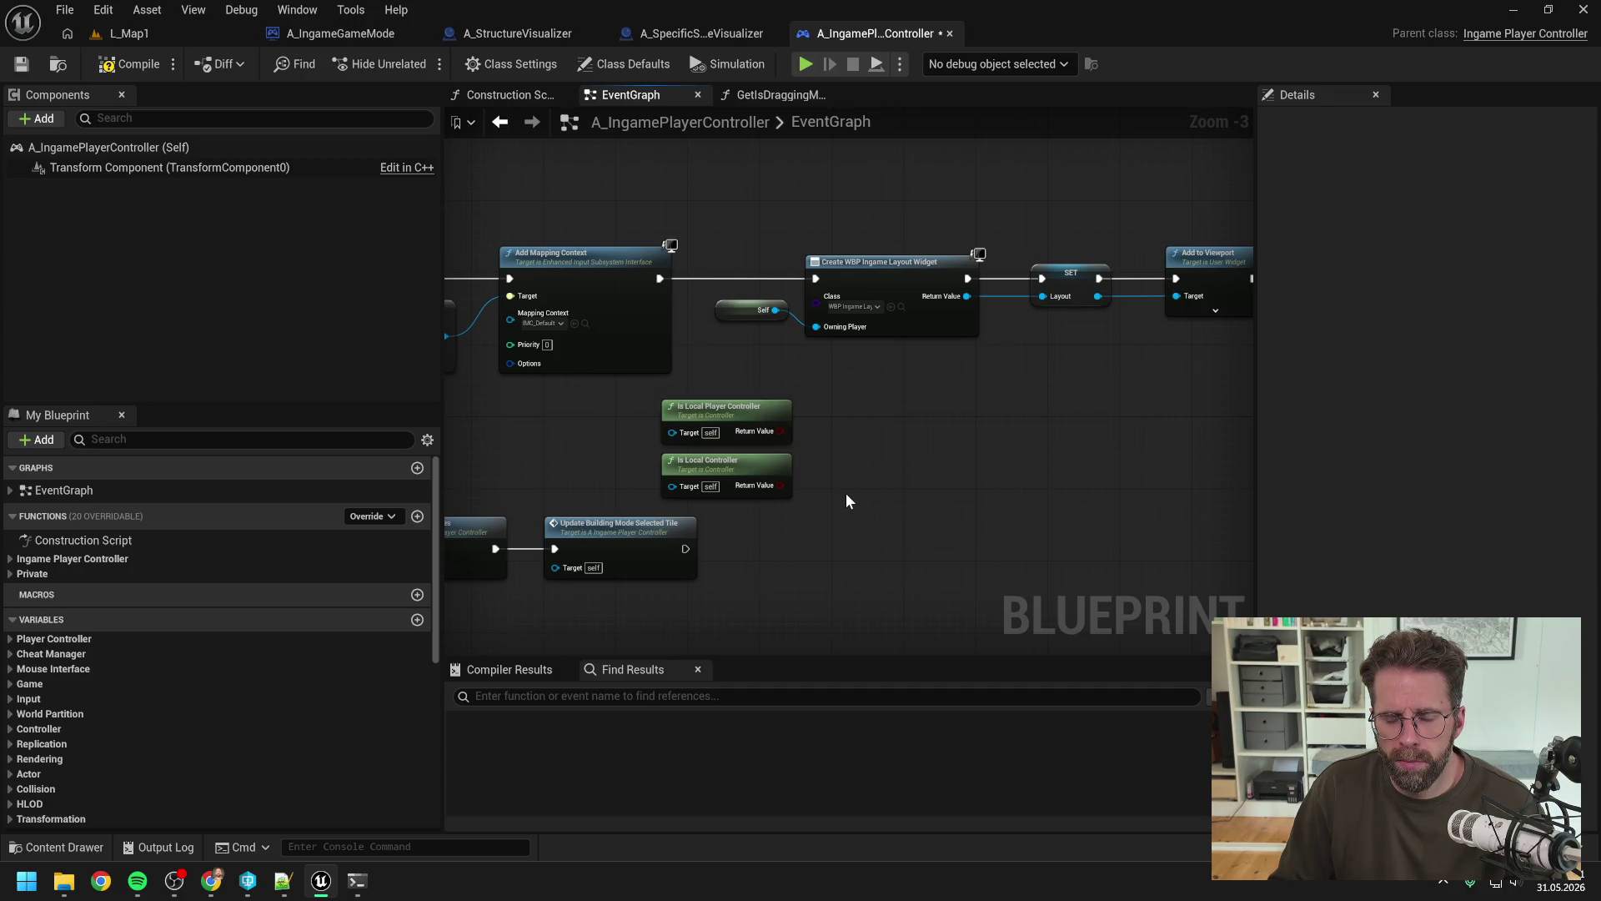
left_click(738, 432)
key("Delete")
Step: Create a Branch from Is Local Controller's Return Value and wire Add Mapping Context into it
left_click_drag(780, 485, 806, 448)
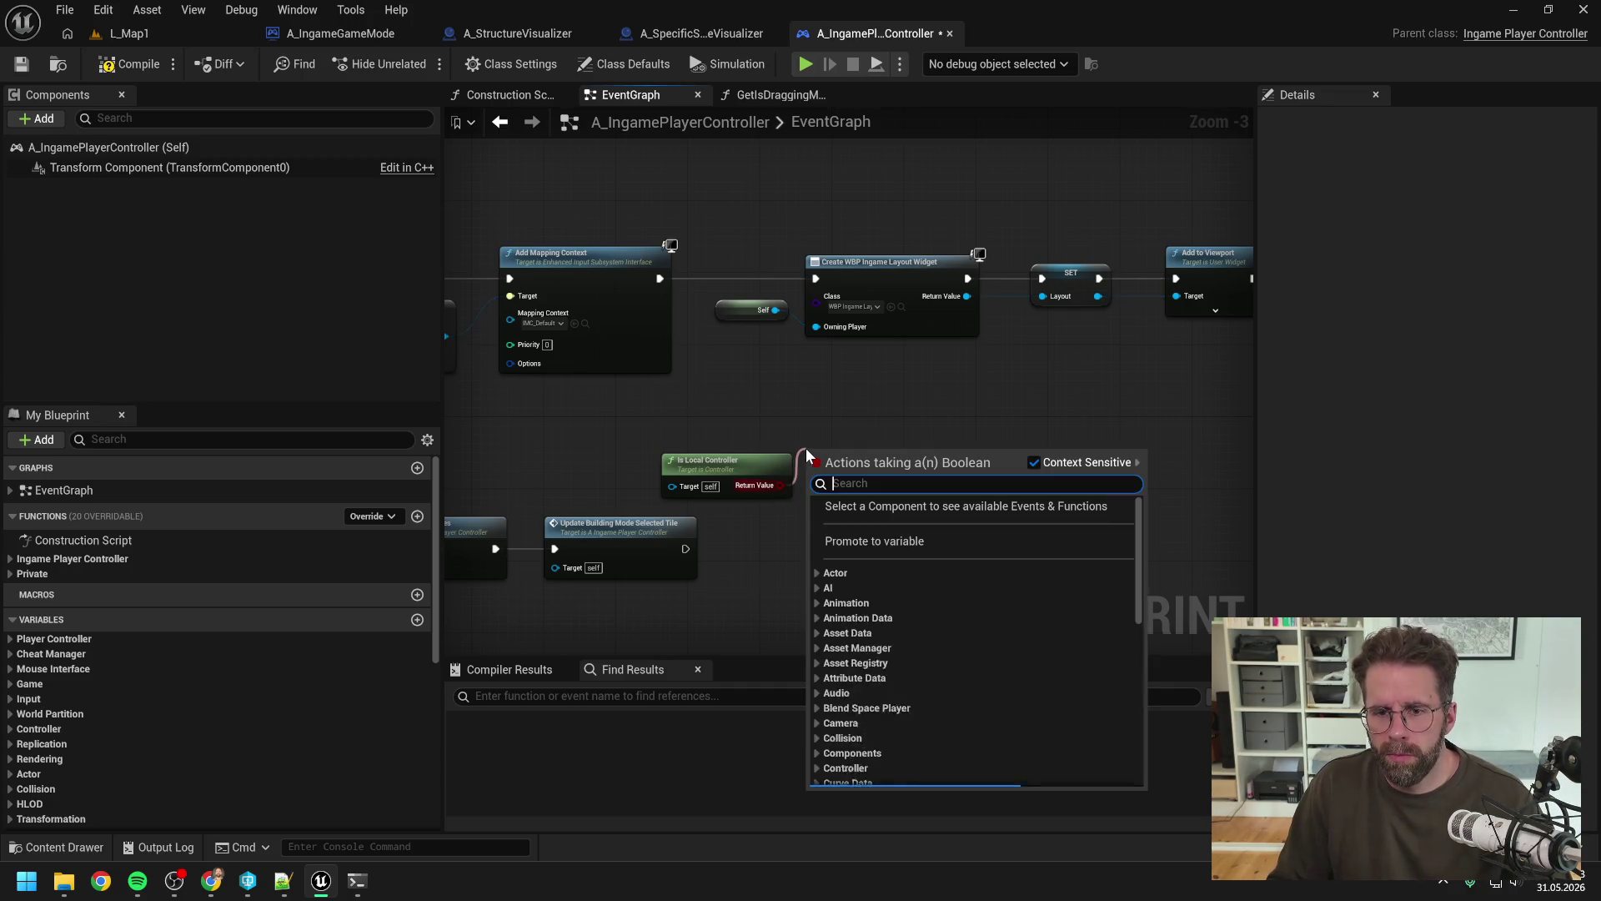
type("branch")
key("Return")
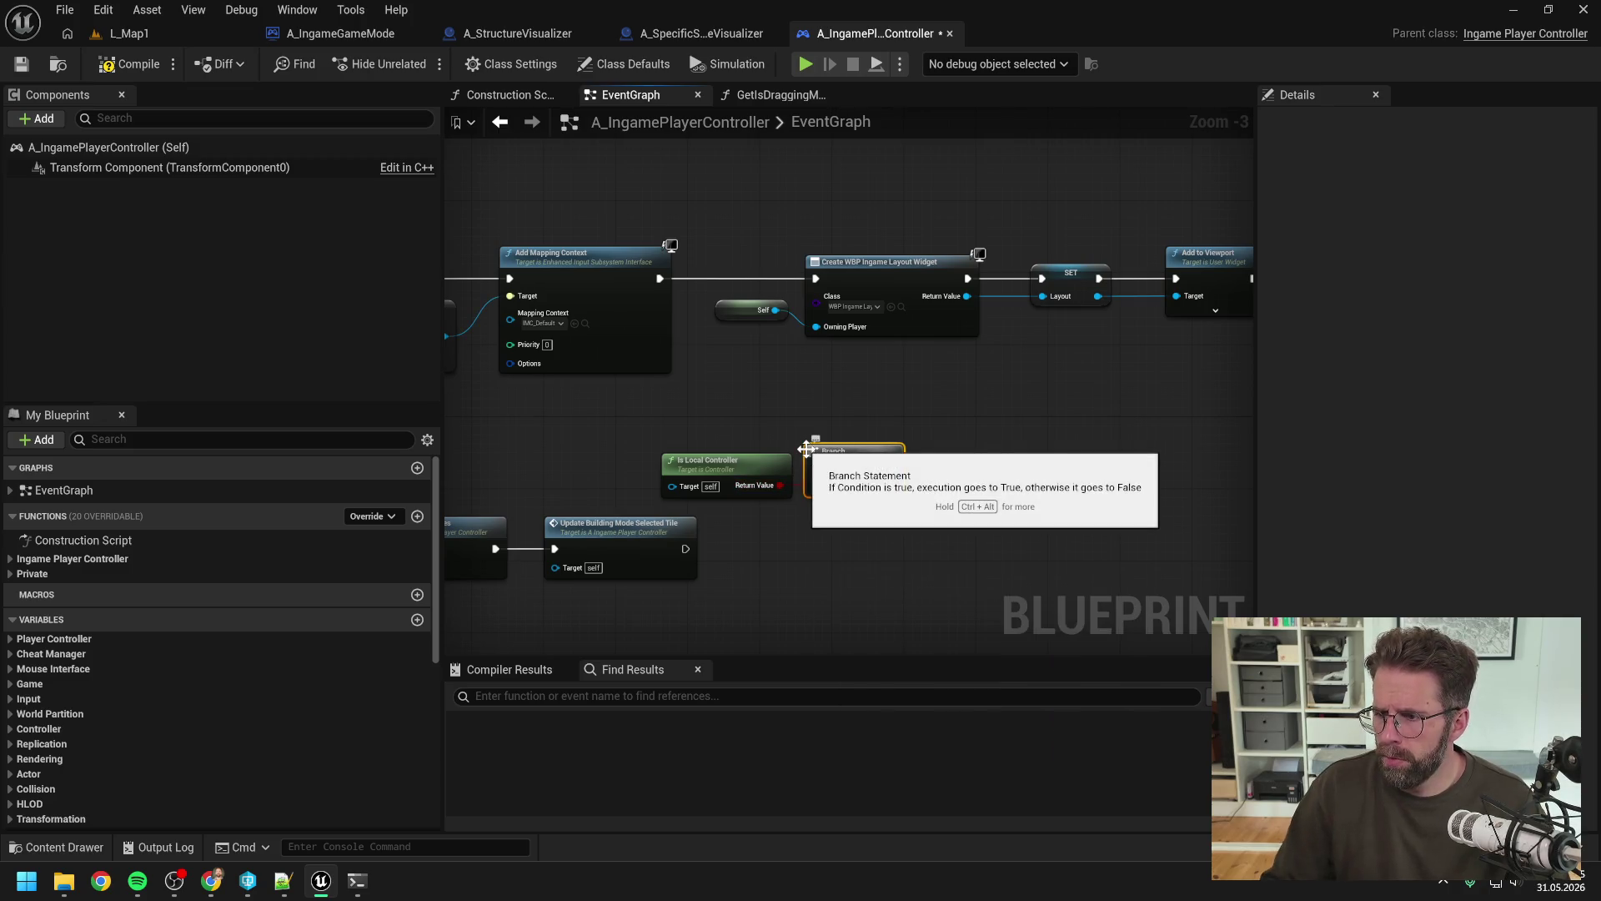
mouse_move(897, 432)
left_mouse_down()
mouse_move(818, 447)
mouse_move(896, 457)
left_mouse_up()
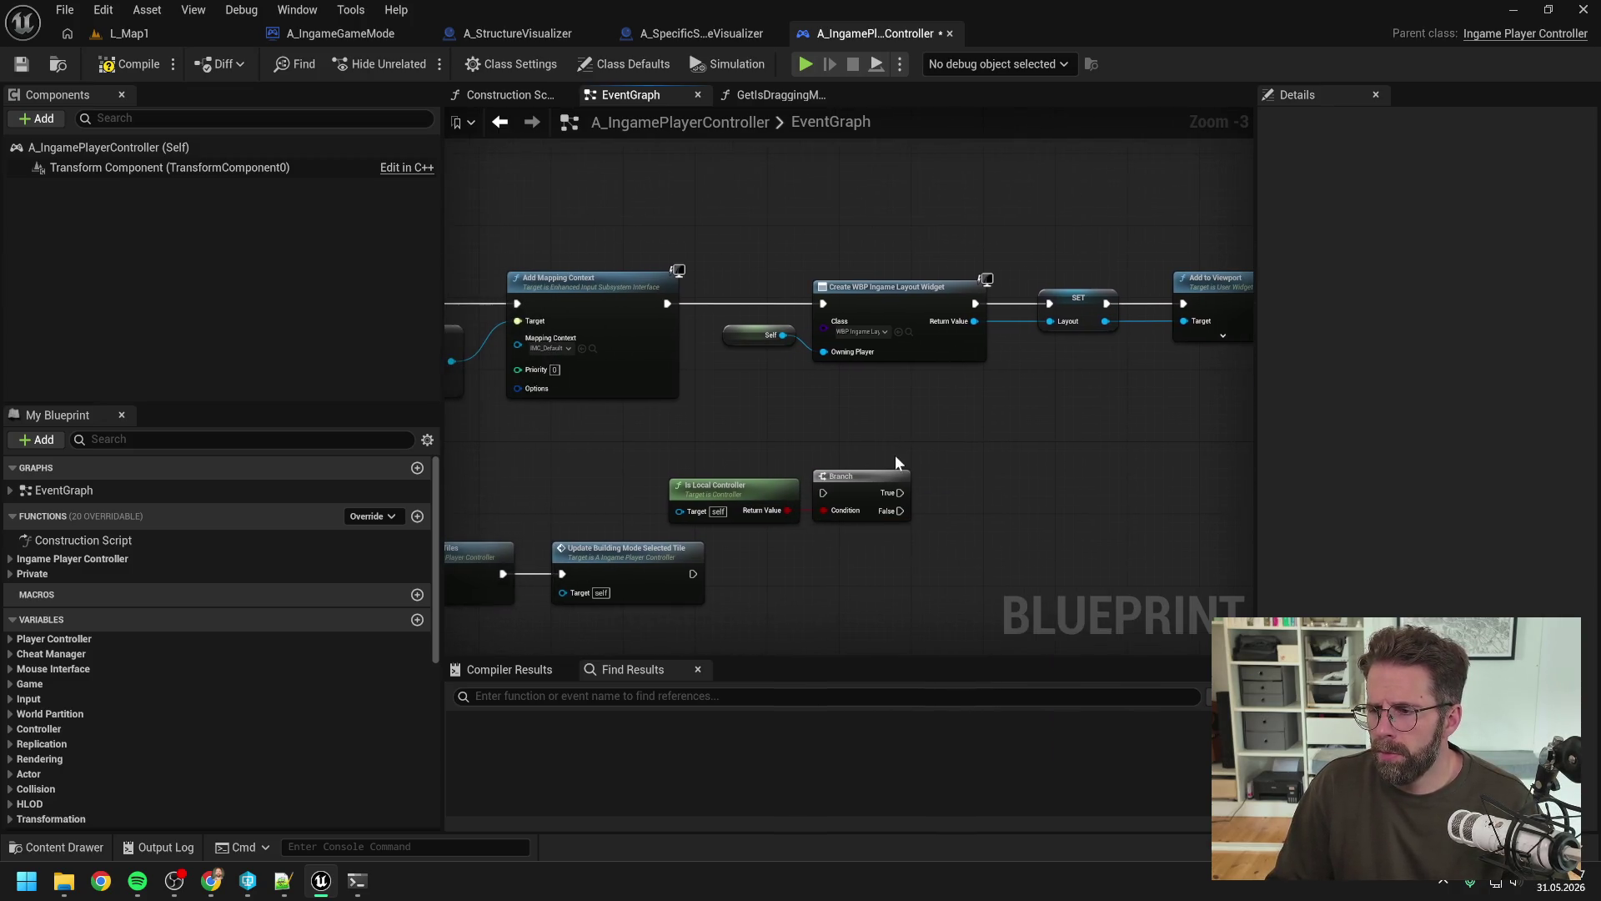
scroll(716, 423, "up", 1)
mouse_move(662, 290)
left_mouse_down()
mouse_move(807, 441)
mouse_move(837, 501)
left_mouse_up()
scroll(836, 501, "down", 7)
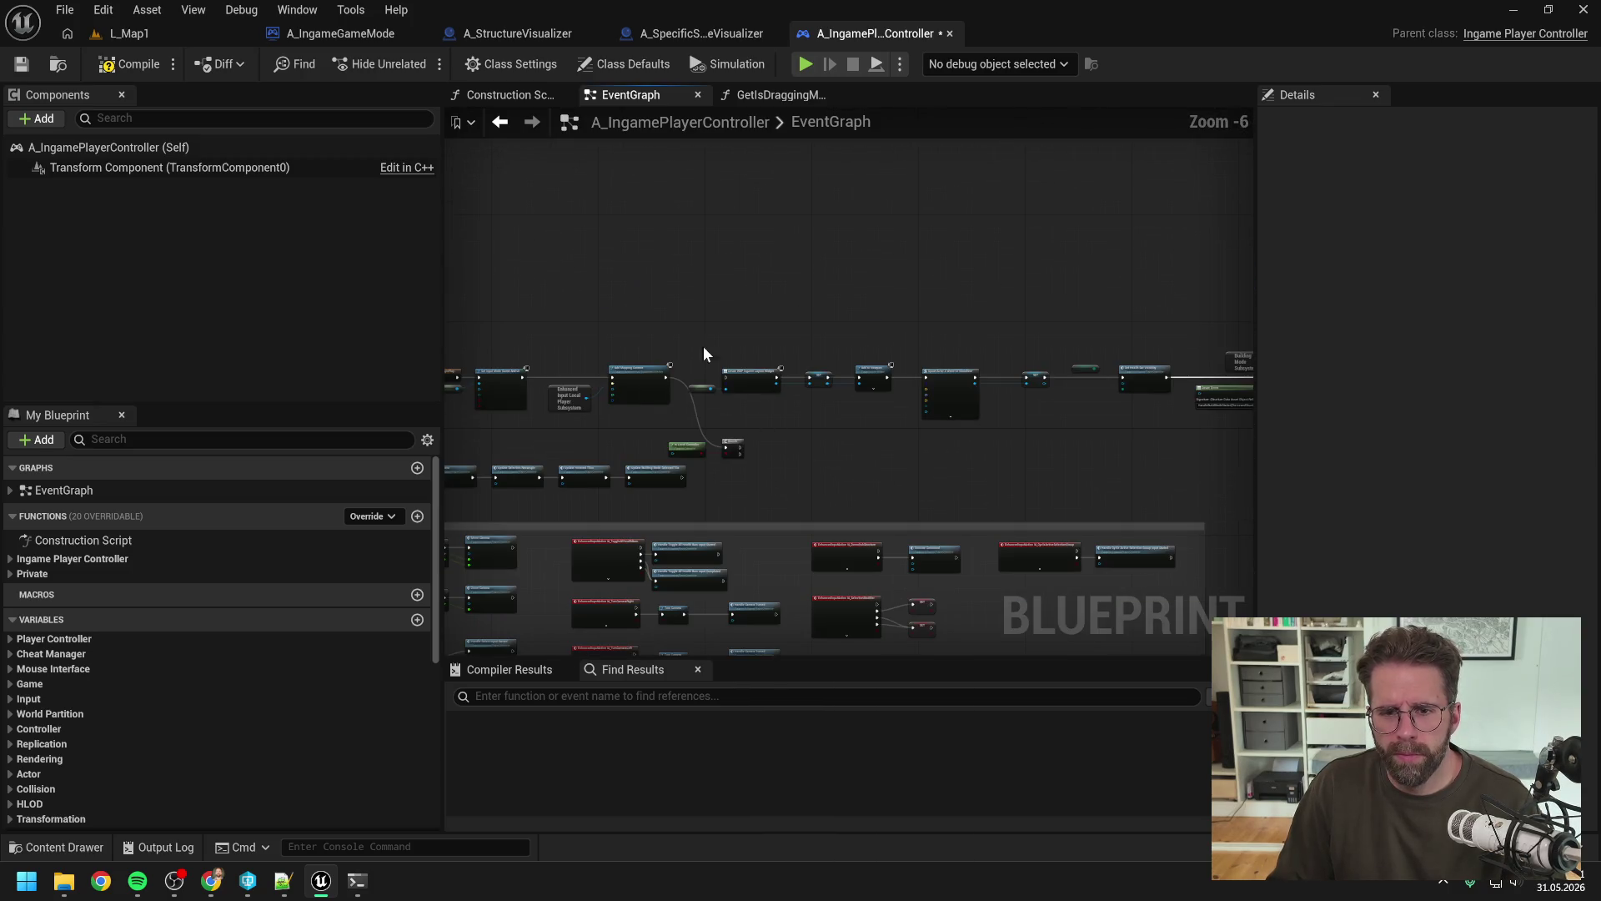
Step: Shift the widget-creation chain right and position the Branch with Is Local Controller above it
left_click_drag(654, 339, 1154, 450)
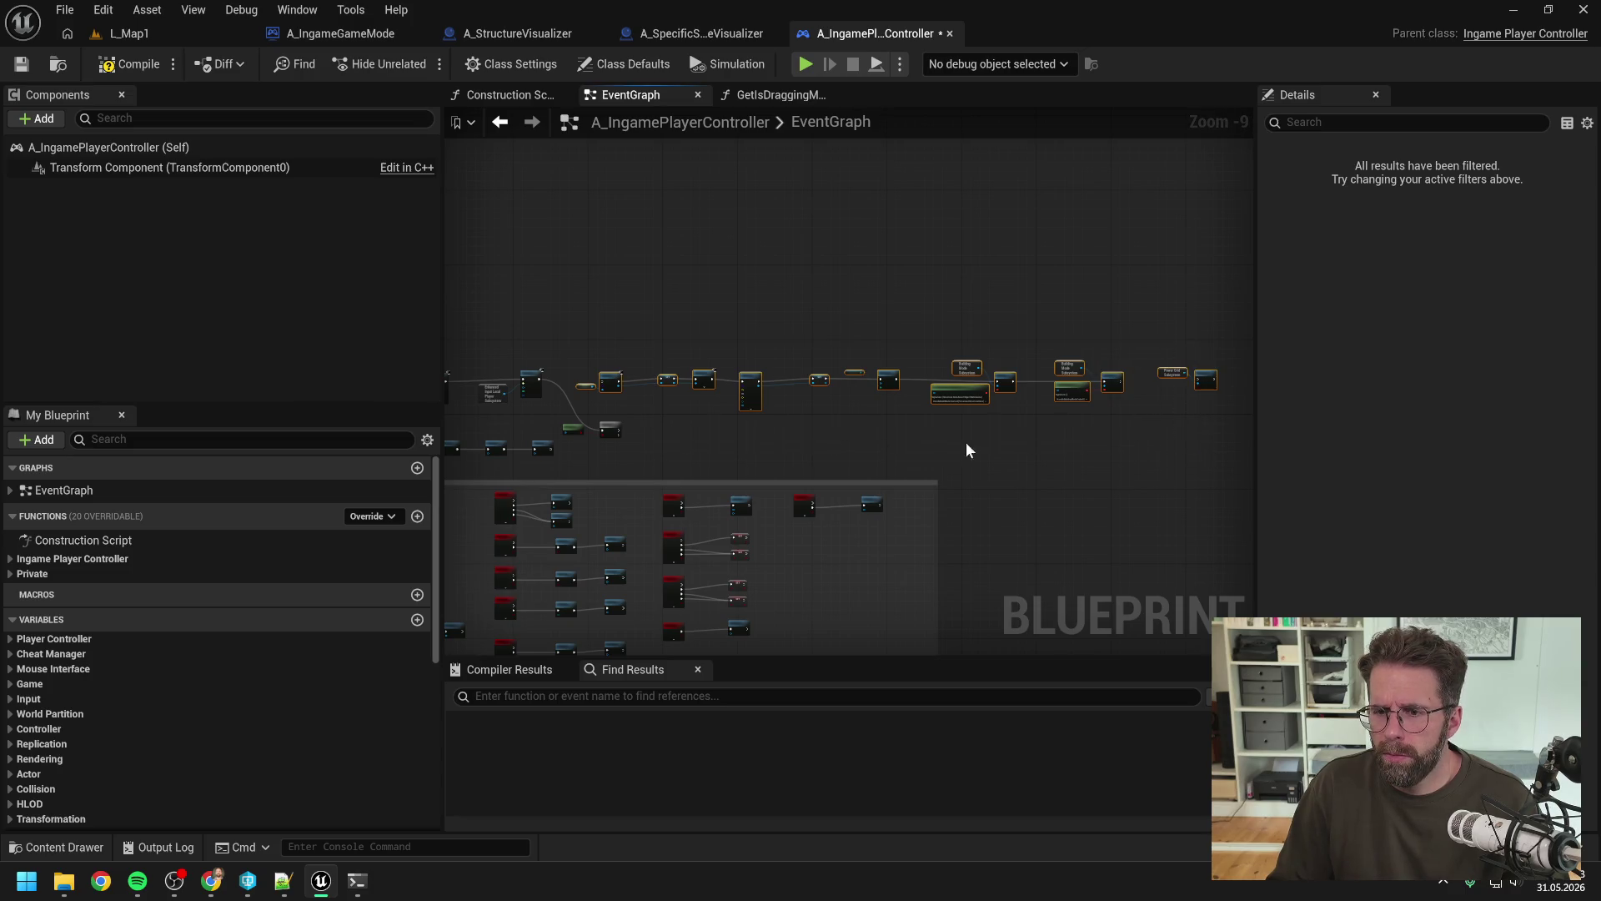
scroll(615, 436, "up", 5)
key("f")
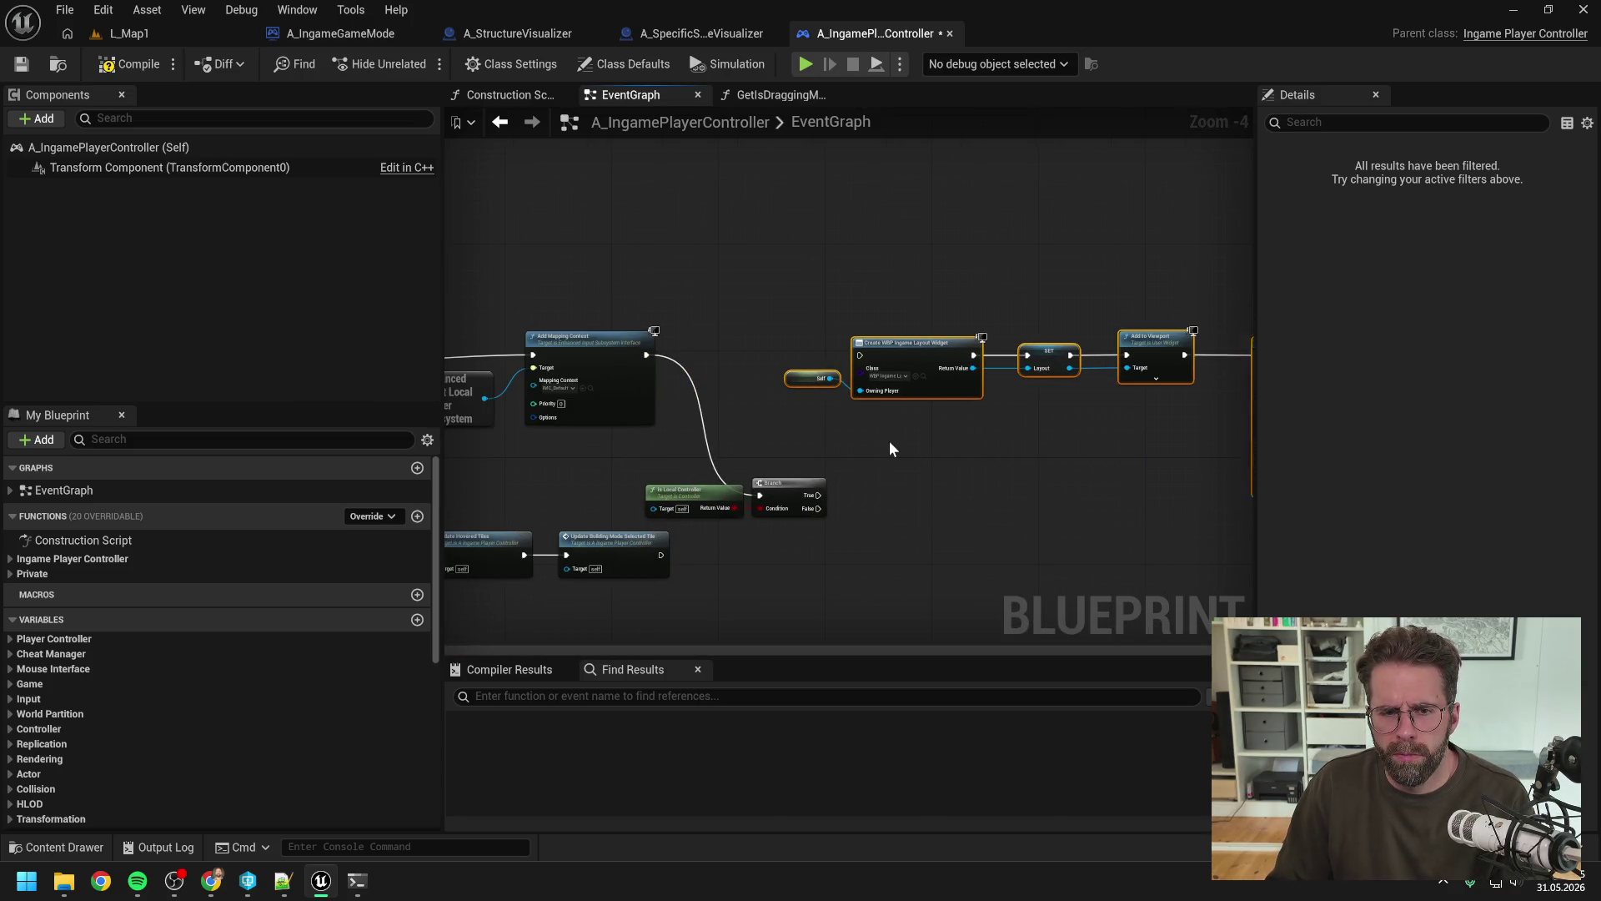
left_click_drag(864, 332, 849, 349)
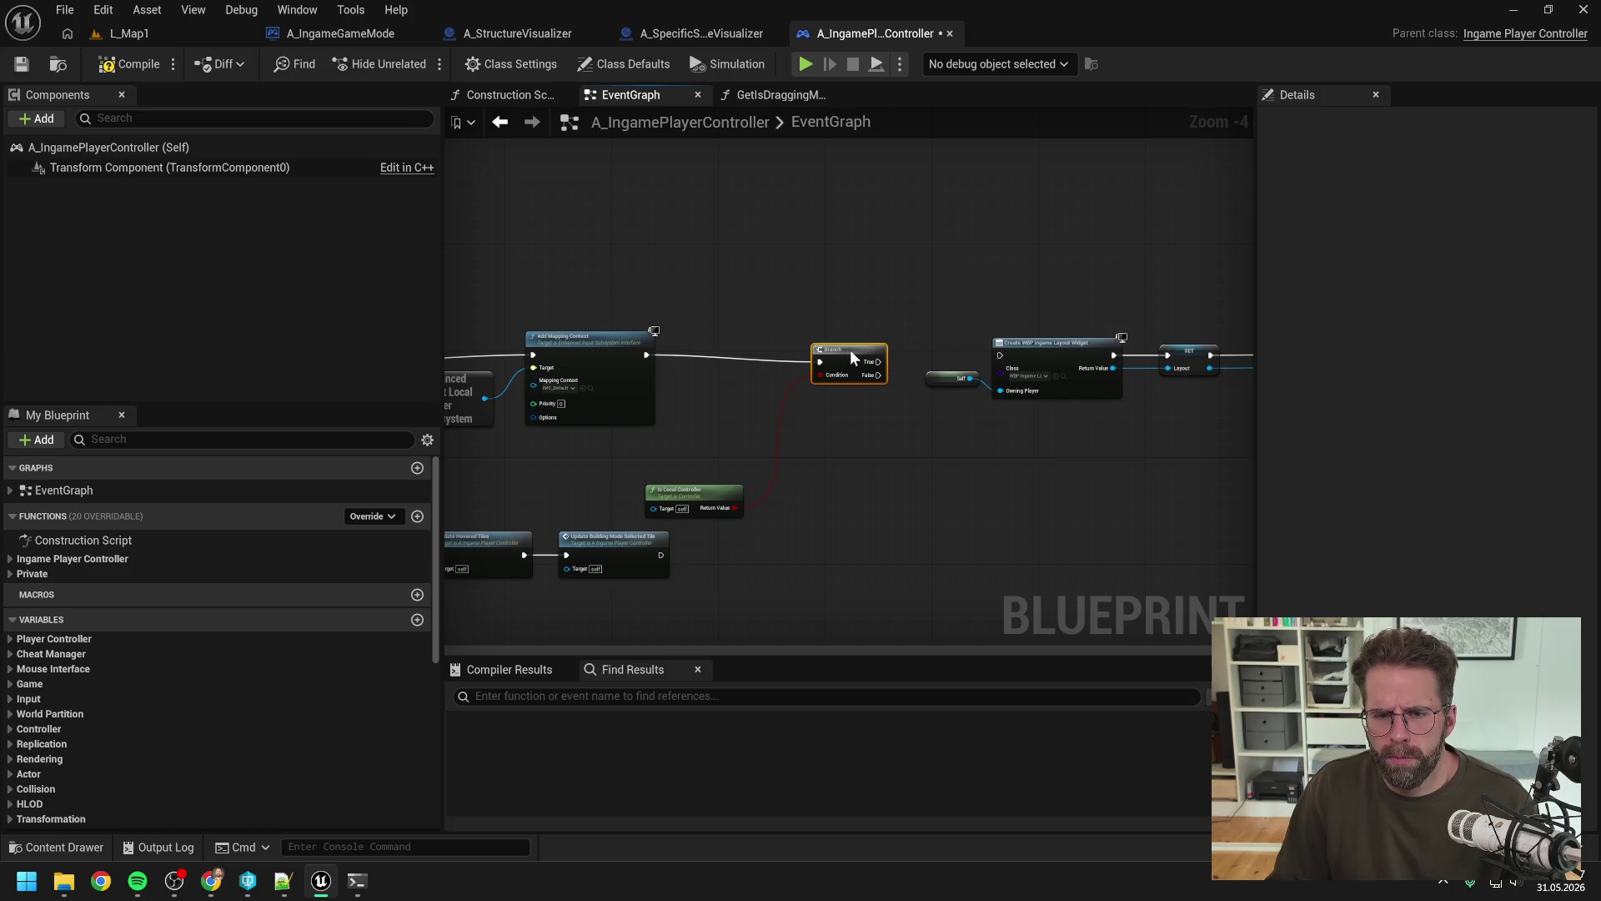
left_click_drag(705, 502, 753, 327)
left_click(839, 443)
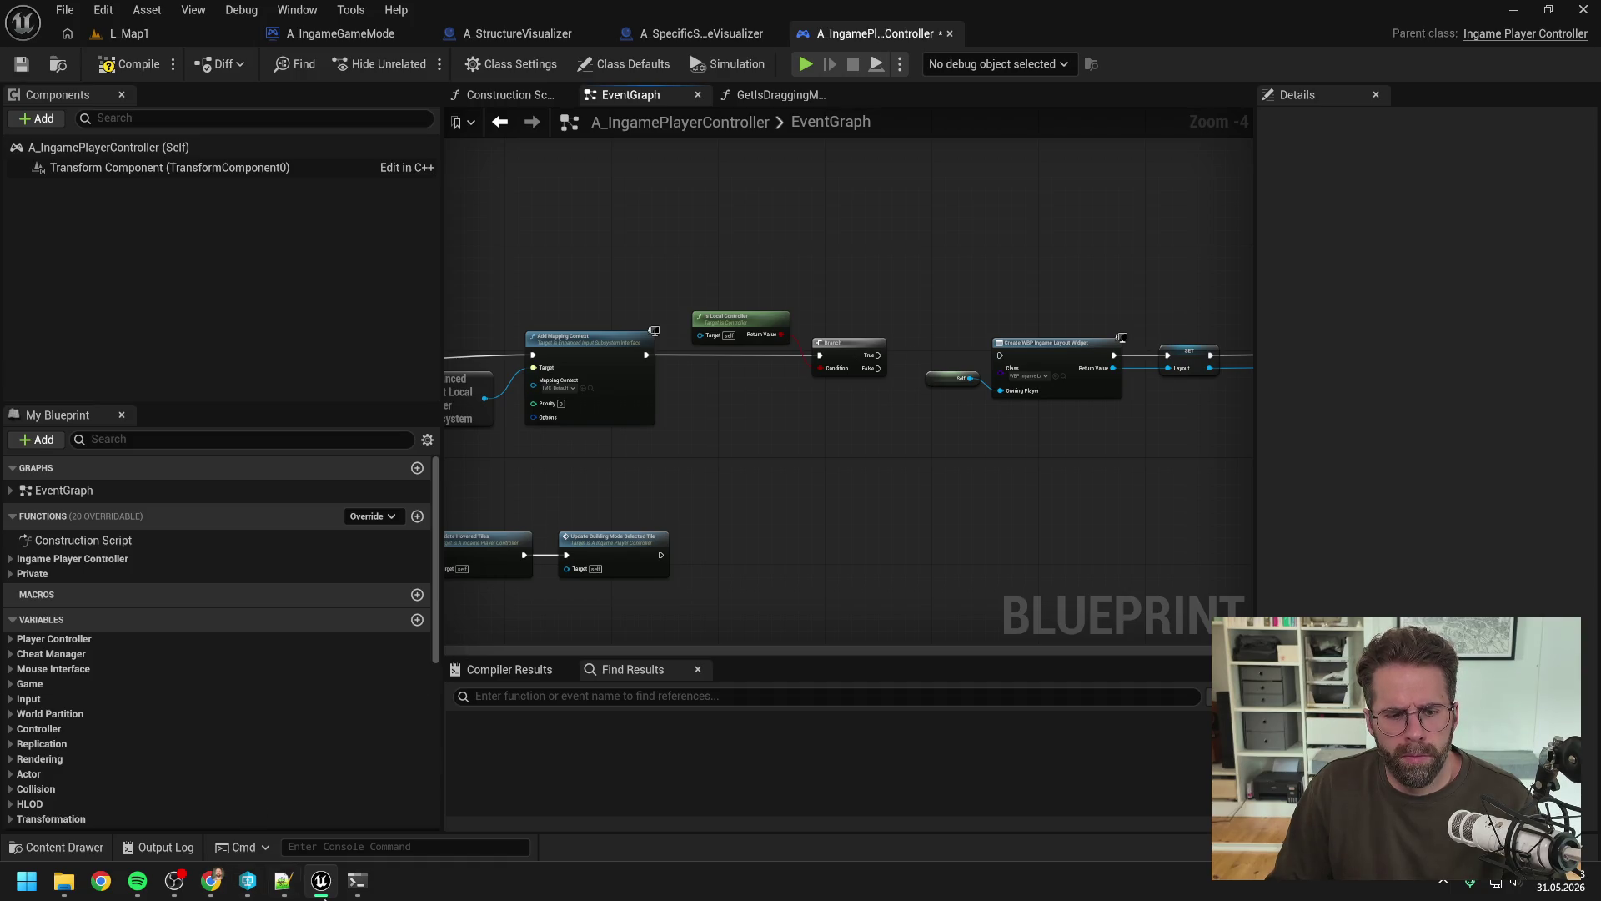
left_click(347, 889)
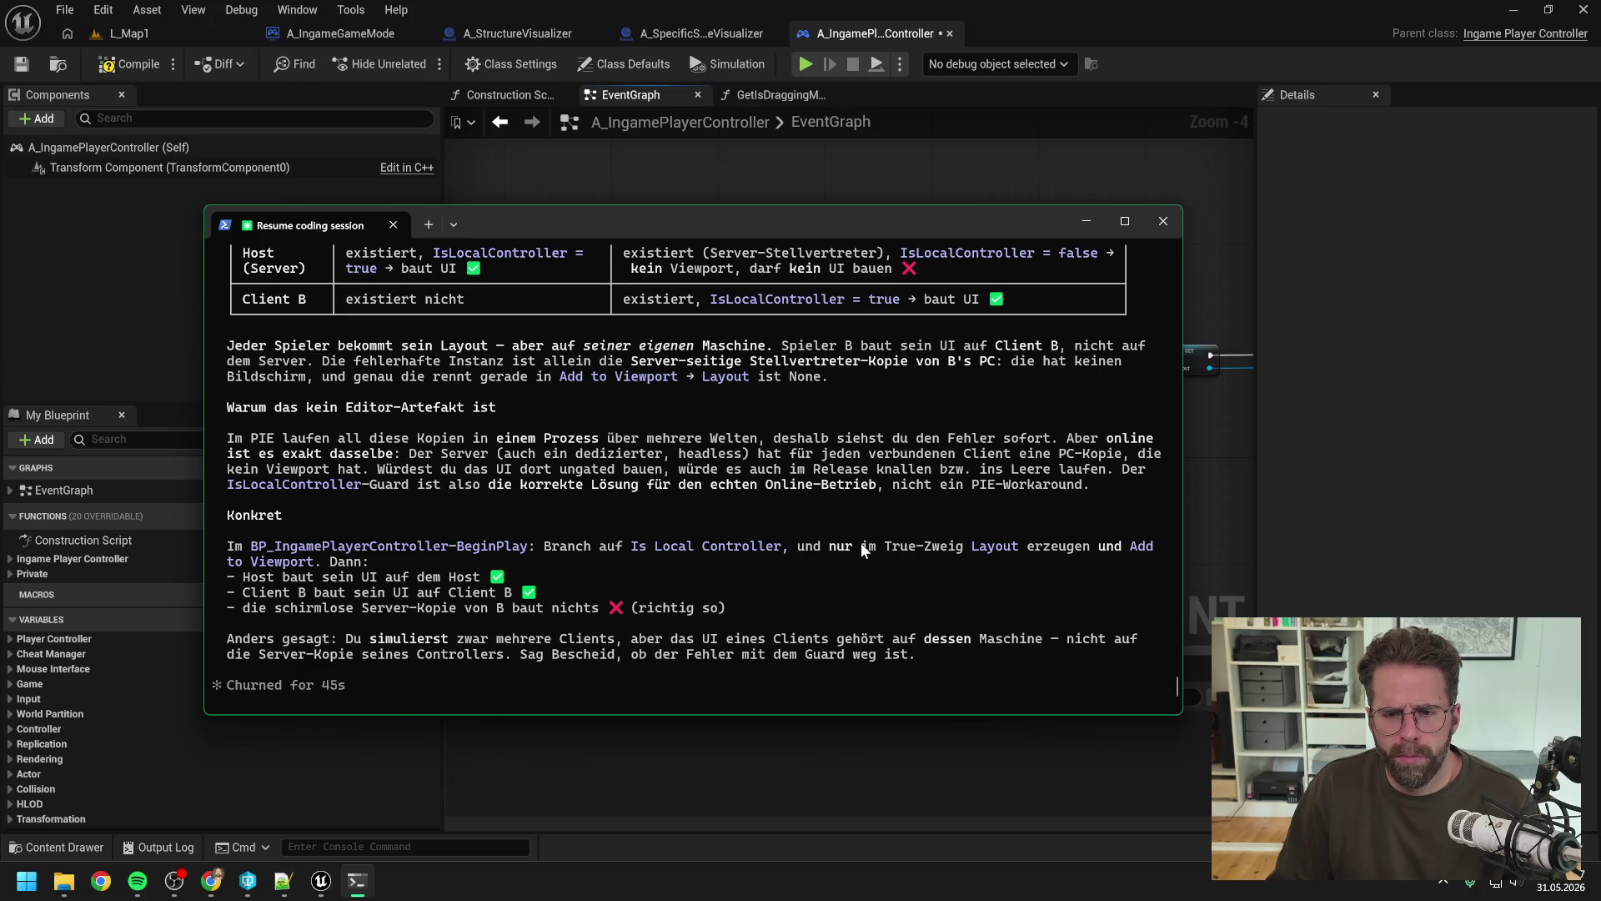
Step: Wire the Branch True pin to Create Widget and pan to Set Input Mode and Parent BeginPlay
left_click(1198, 493)
scroll(1007, 433, "up", 4)
left_click_drag(777, 298, 1019, 299)
scroll(1035, 450, "down", 3)
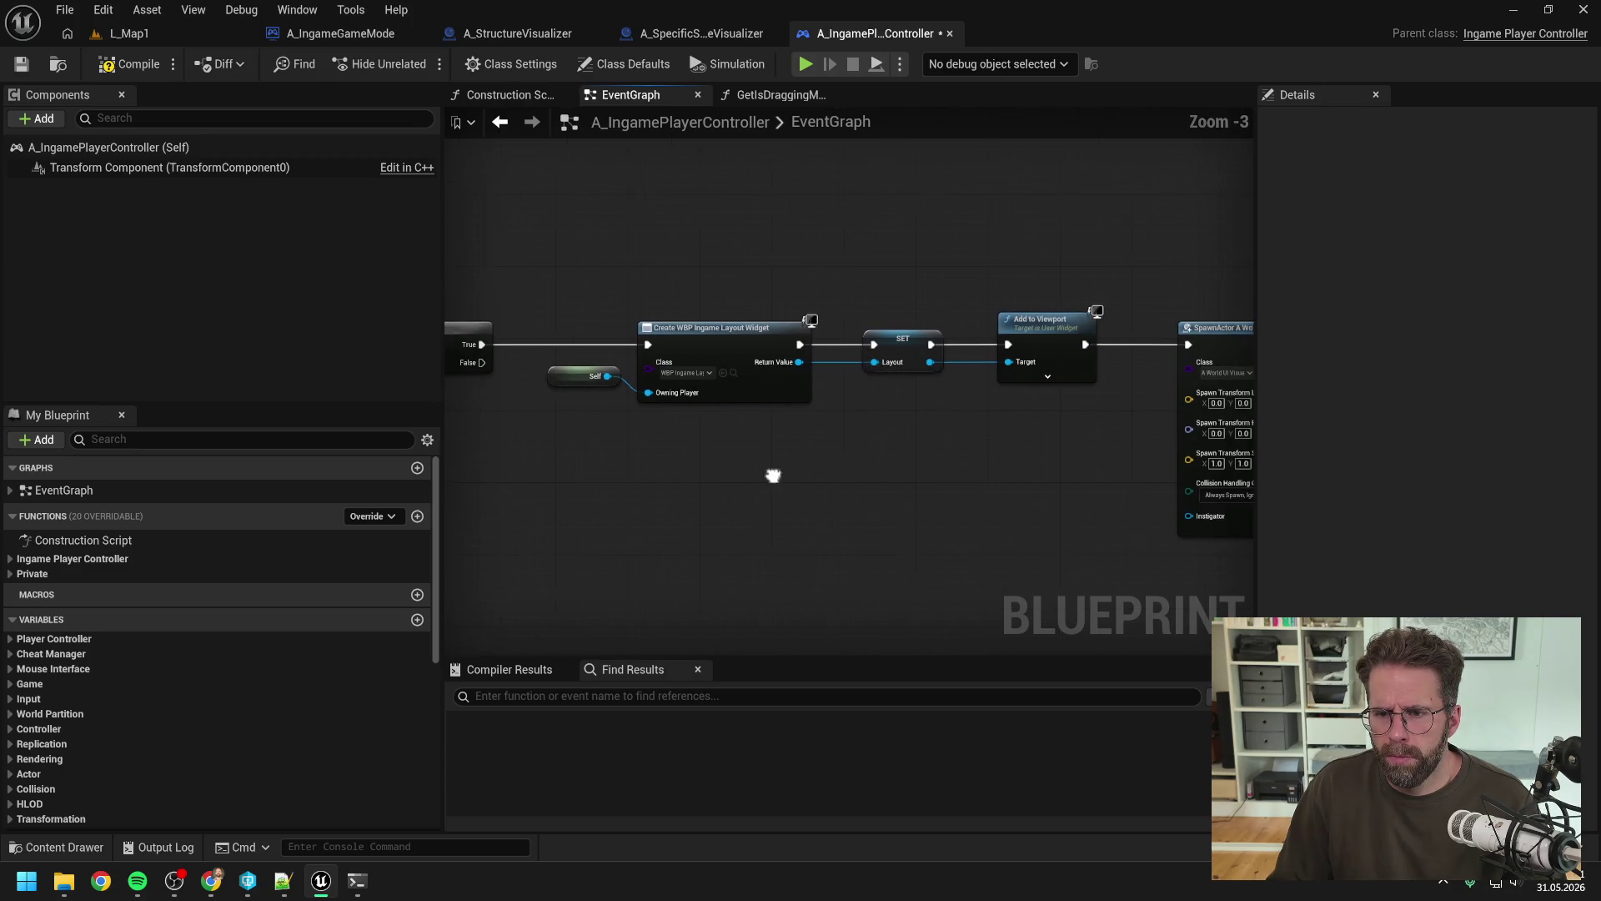
scroll(795, 472, "down", 1)
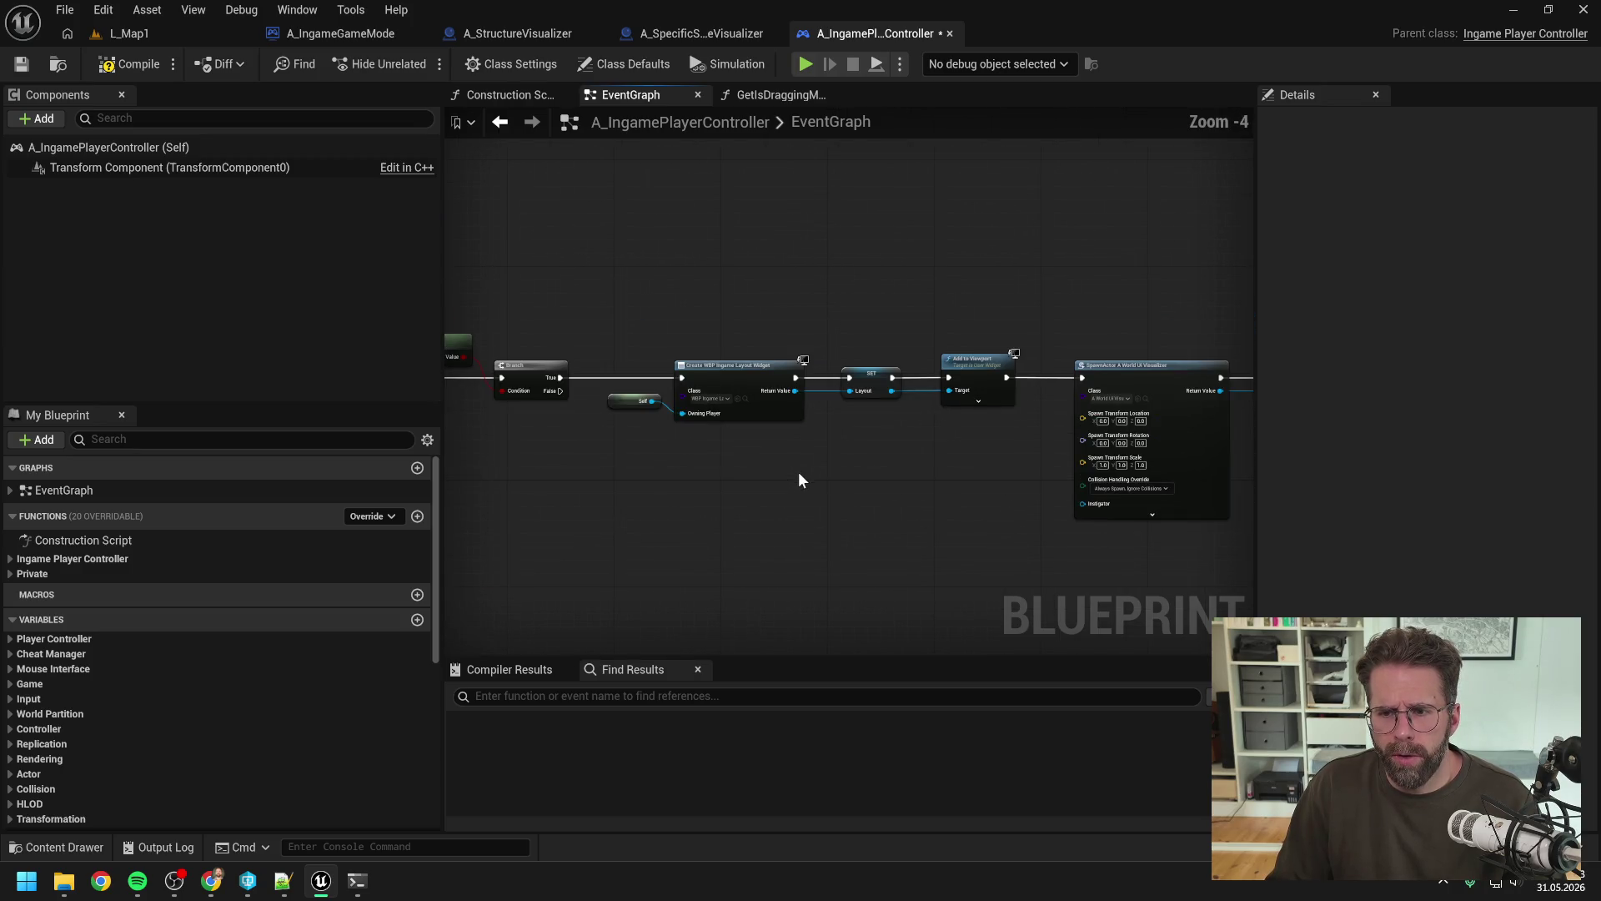
mouse_move(963, 469)
left_mouse_down()
mouse_move(744, 452)
mouse_move(997, 451)
left_mouse_up()
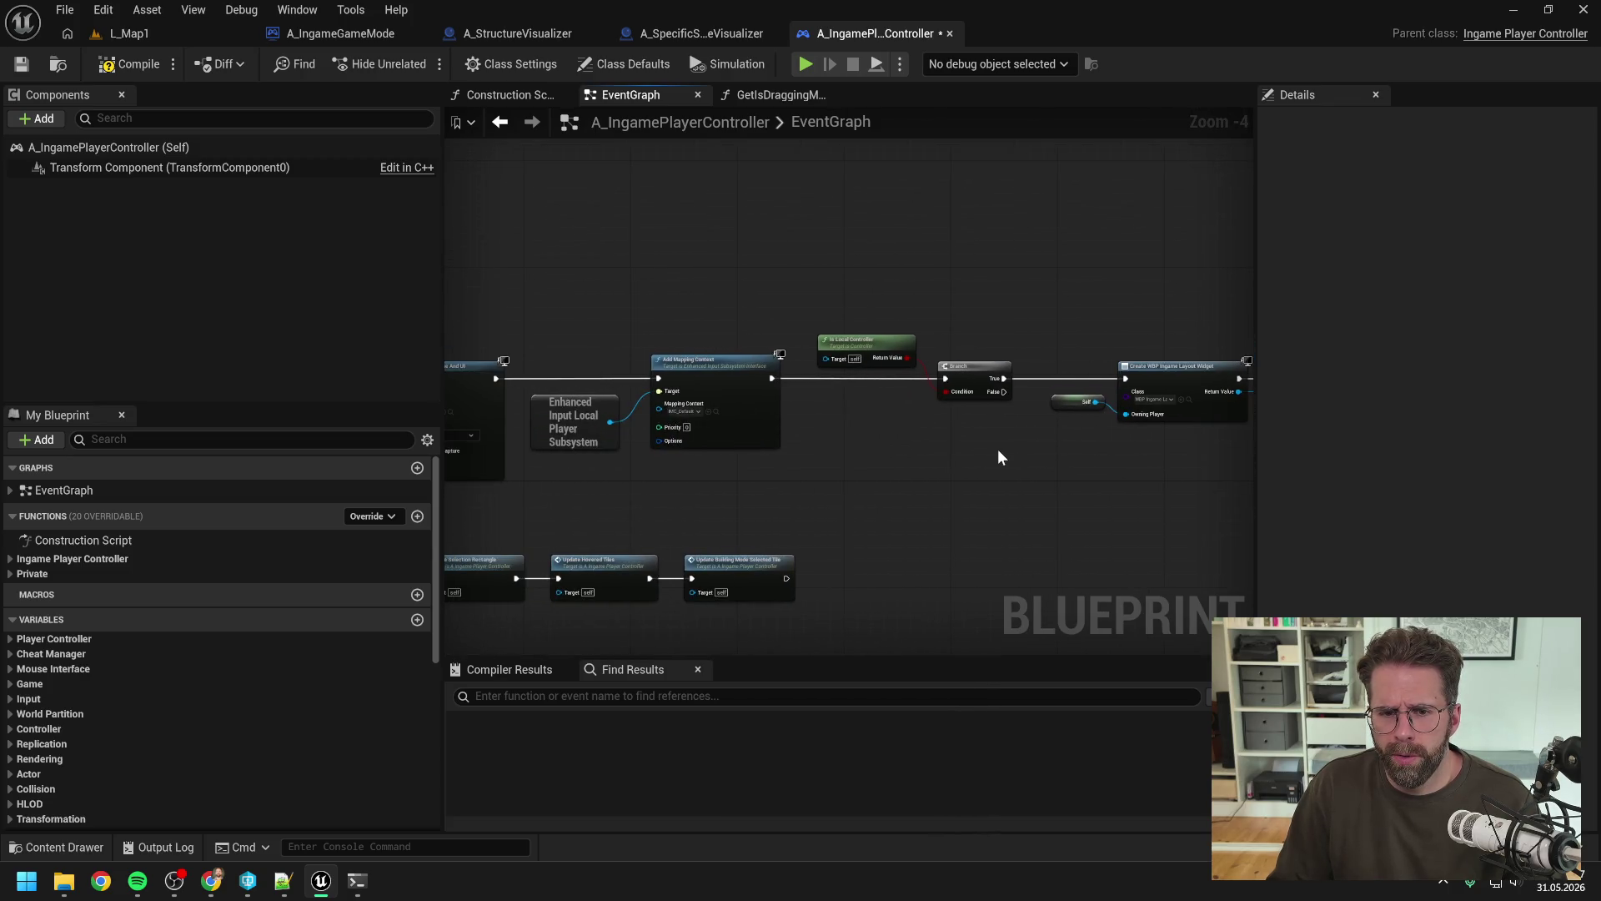
mouse_move(879, 444)
left_mouse_down()
mouse_move(1054, 439)
mouse_move(929, 429)
left_mouse_up()
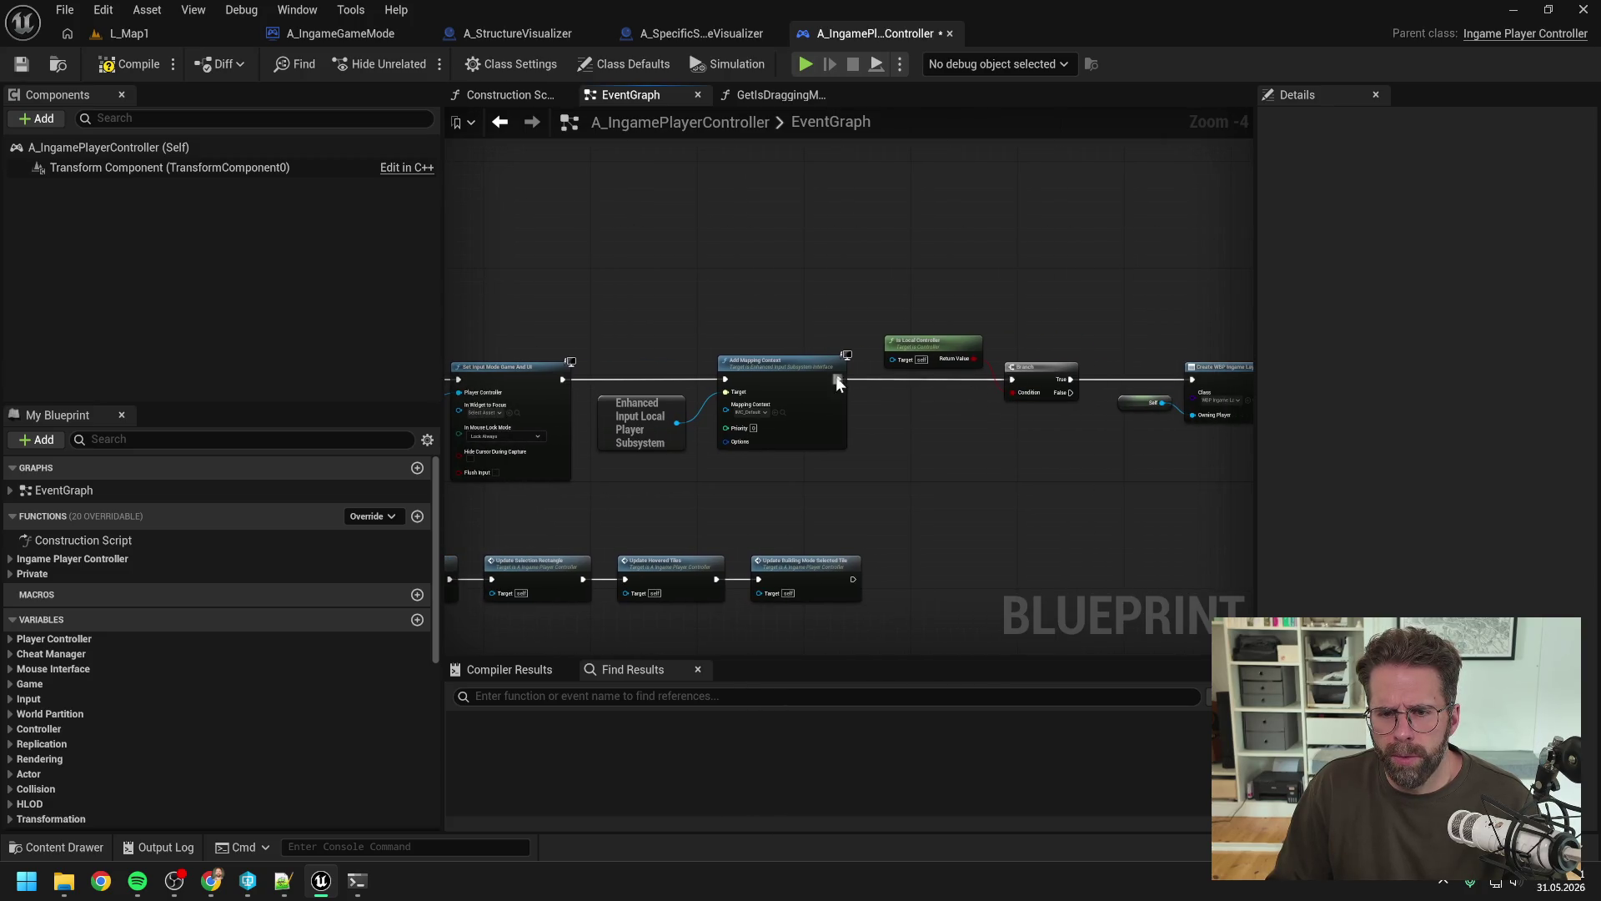
Step: Move Is Local Controller and Branch onto the BeginPlay line, wiring True to Set Input Mode
mouse_move(1092, 412)
left_mouse_down()
mouse_move(880, 329)
mouse_move(467, 269)
left_mouse_up()
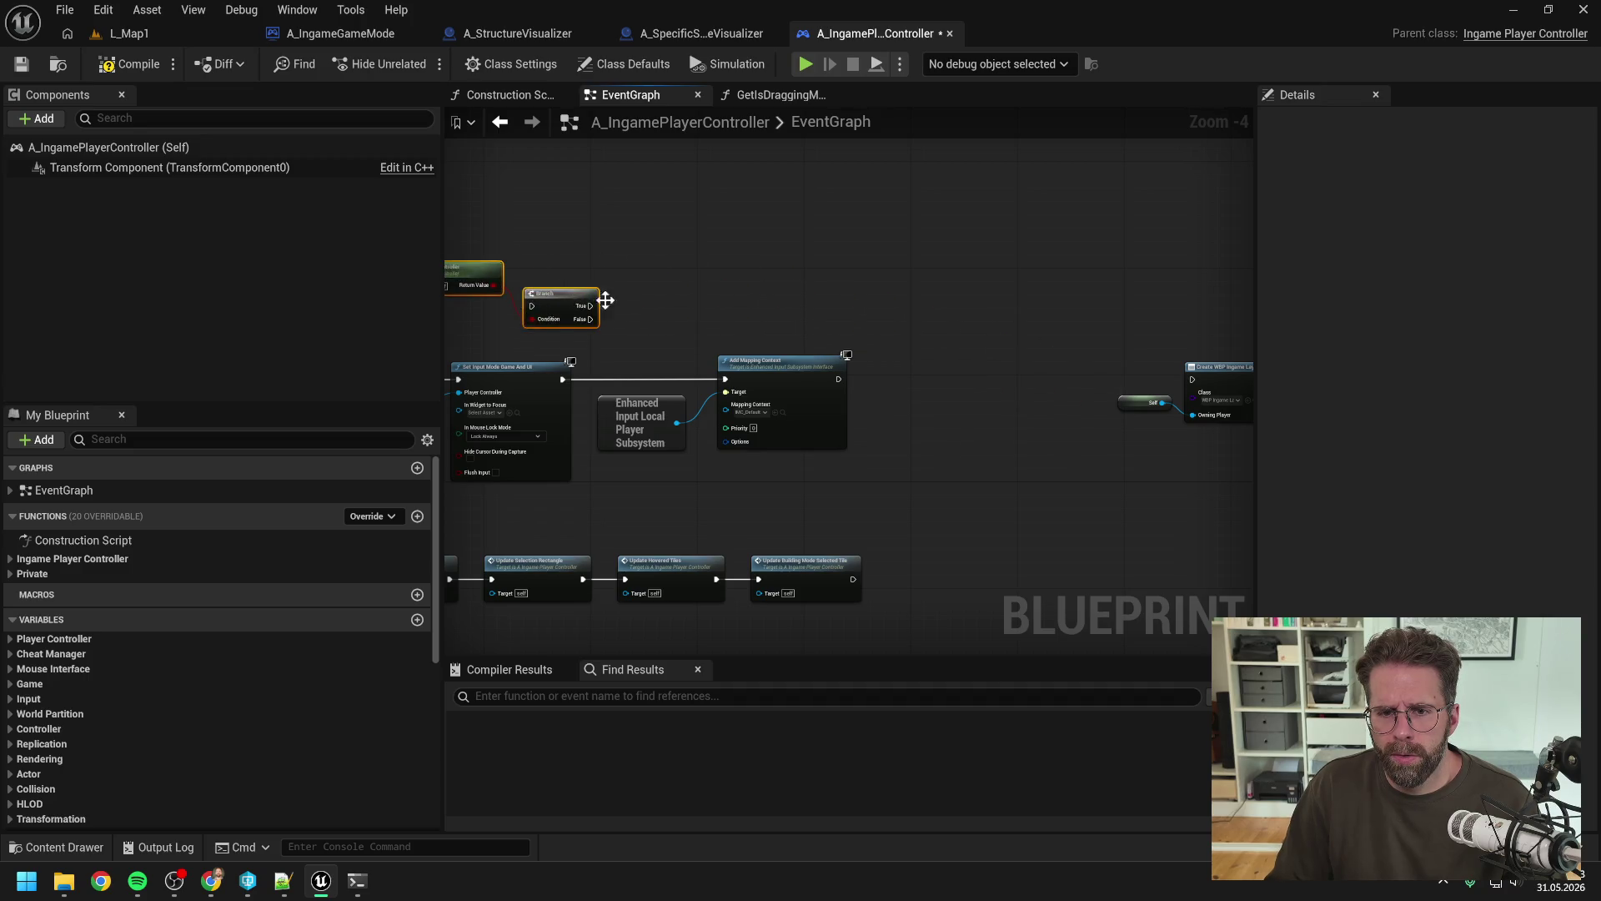
left_click_drag(705, 308, 1016, 315)
left_click_drag(829, 354, 1072, 463)
left_click_drag(833, 379, 1062, 373)
mouse_move(707, 217)
left_mouse_down()
mouse_move(884, 321)
mouse_move(884, 372)
left_mouse_up()
left_click_drag(722, 385, 1012, 388)
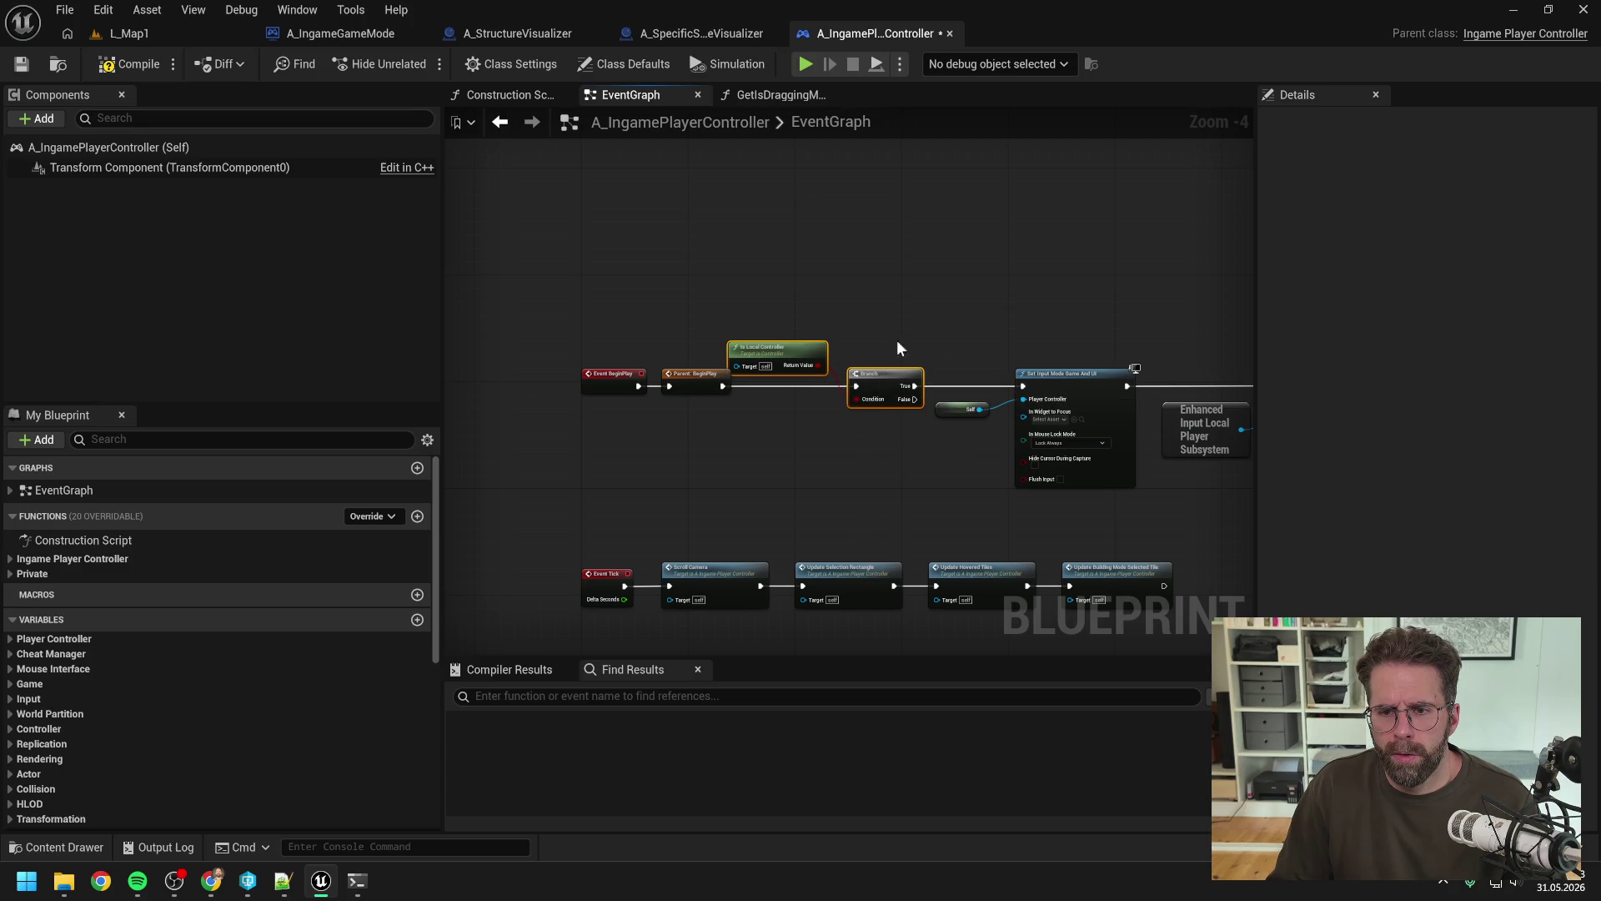
left_click_drag(888, 385, 909, 385)
Step: Pan through the Health Bar, Building Mode and Power Grid nodes, then compile the Blueprint
scroll(672, 347, "down", 6)
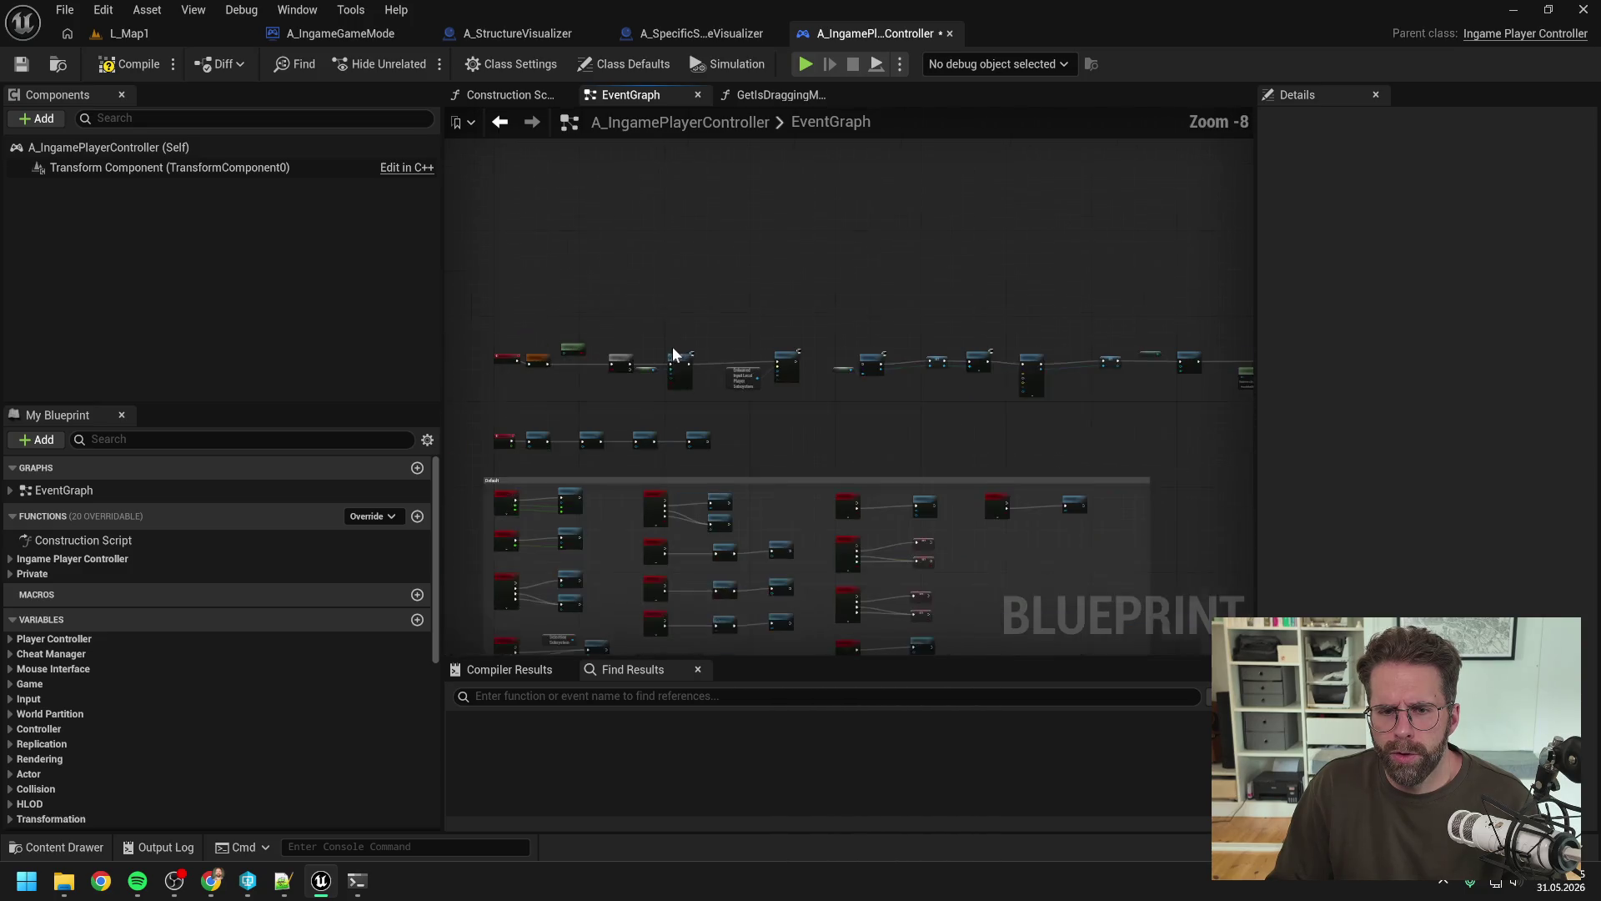
left_click_drag(623, 328, 1201, 397)
scroll(659, 394, "up", 5)
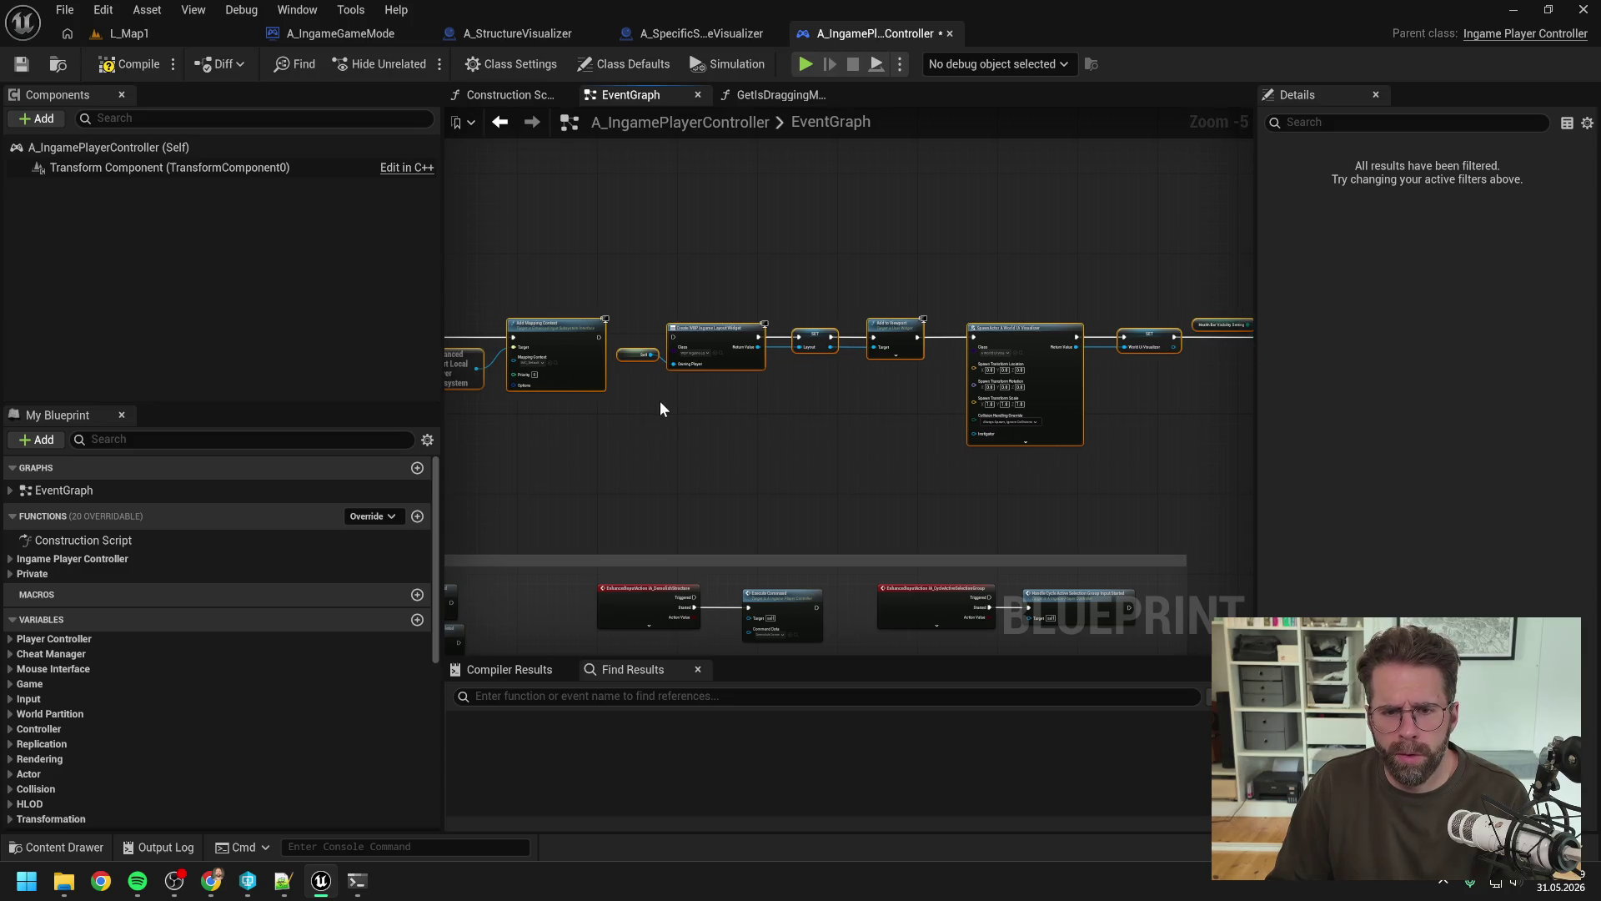
left_click(659, 400)
scroll(601, 359, "up", 2)
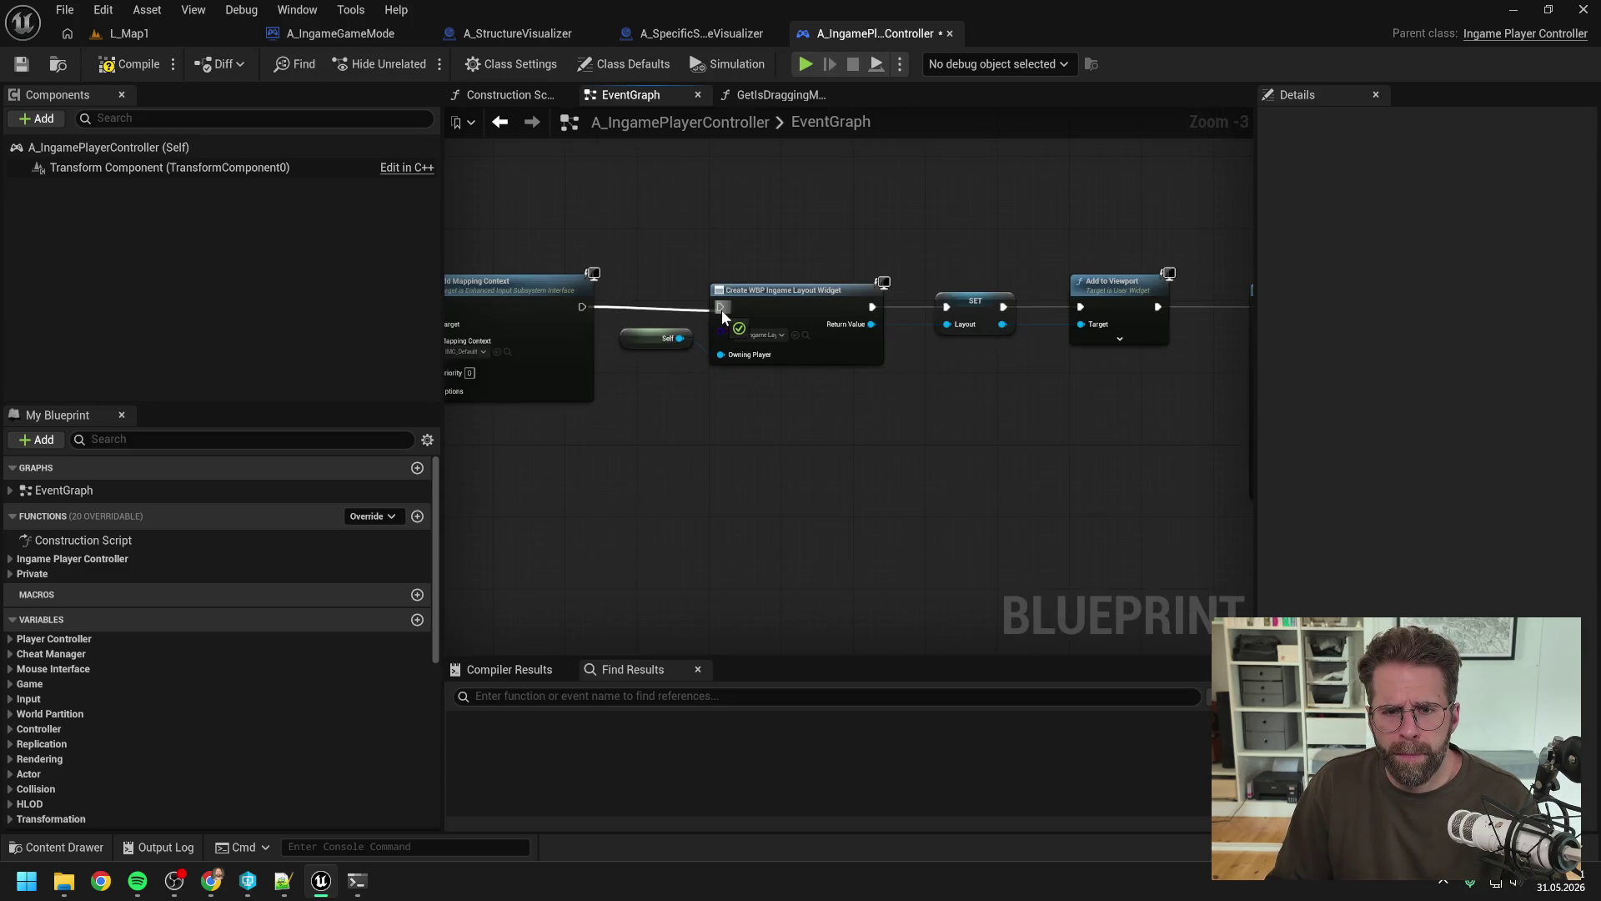
scroll(918, 426, "down", 1)
mouse_move(888, 424)
left_mouse_down()
mouse_move(965, 436)
mouse_move(931, 442)
left_mouse_up()
left_click_drag(1033, 441, 675, 444)
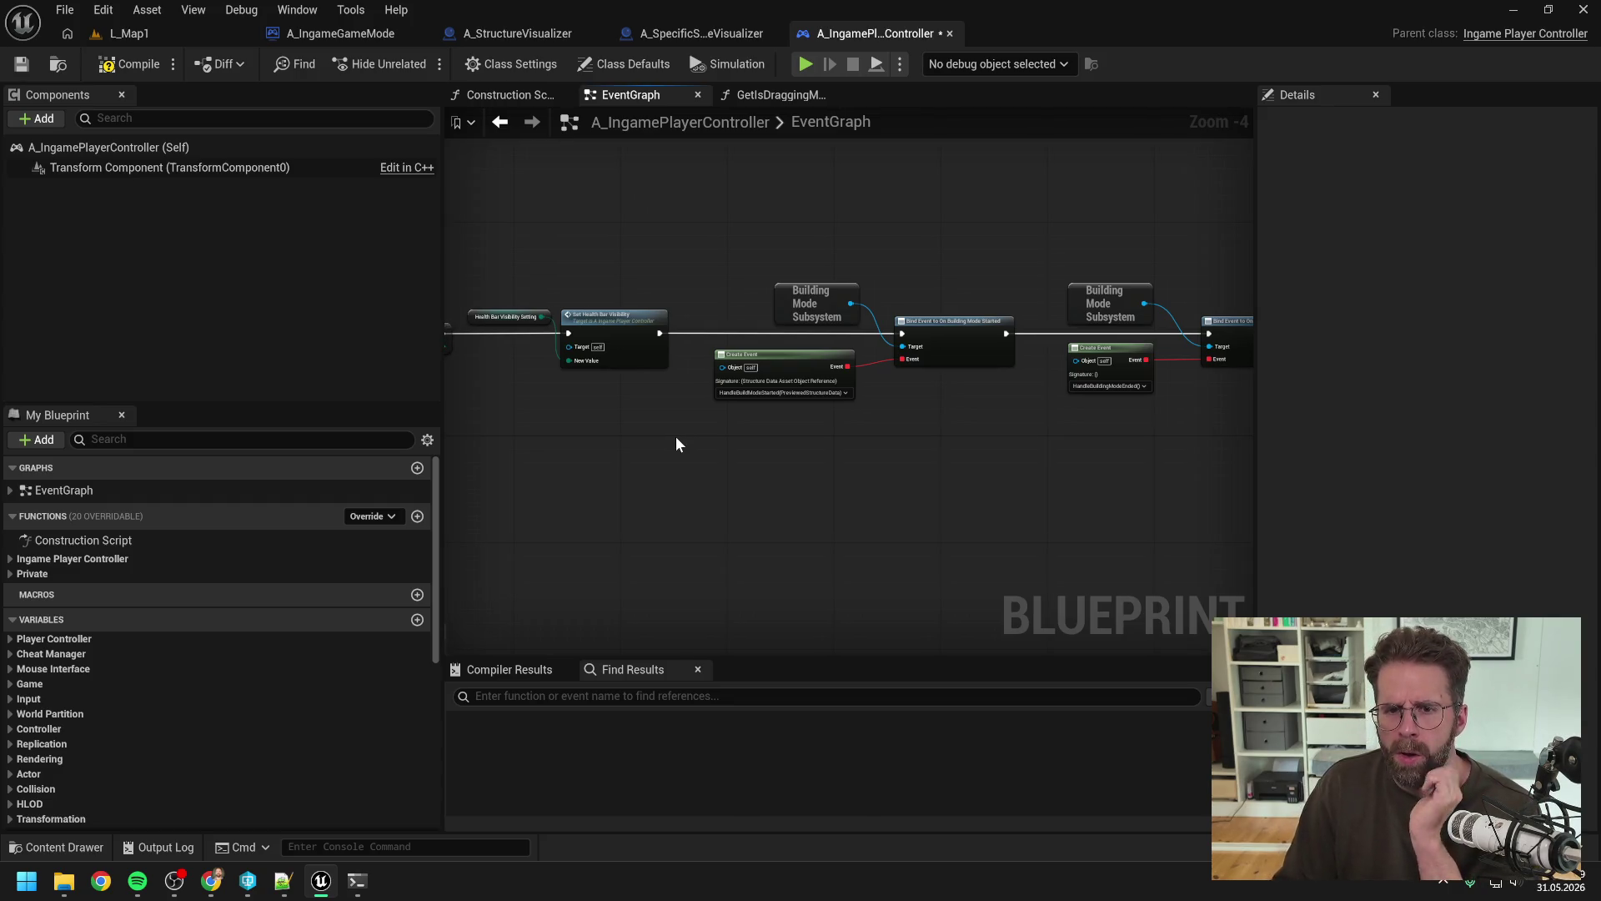
left_click_drag(675, 444, 889, 489)
left_click(153, 67)
Step: Play L_Map1, stop with Esc, and open GetIsDraggingMinimap from the Play In Editor error
left_click(143, 41)
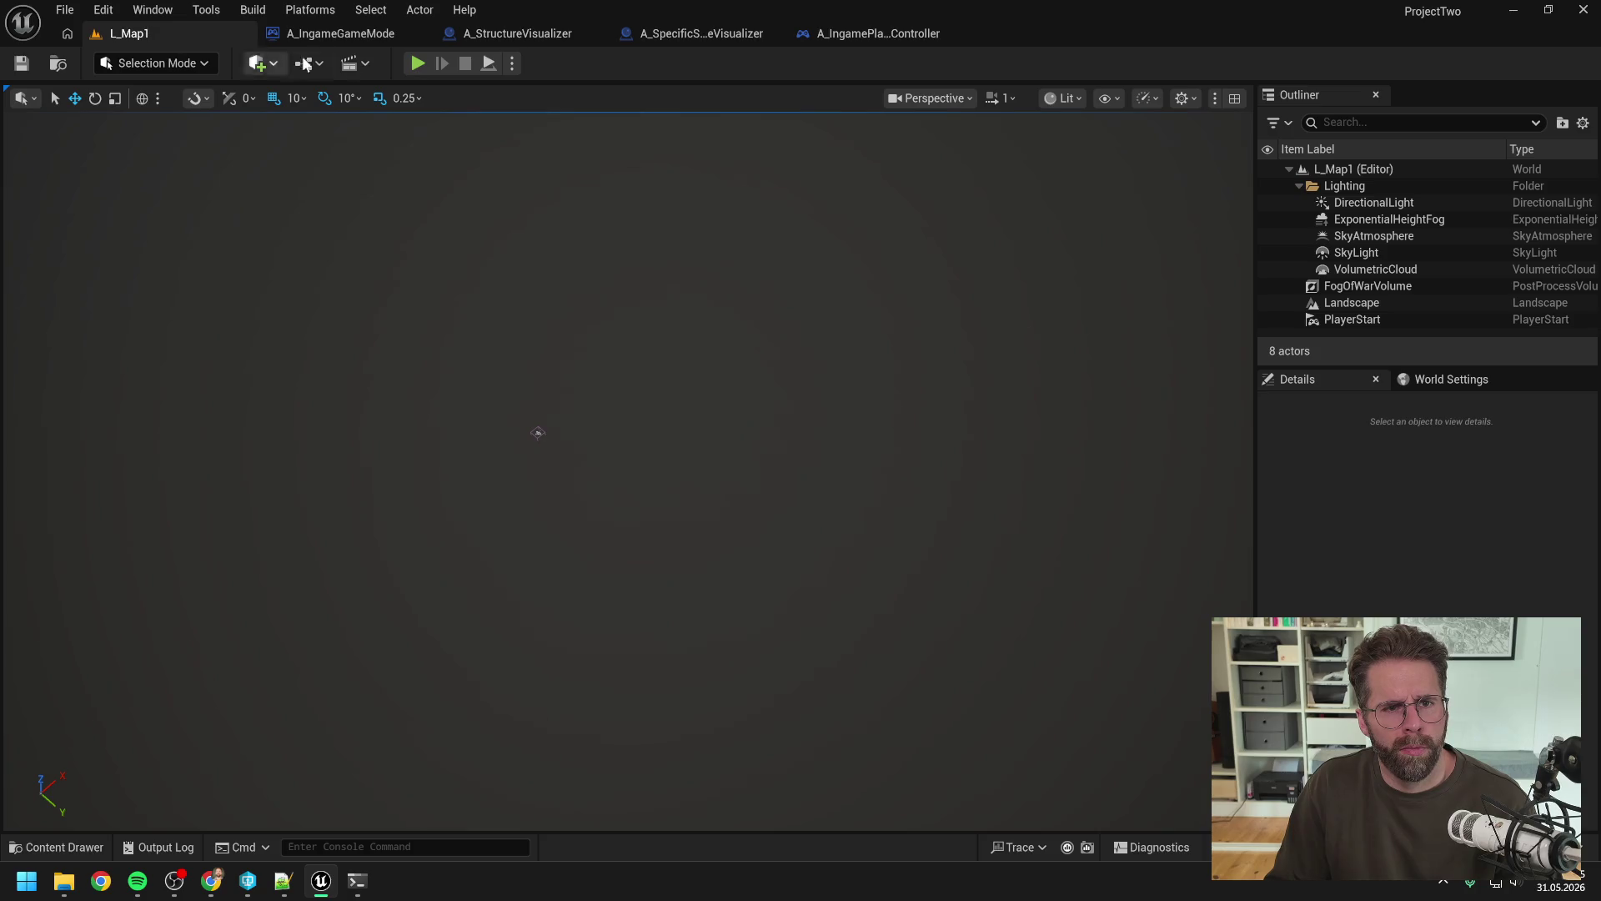
left_click(418, 63)
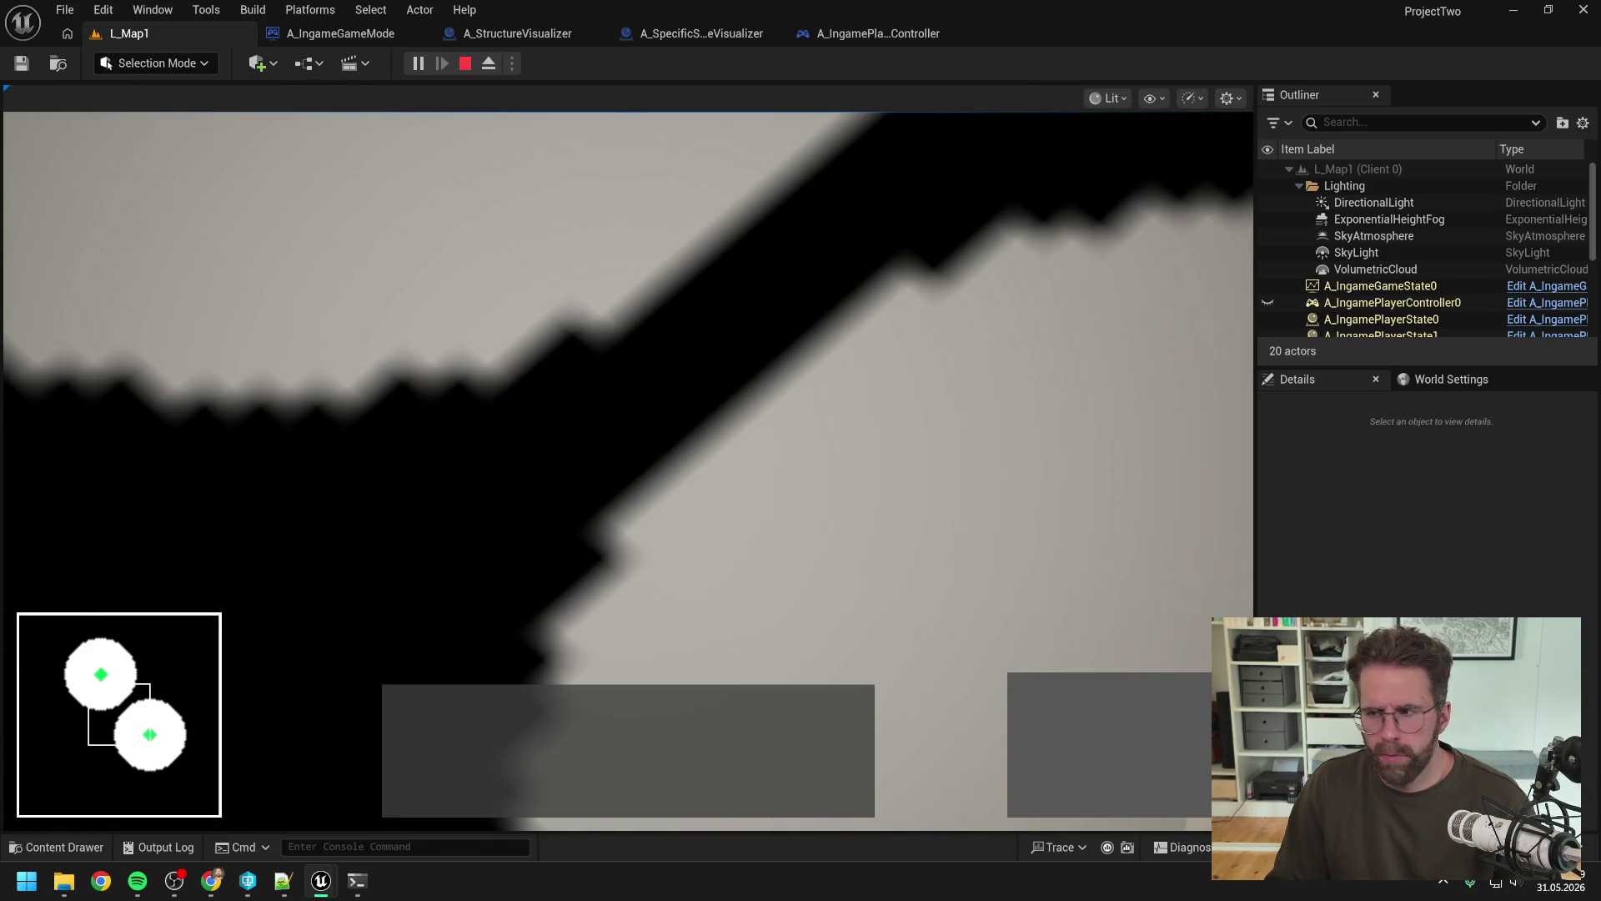
key("alt+Tab")
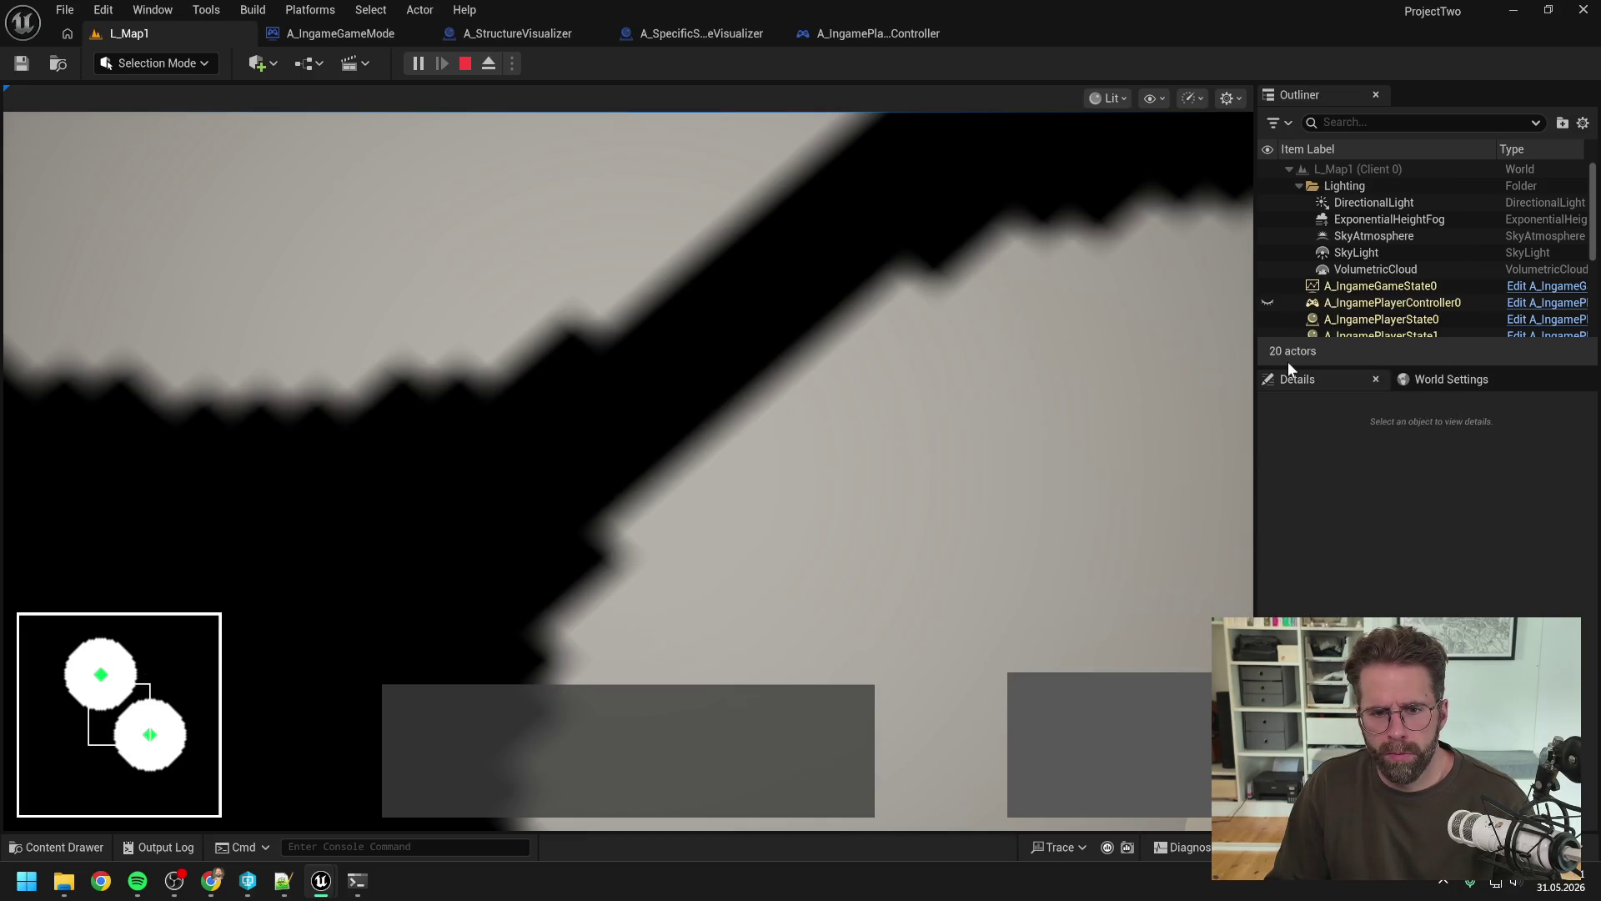
key("Escape")
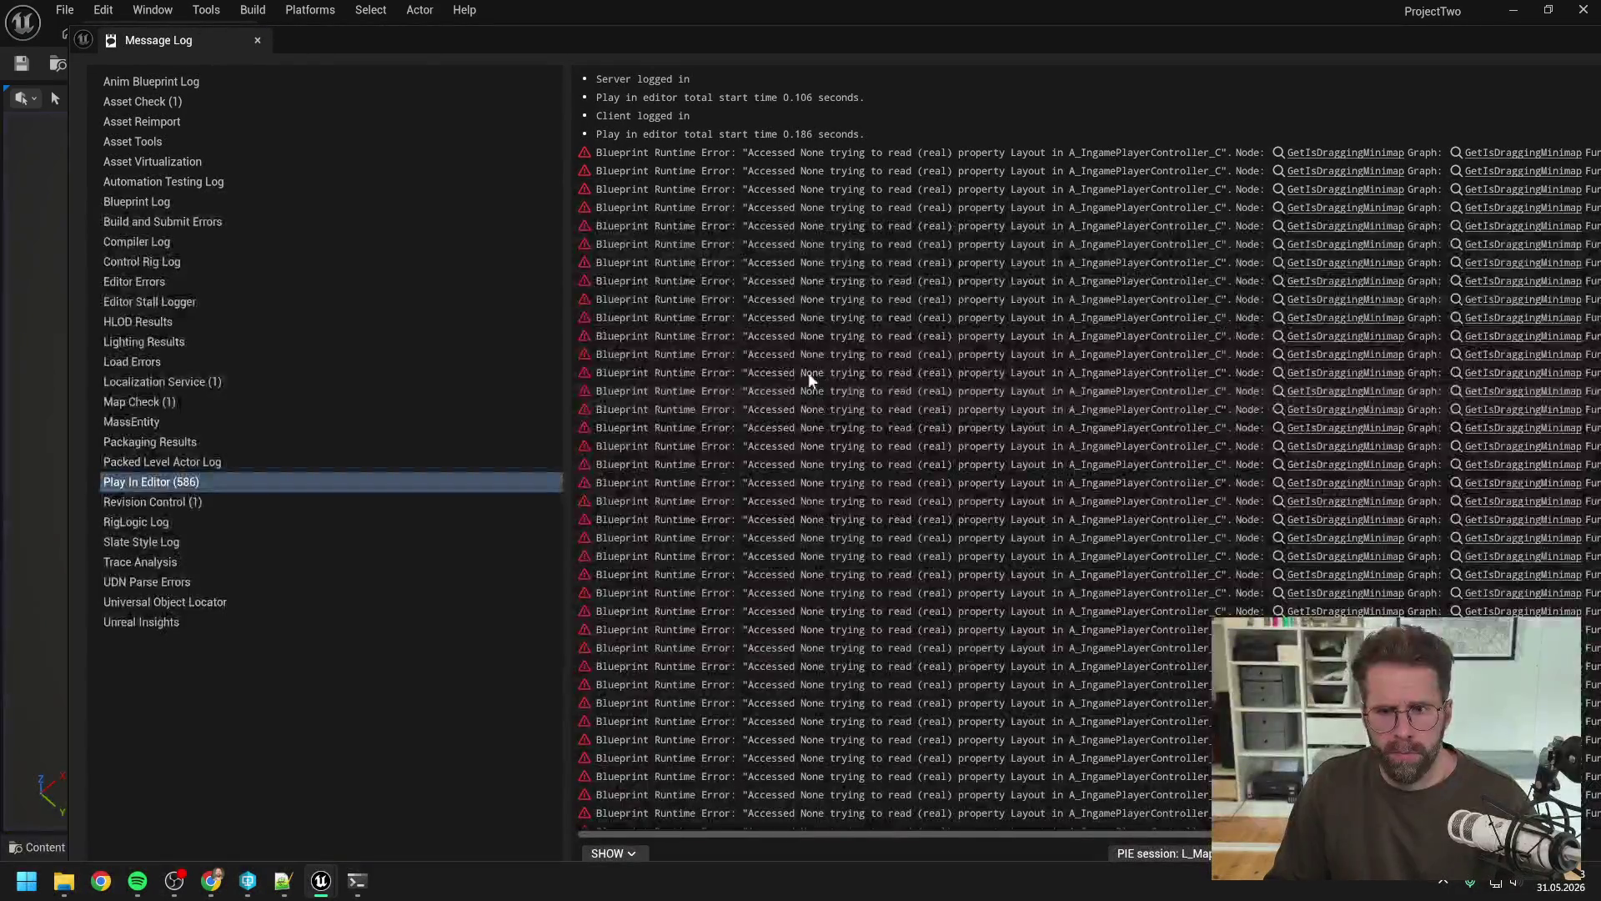
left_click(1330, 154)
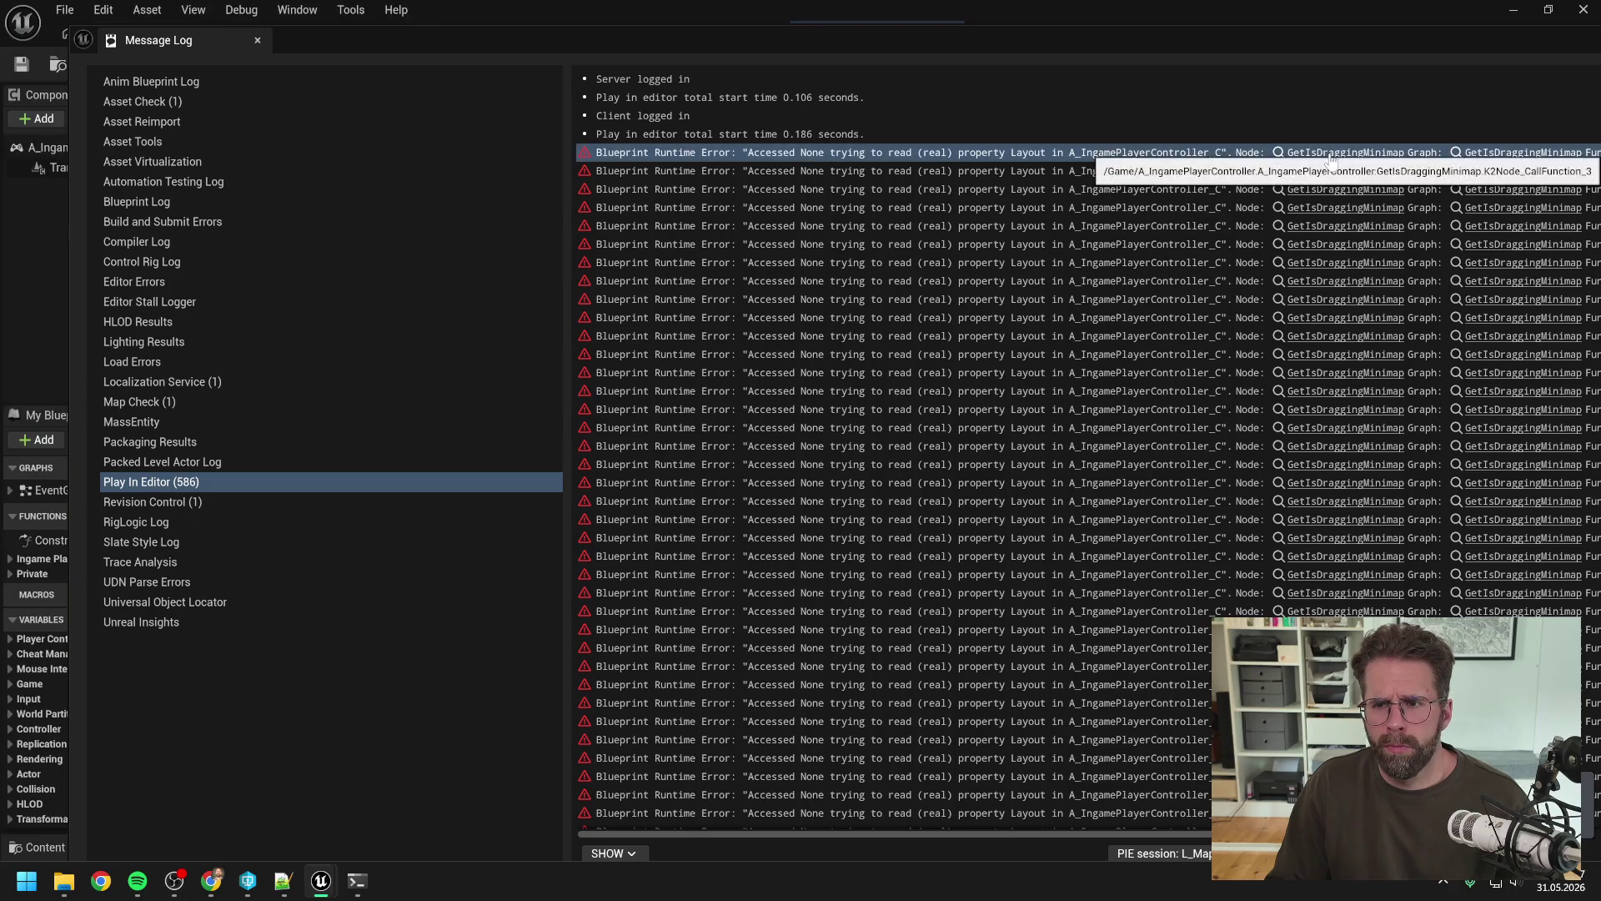
scroll(743, 305, "down", 3)
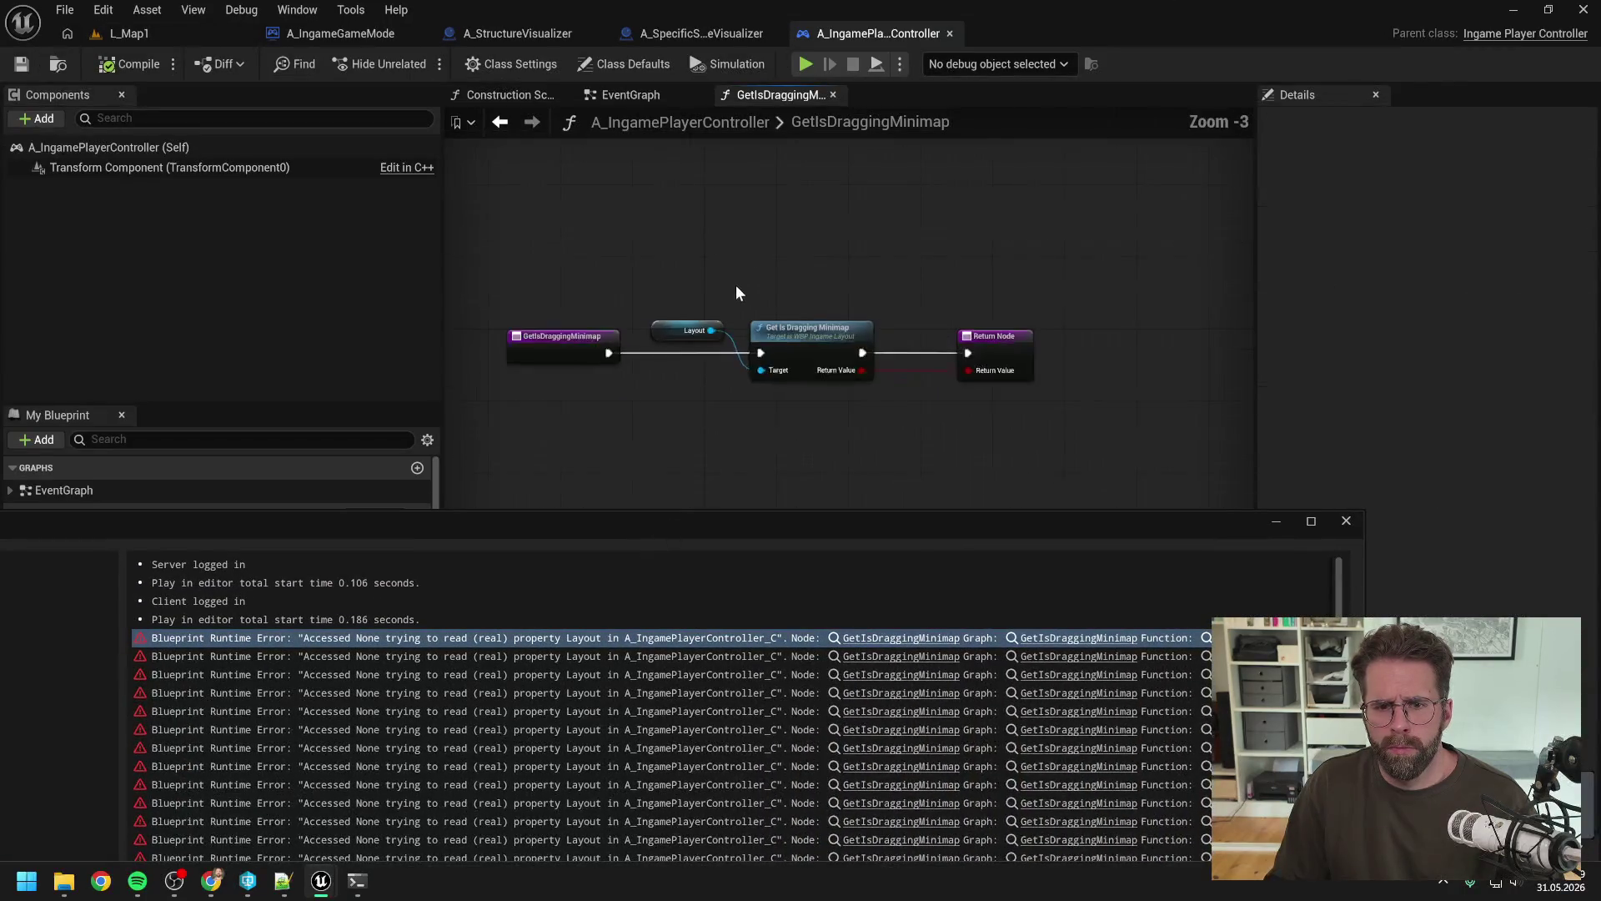
Step: Uncheck Start with Tick Enabled in the player controller's Class Defaults
left_click(617, 95)
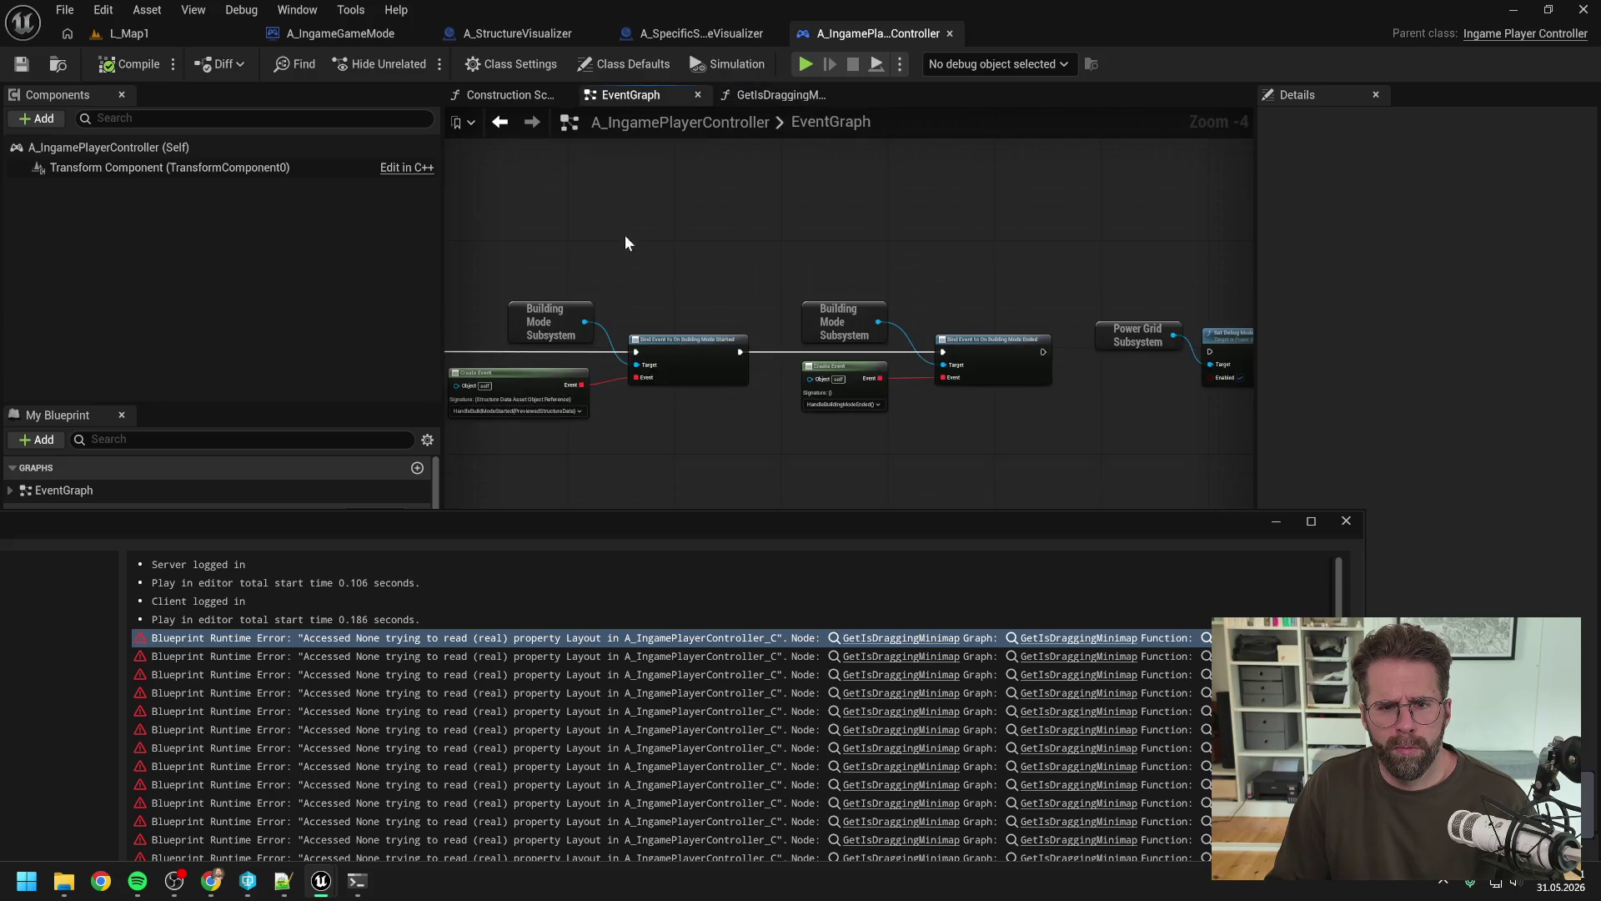
scroll(742, 248, "down", 5)
scroll(660, 342, "up", 5)
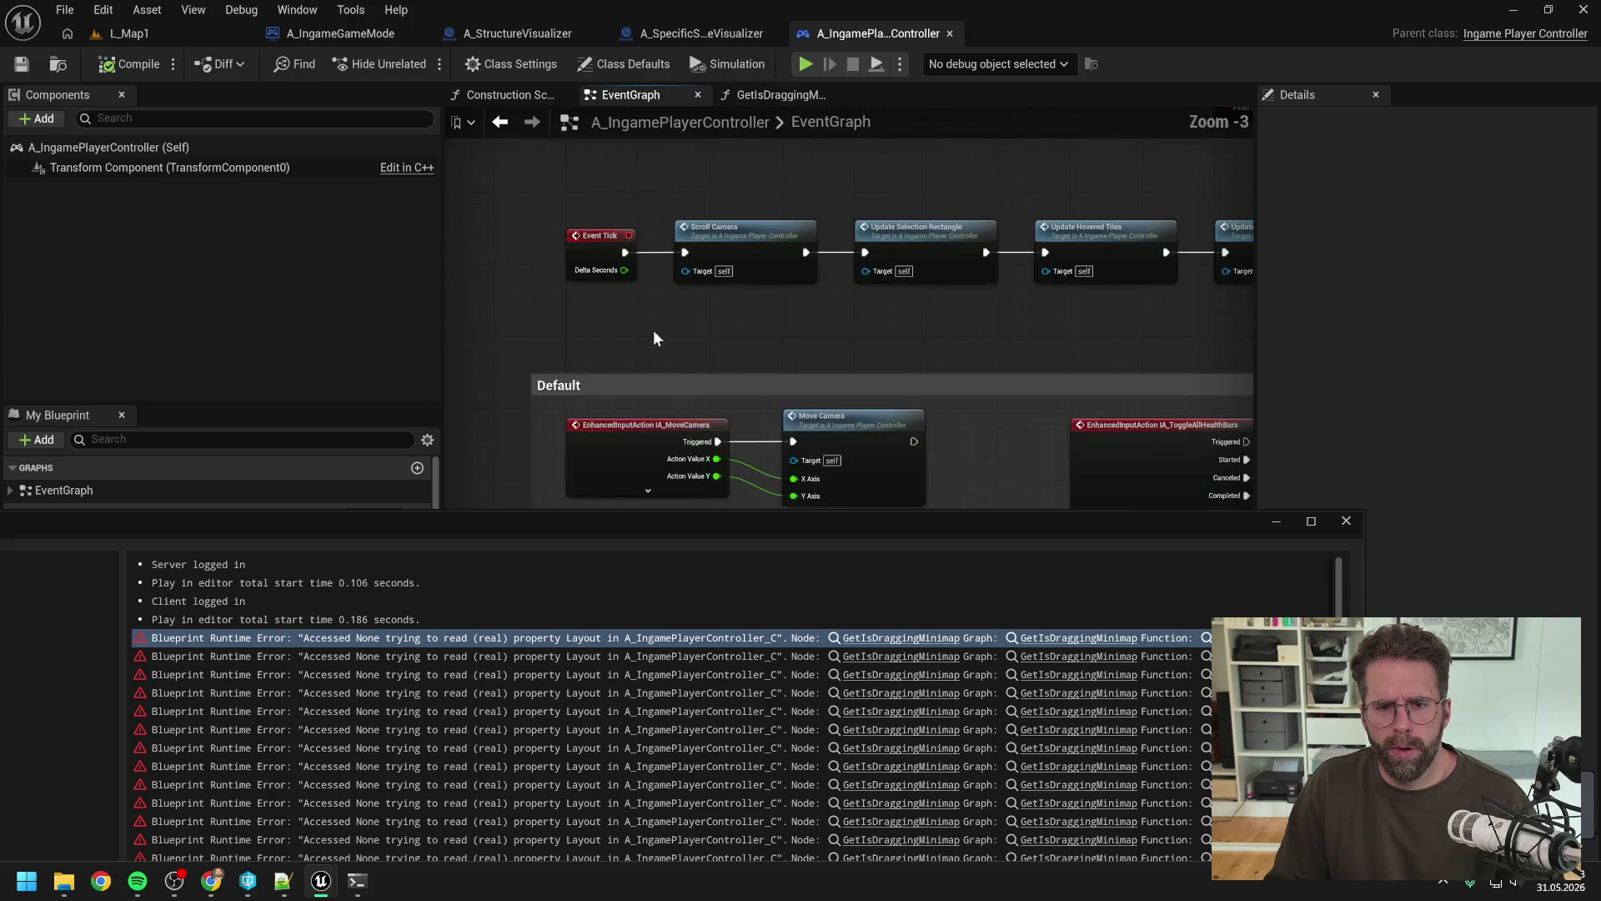
left_click(633, 64)
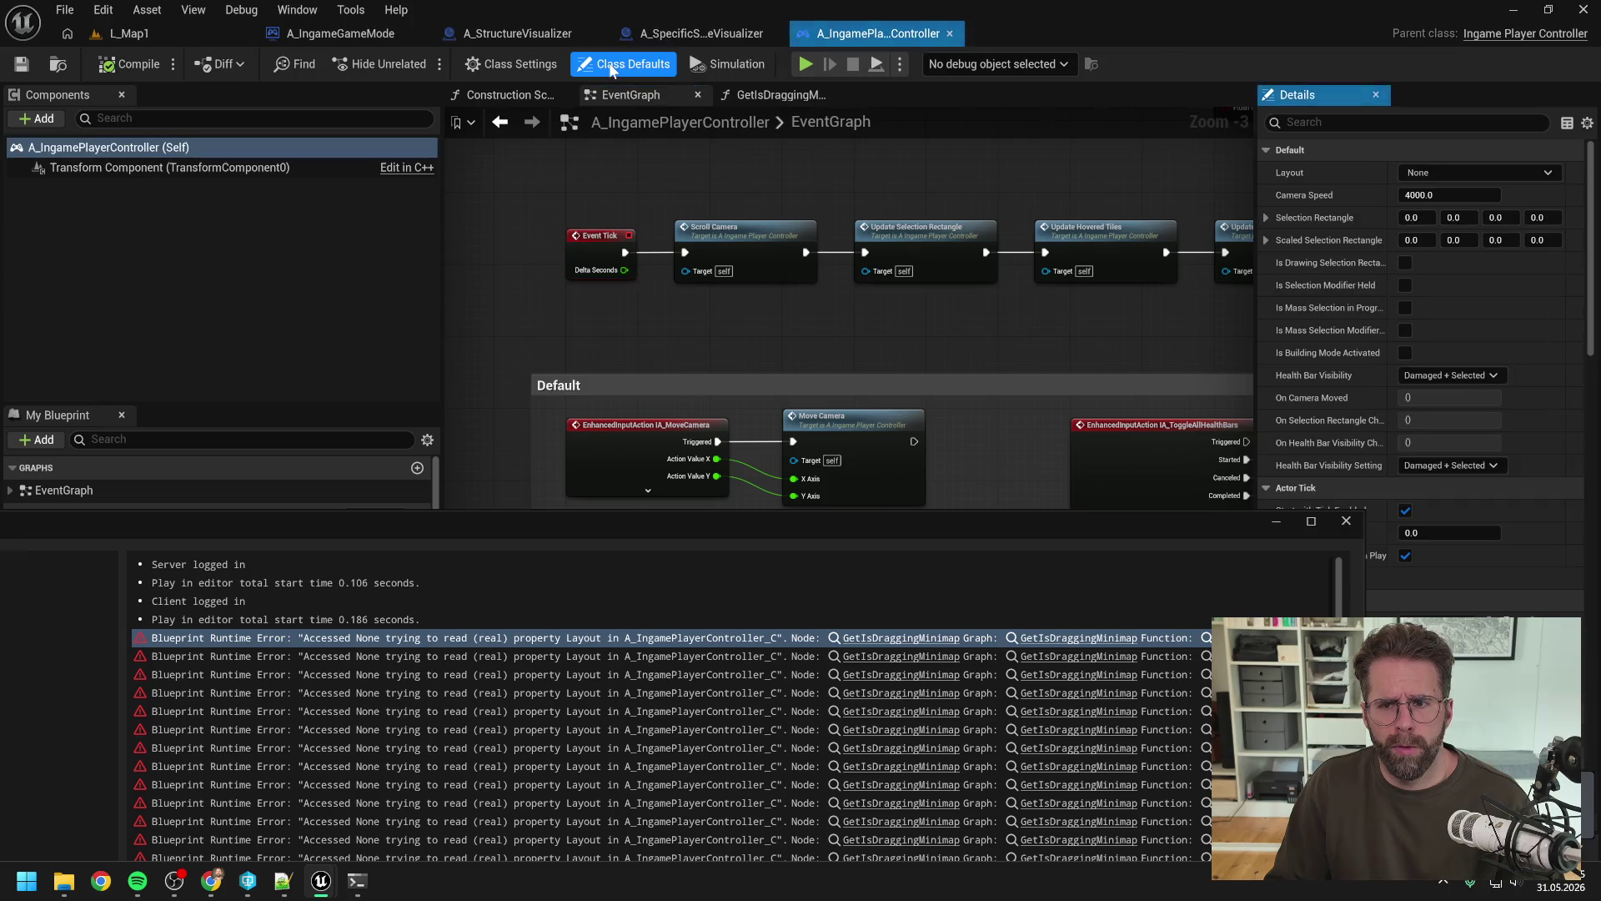
left_click(500, 65)
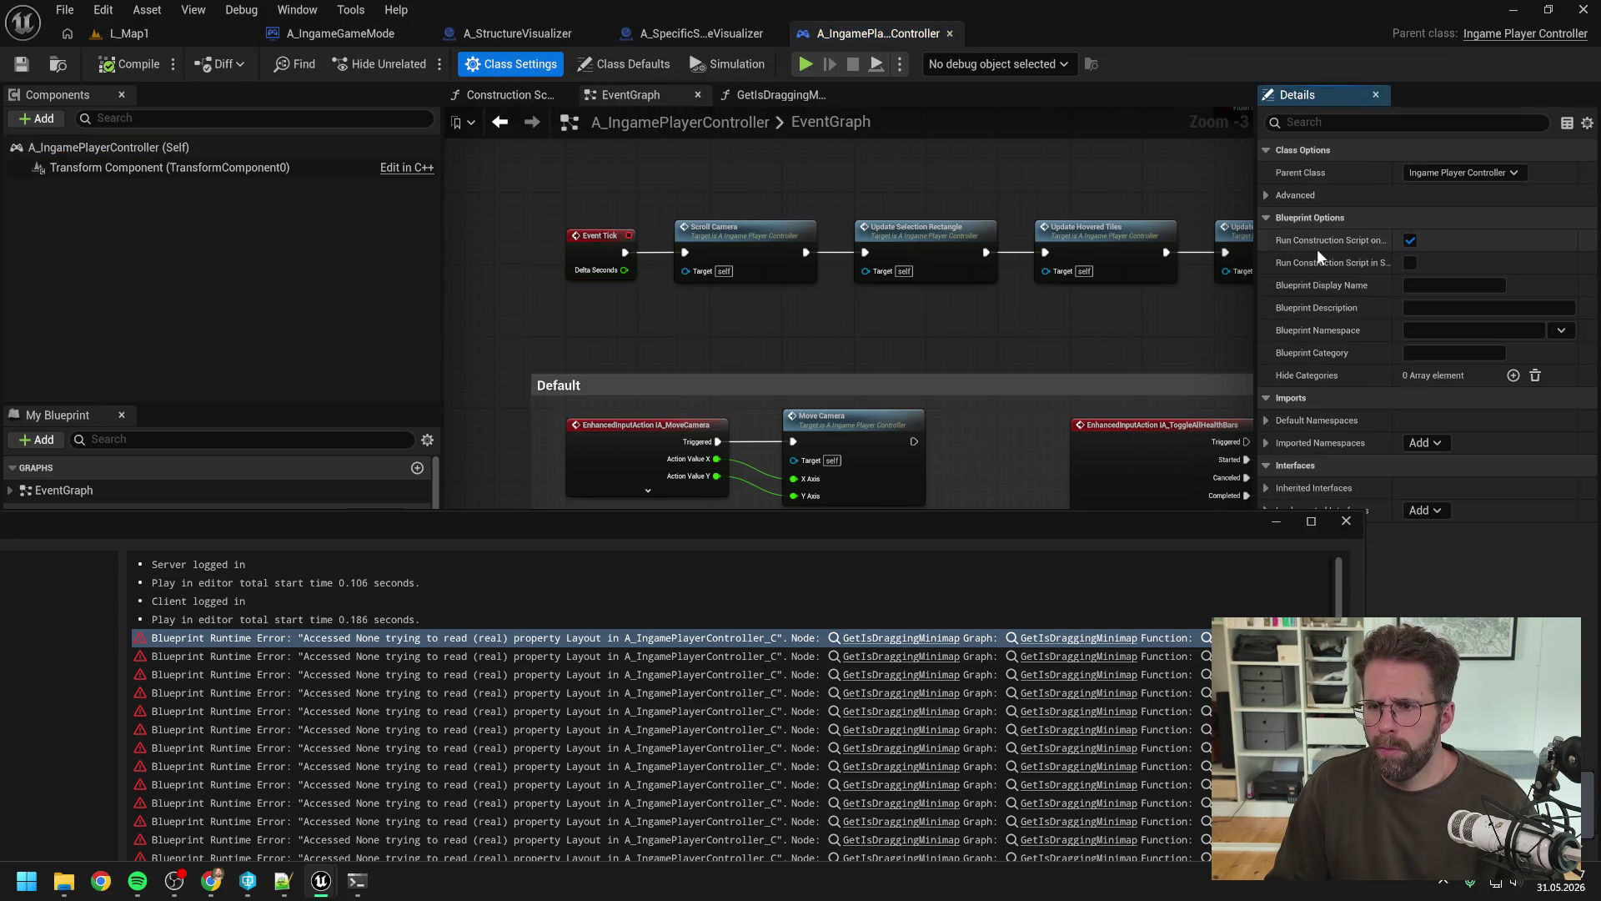
left_click(653, 70)
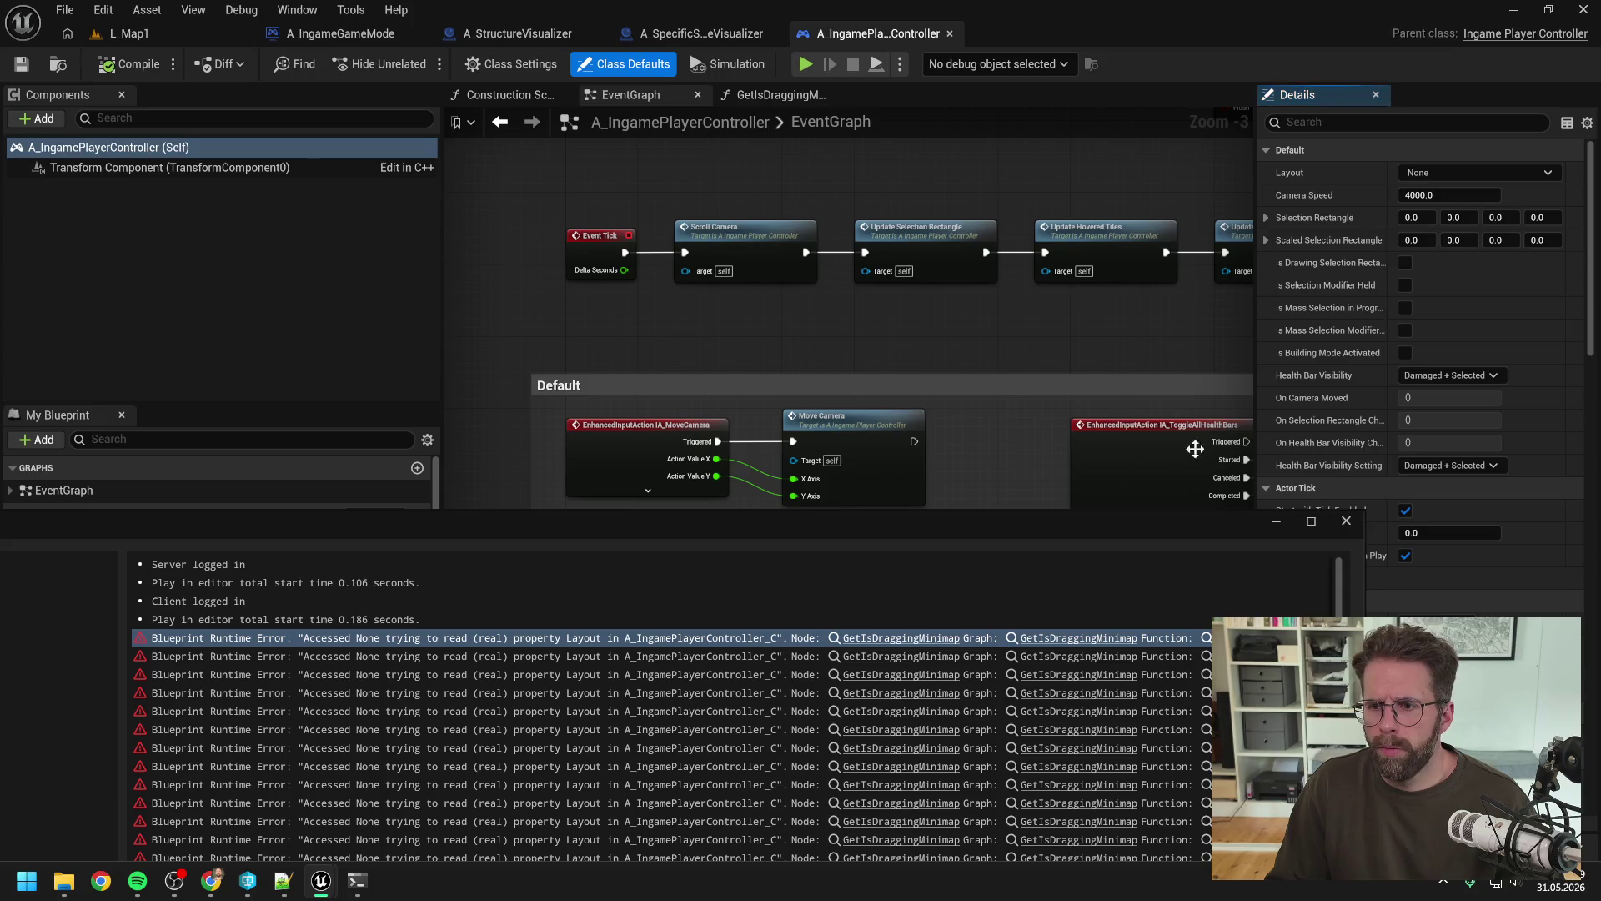
left_click(1346, 522)
left_click(1405, 510)
scroll(679, 289, "down", 4)
scroll(879, 282, "up", 4)
Step: Add a Set Actor Tick Enabled node after Bind Event to On Building Mode Ended and line it up
right_click(844, 358)
type("set tick ena")
key("Return")
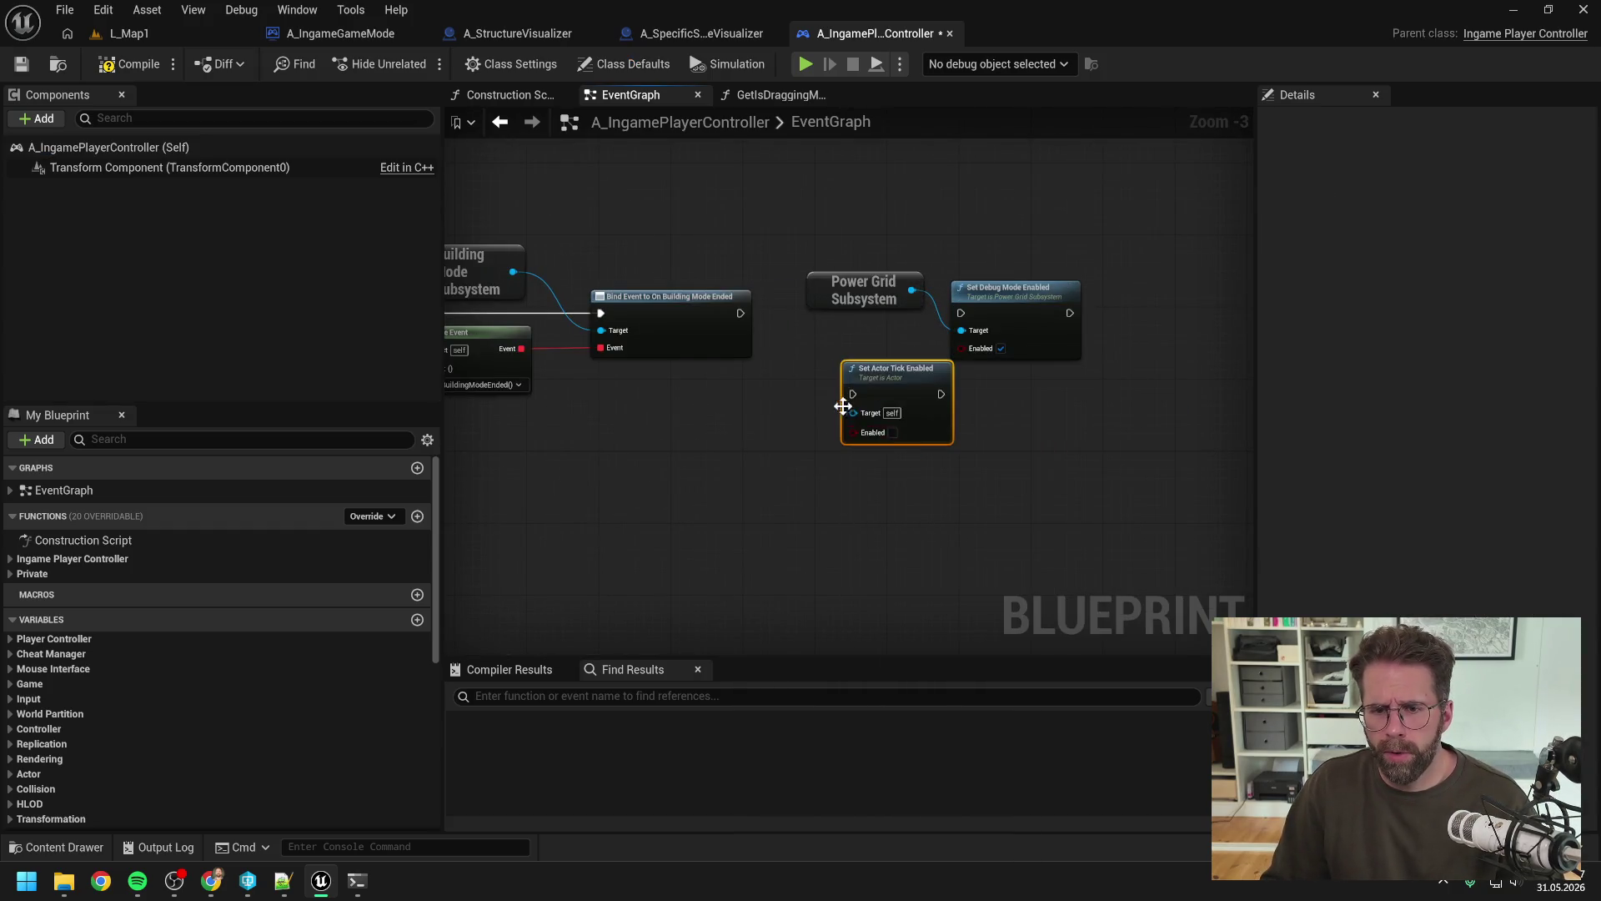
left_click_drag(740, 313, 853, 393)
left_click_drag(868, 242, 1084, 357)
mouse_move(999, 305)
left_mouse_down()
mouse_move(1210, 296)
mouse_move(1197, 295)
left_mouse_up()
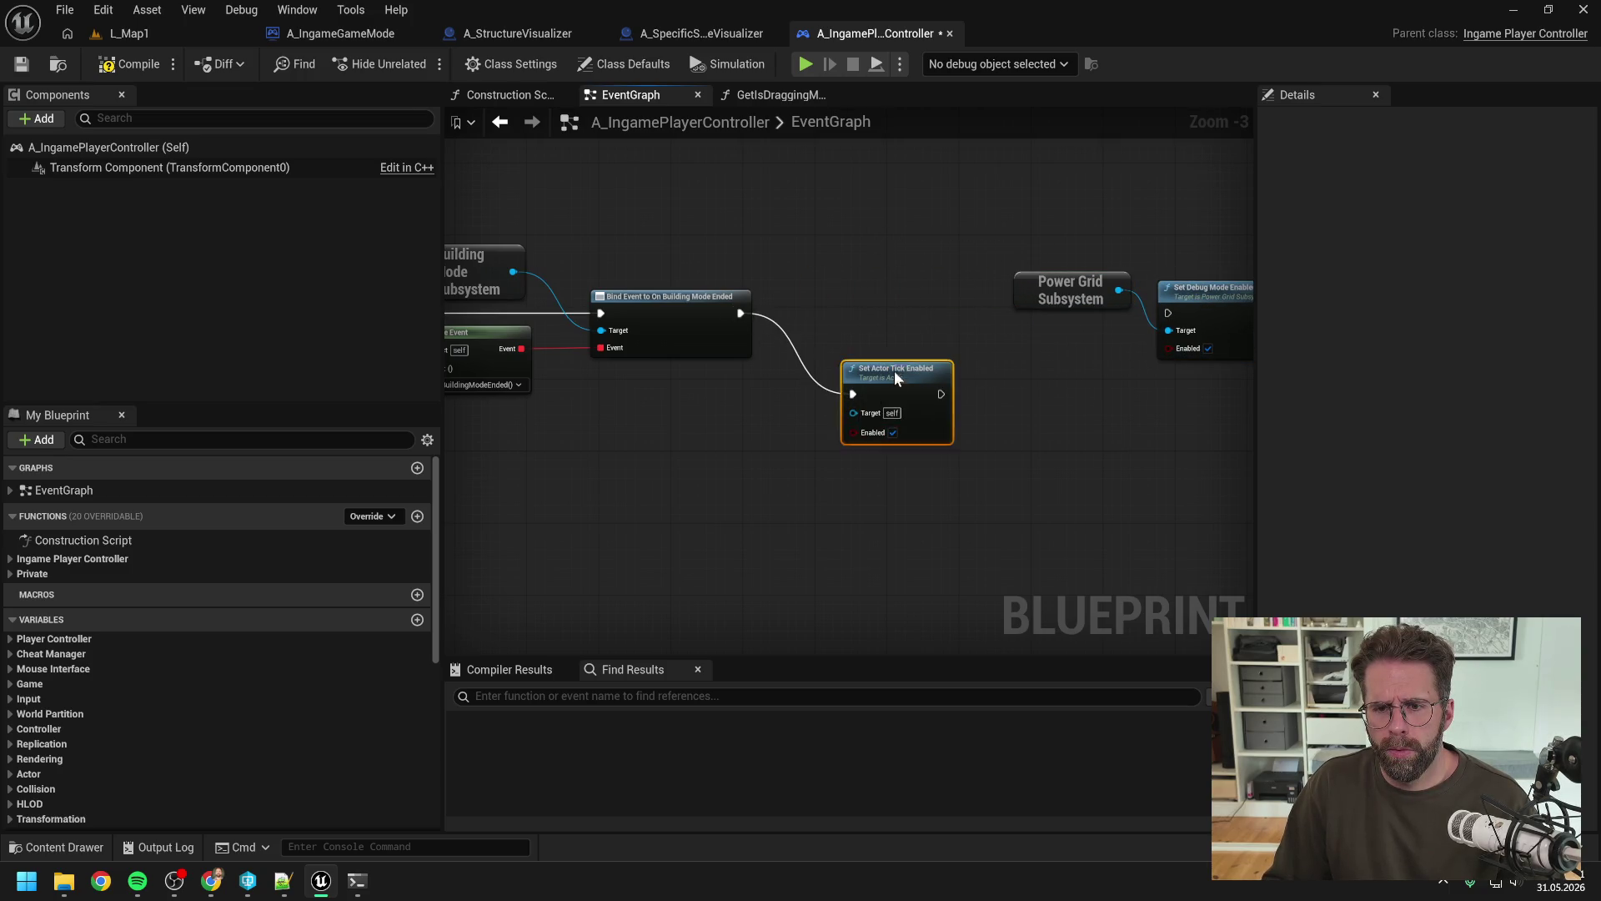
left_click_drag(893, 374, 894, 297)
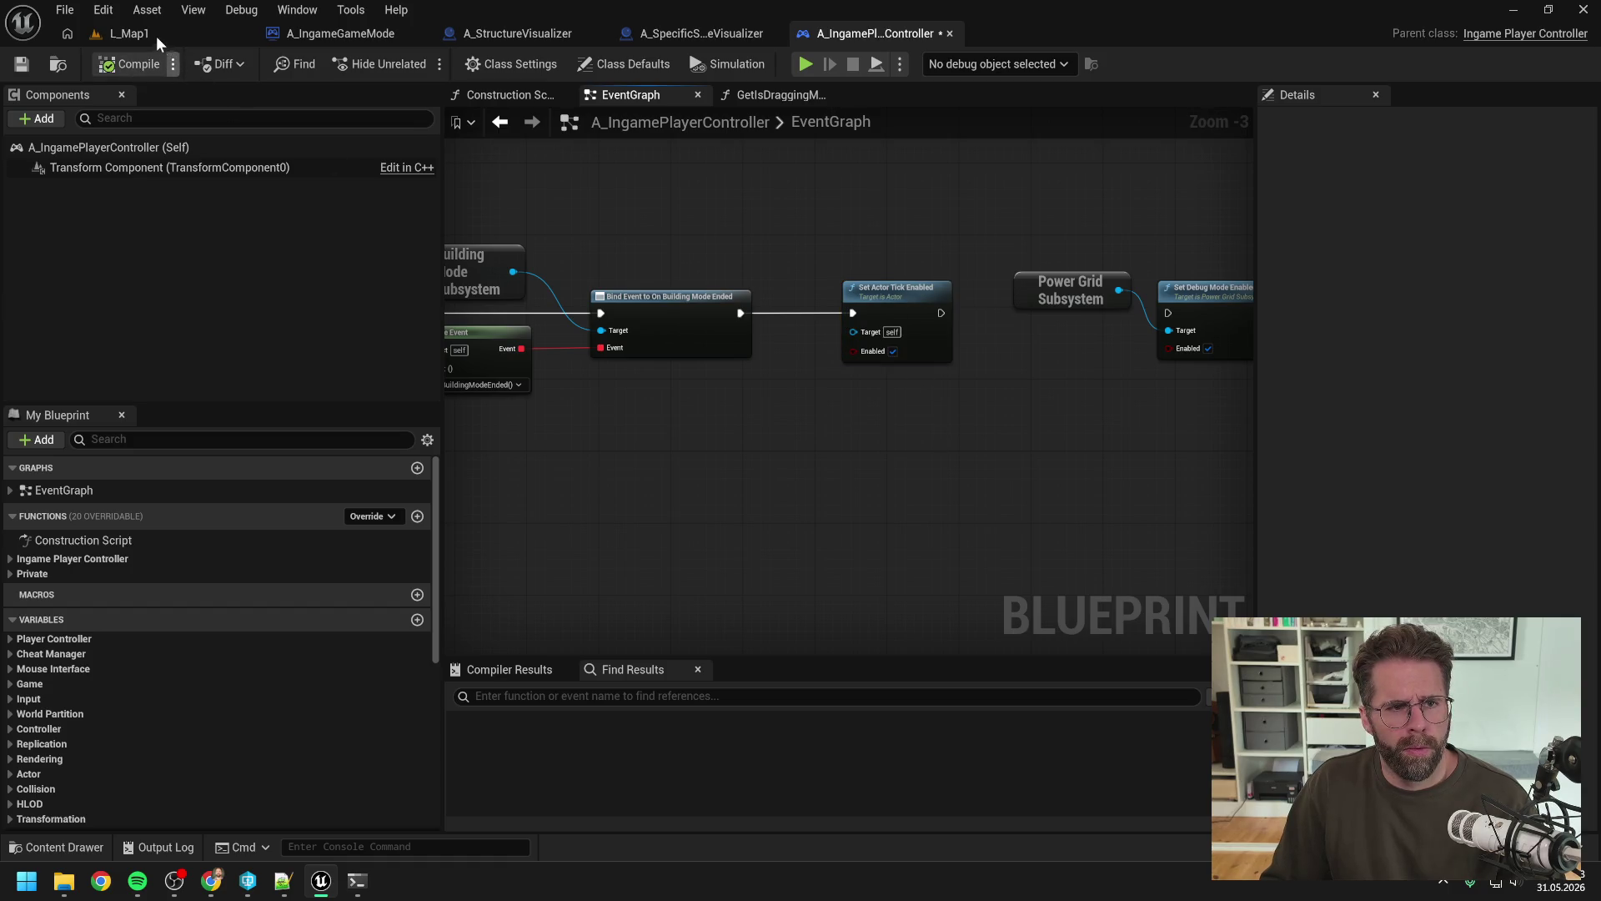
left_click(153, 34)
Step: Run a quick L_Map1 play test, then compile the game mode blueprint
left_click(415, 63)
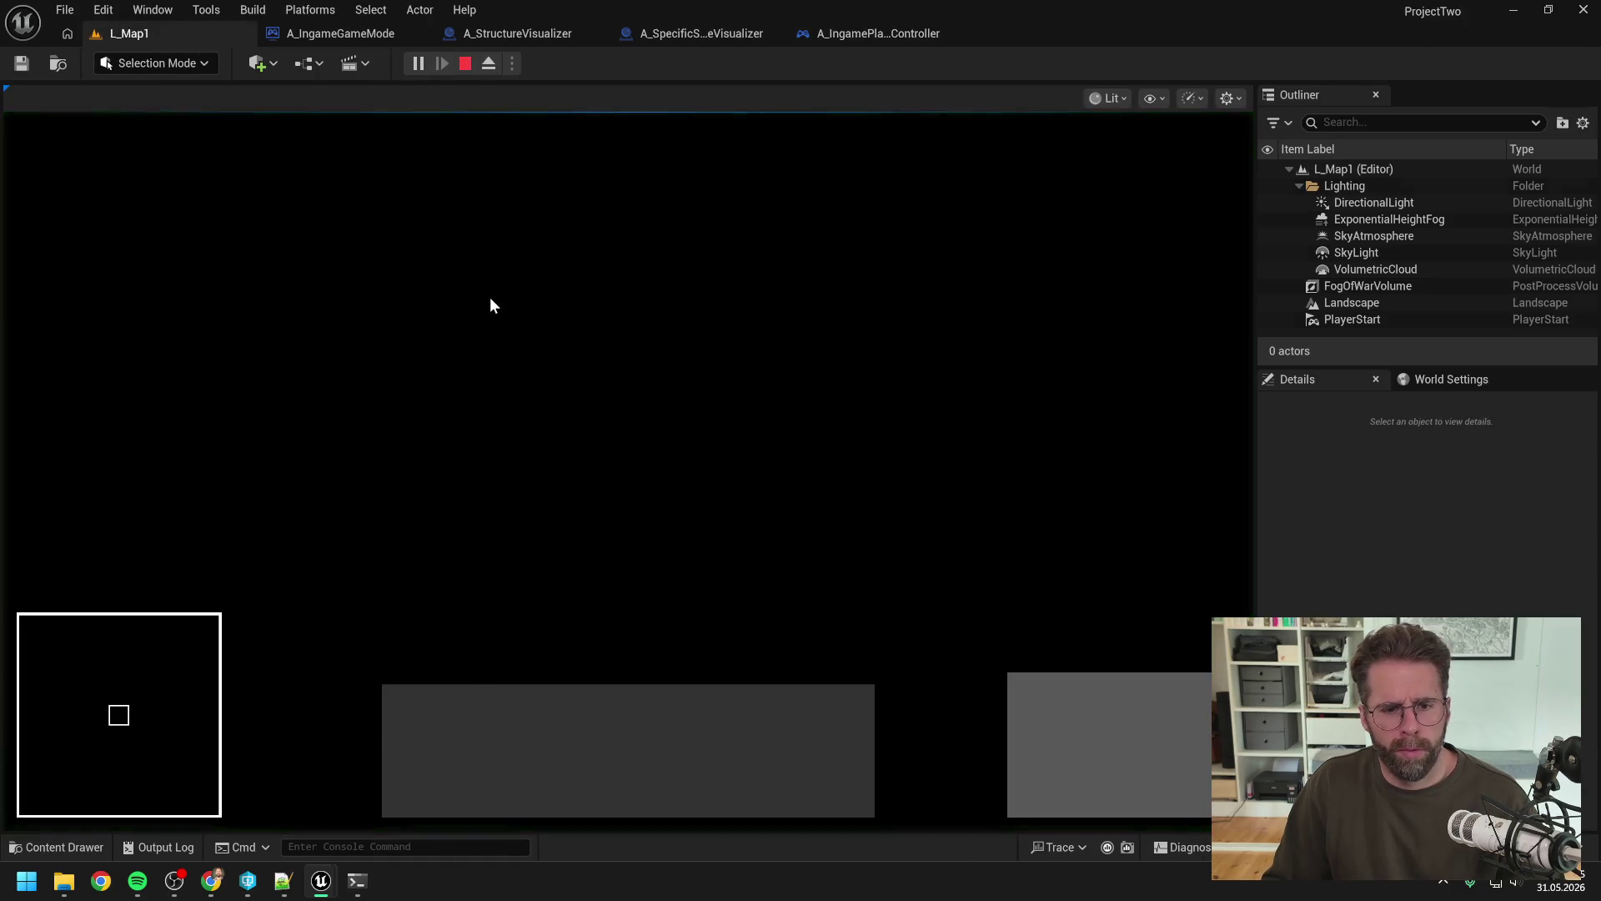
key("Escape")
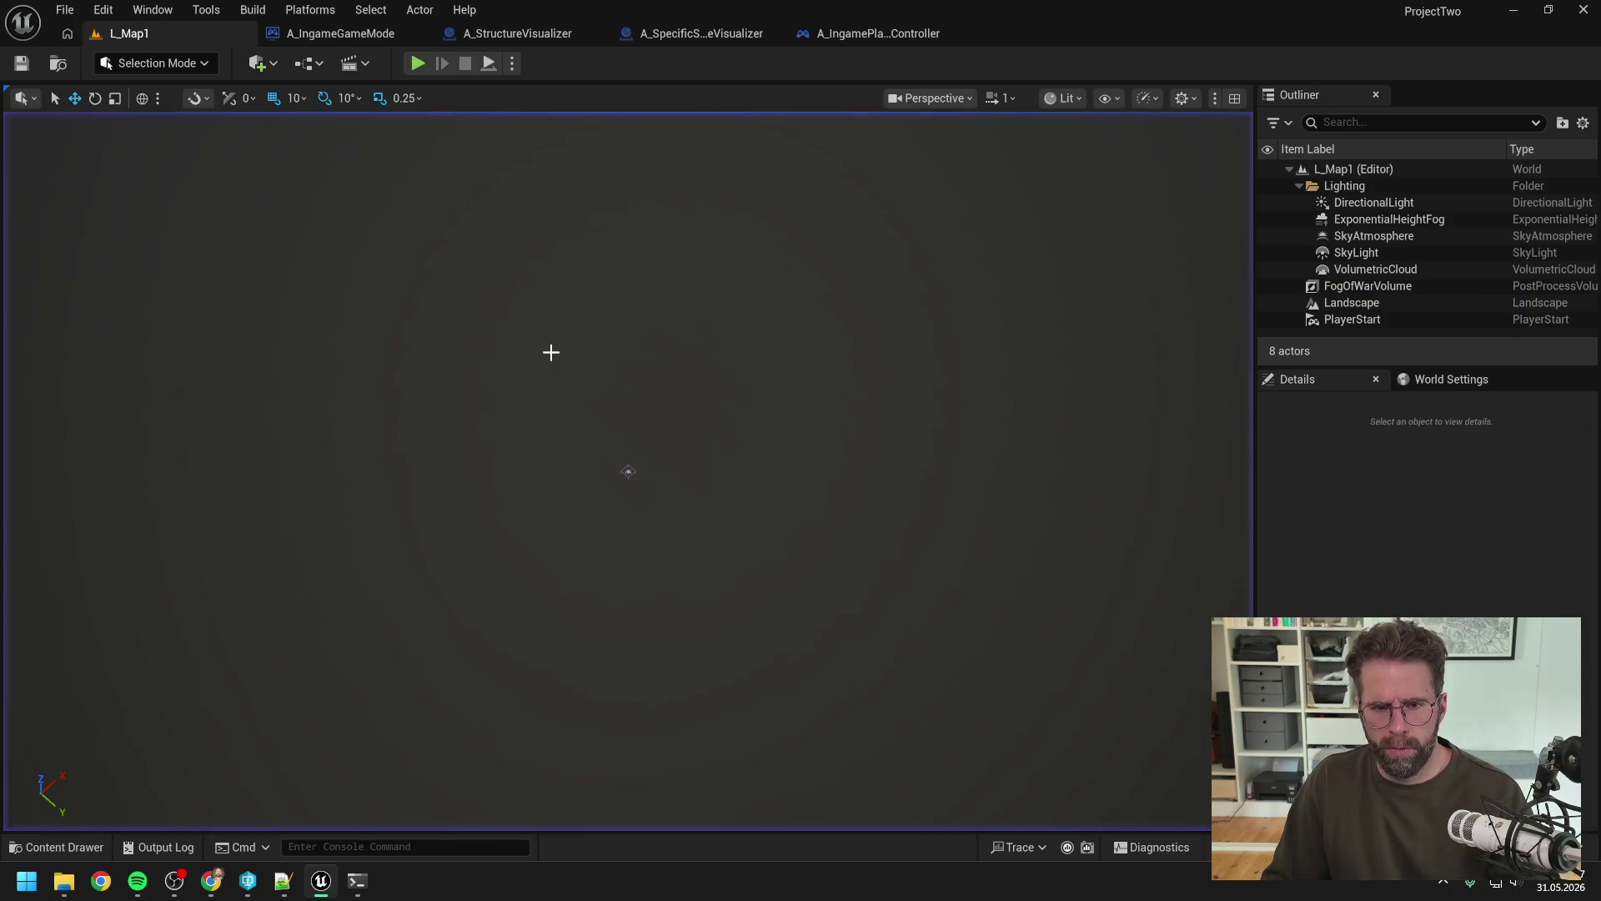
left_click(834, 37)
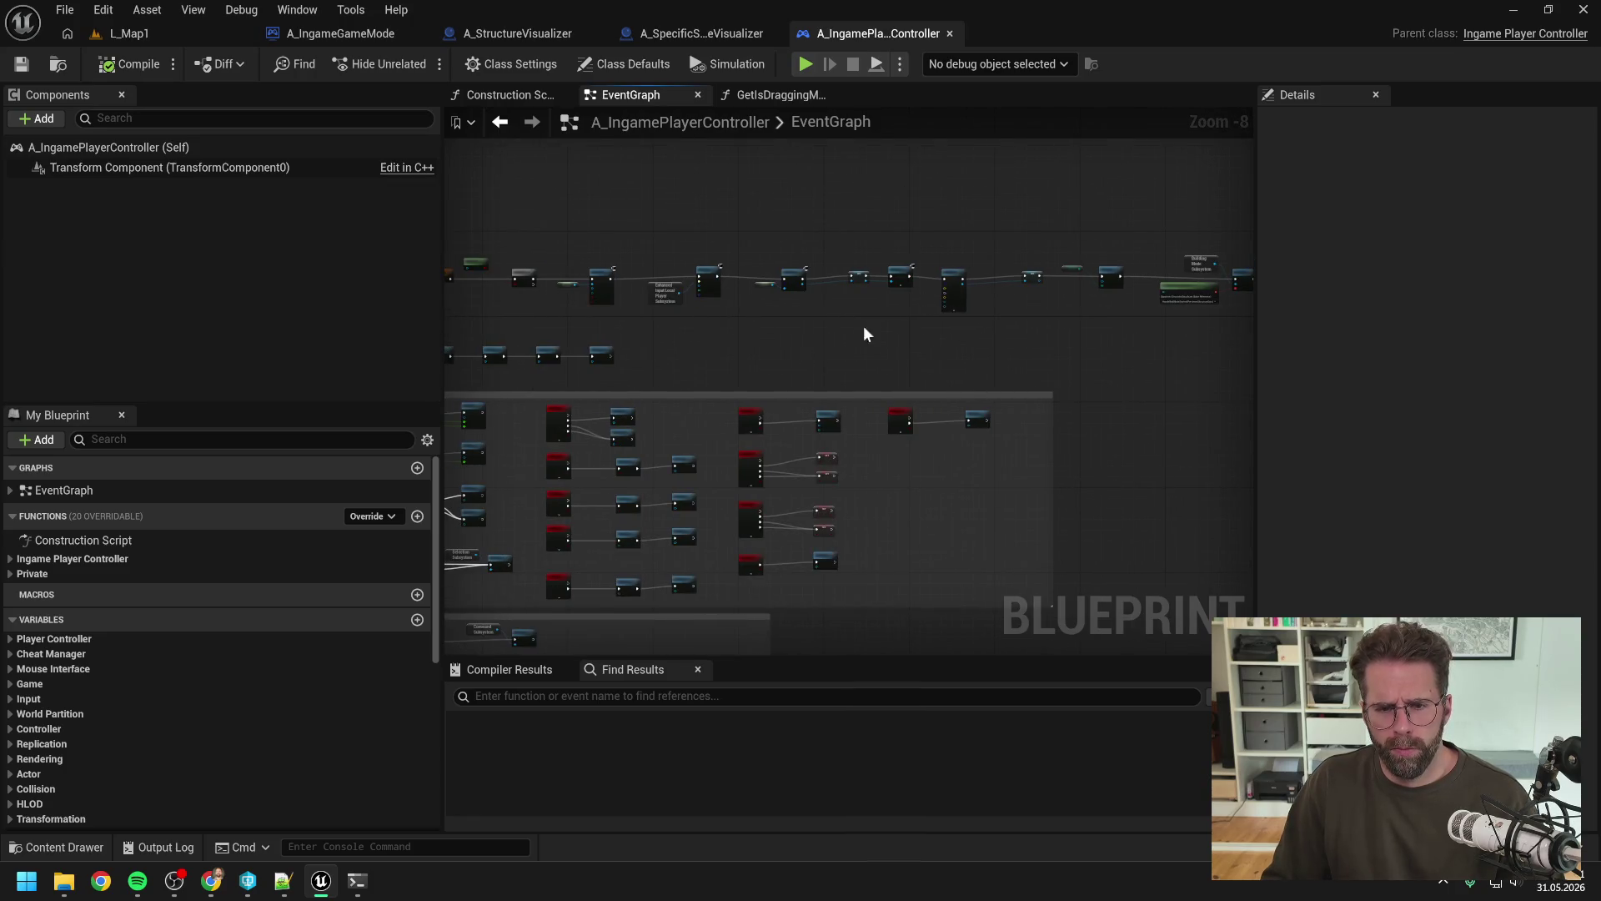
left_click(351, 33)
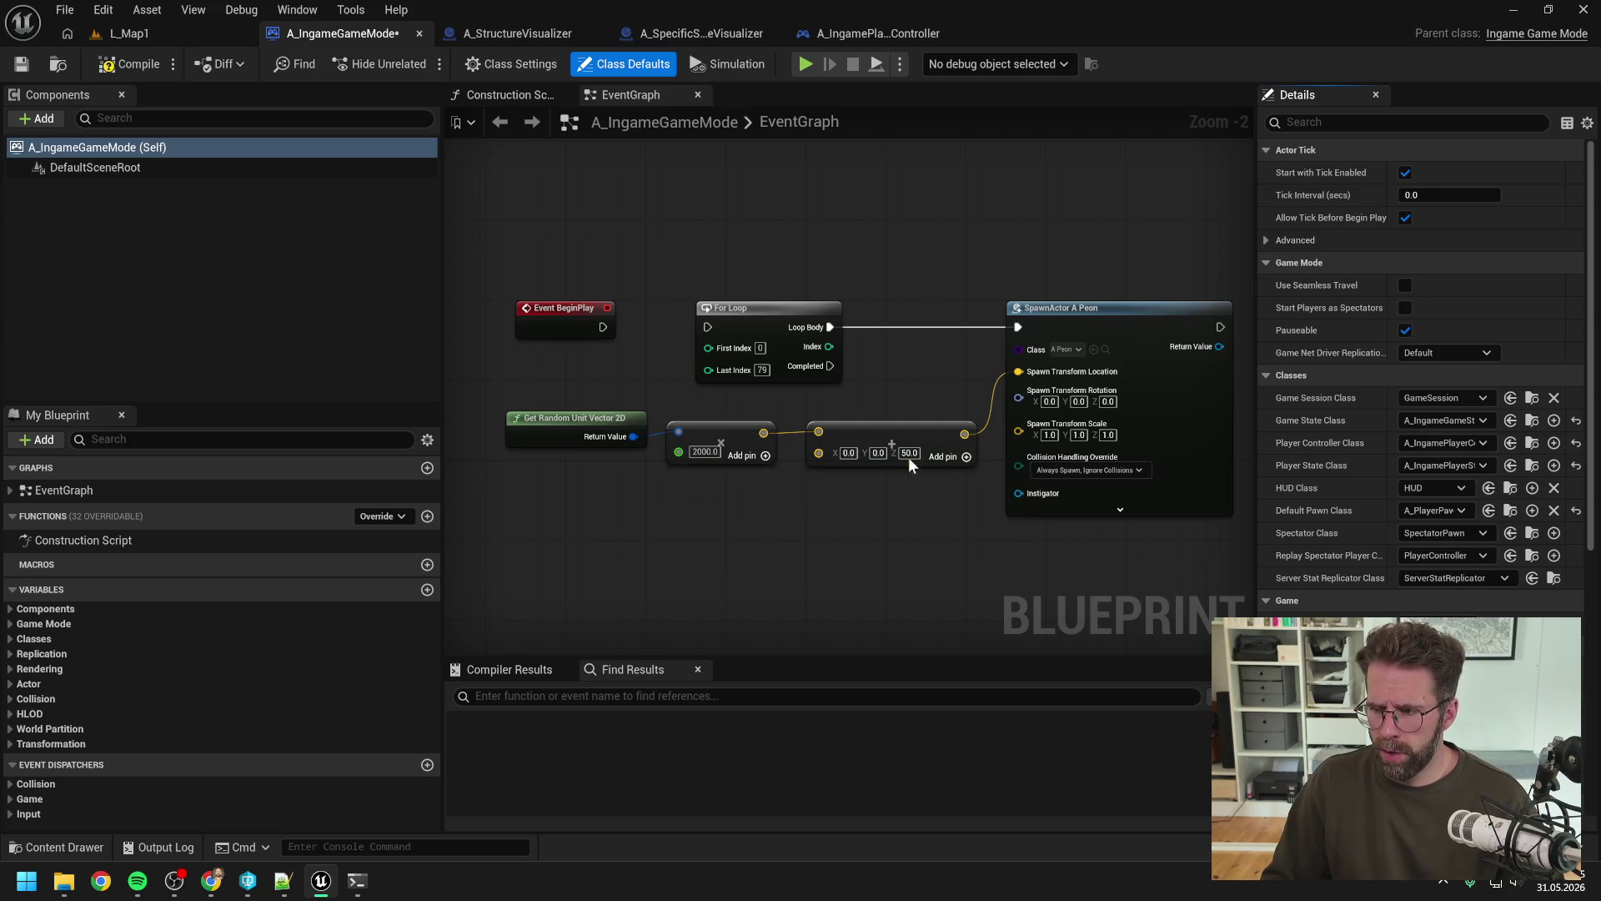
left_click(127, 64)
Step: Play-test L_Map1 again, clicking into the game view before stopping the session
left_click(143, 31)
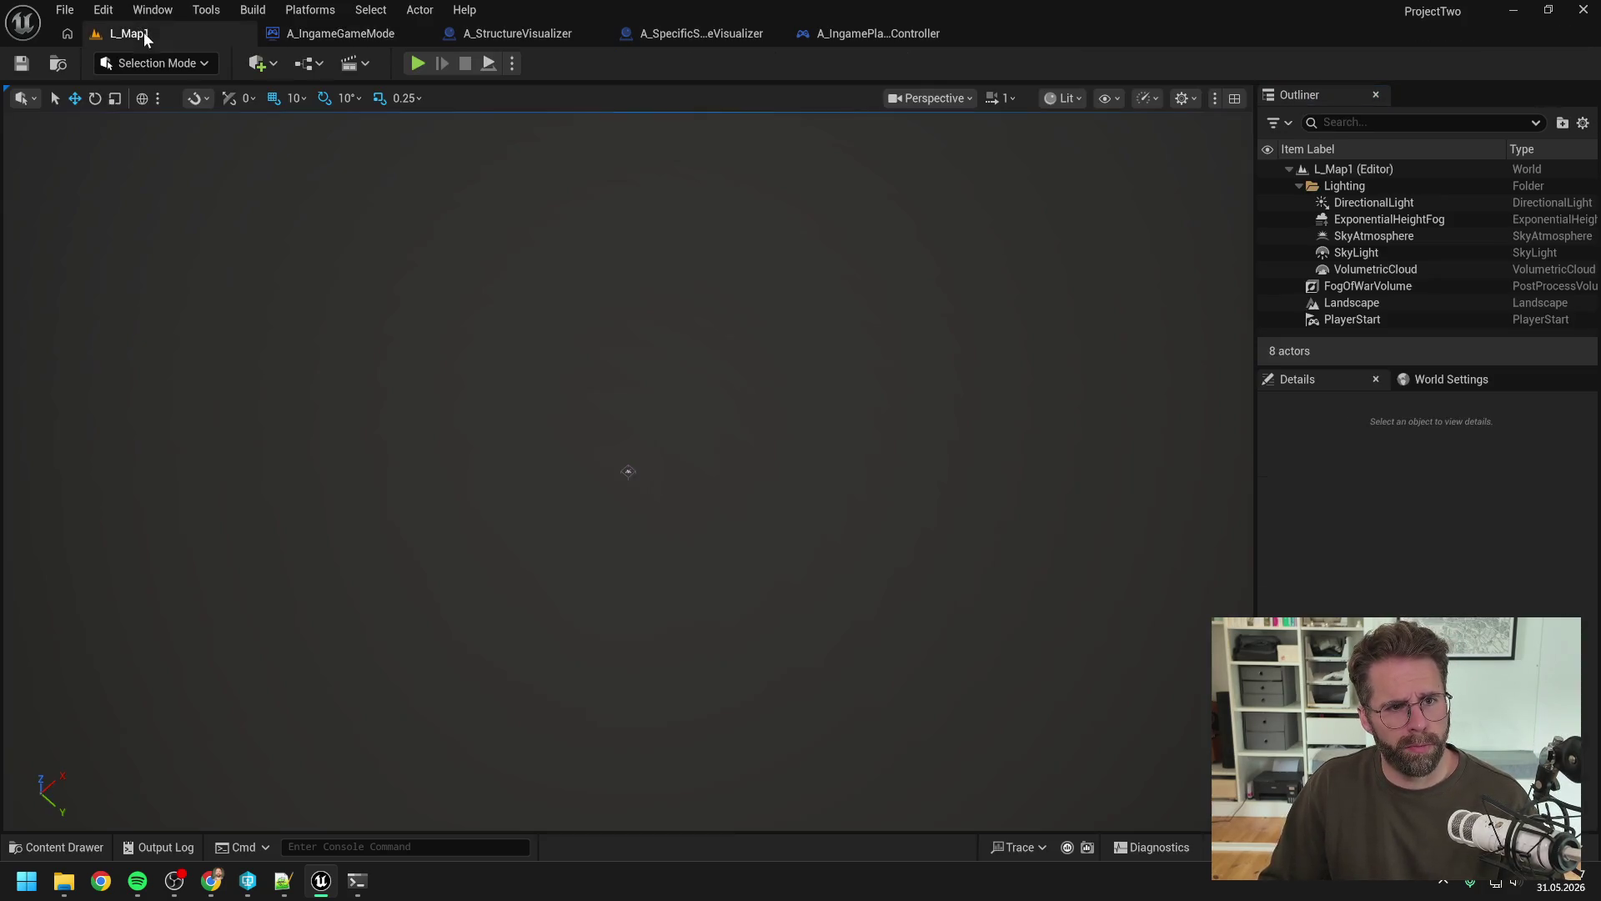
left_click(417, 64)
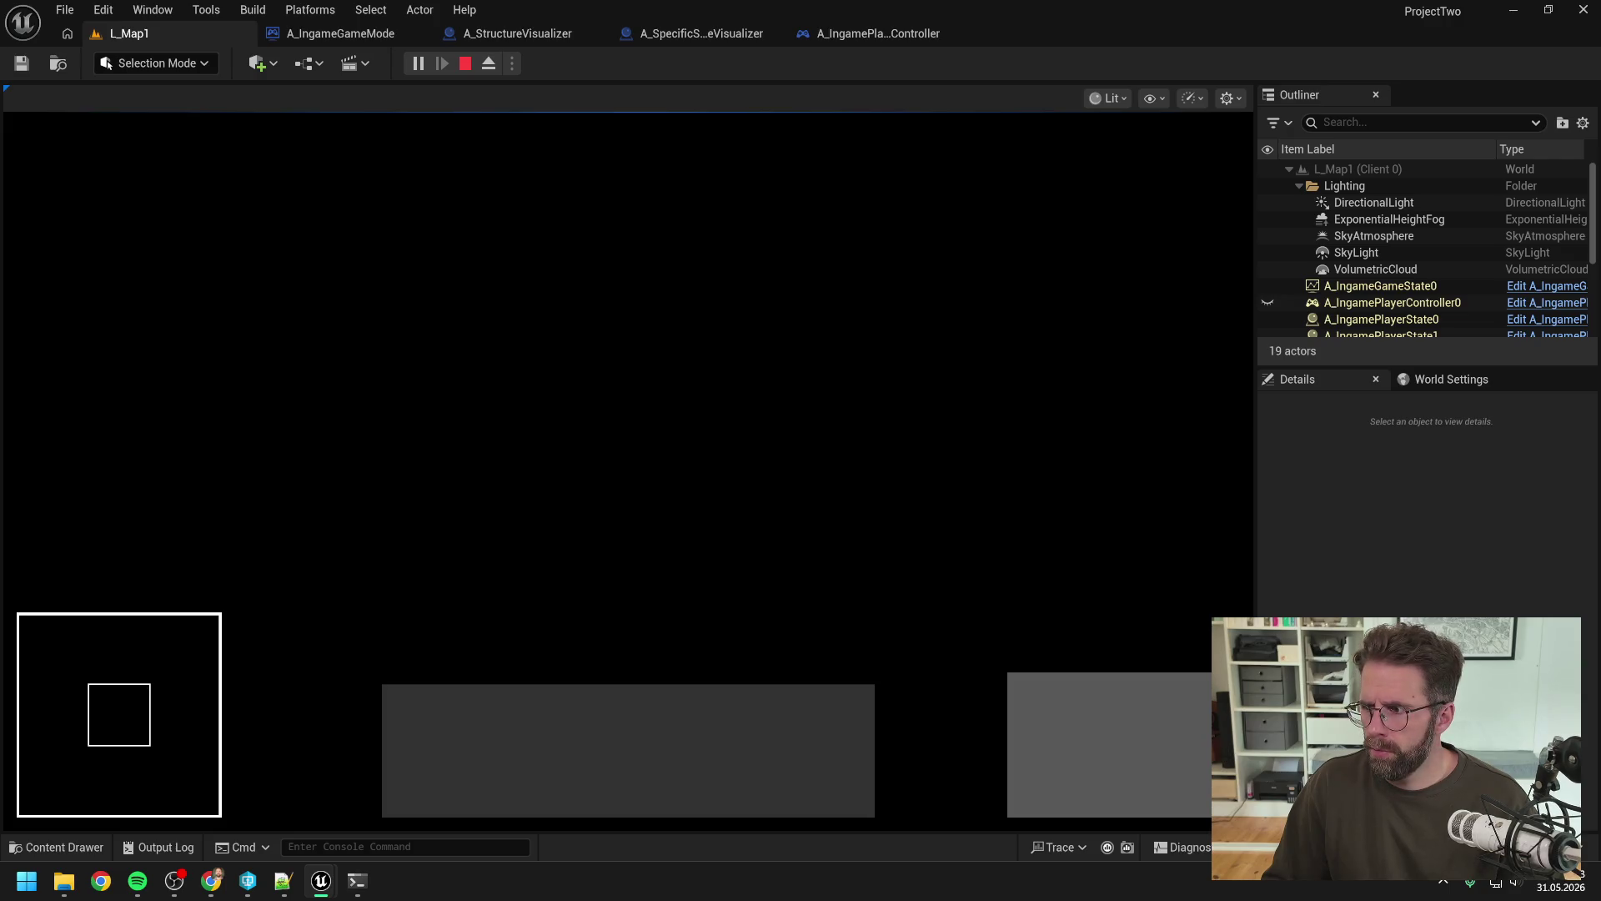
left_click(423, 425)
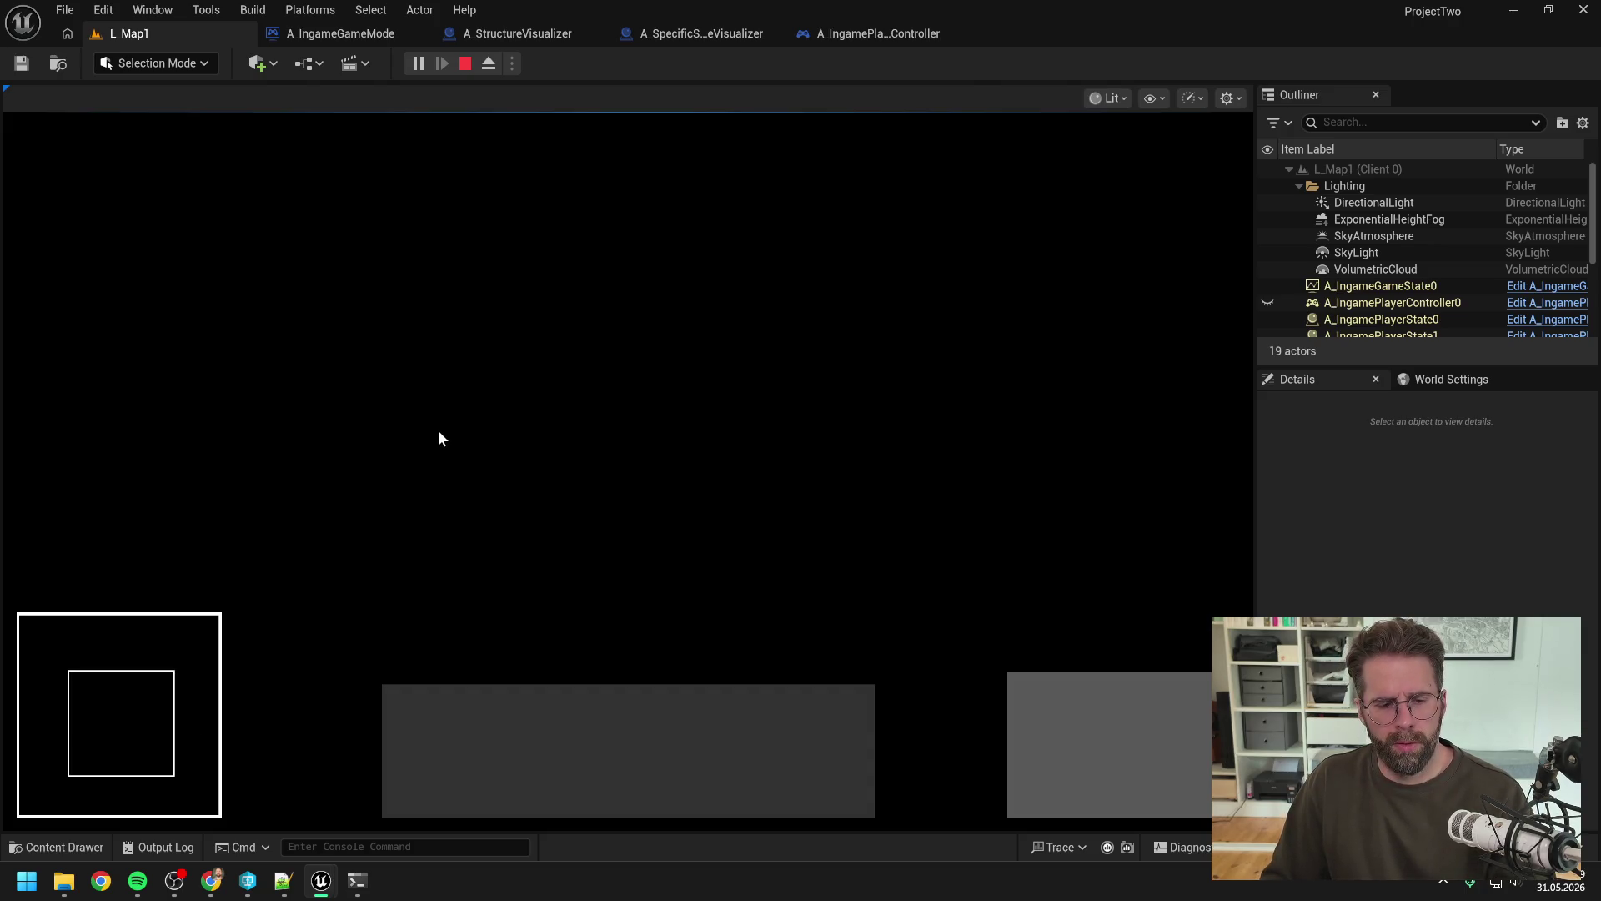
key("Escape")
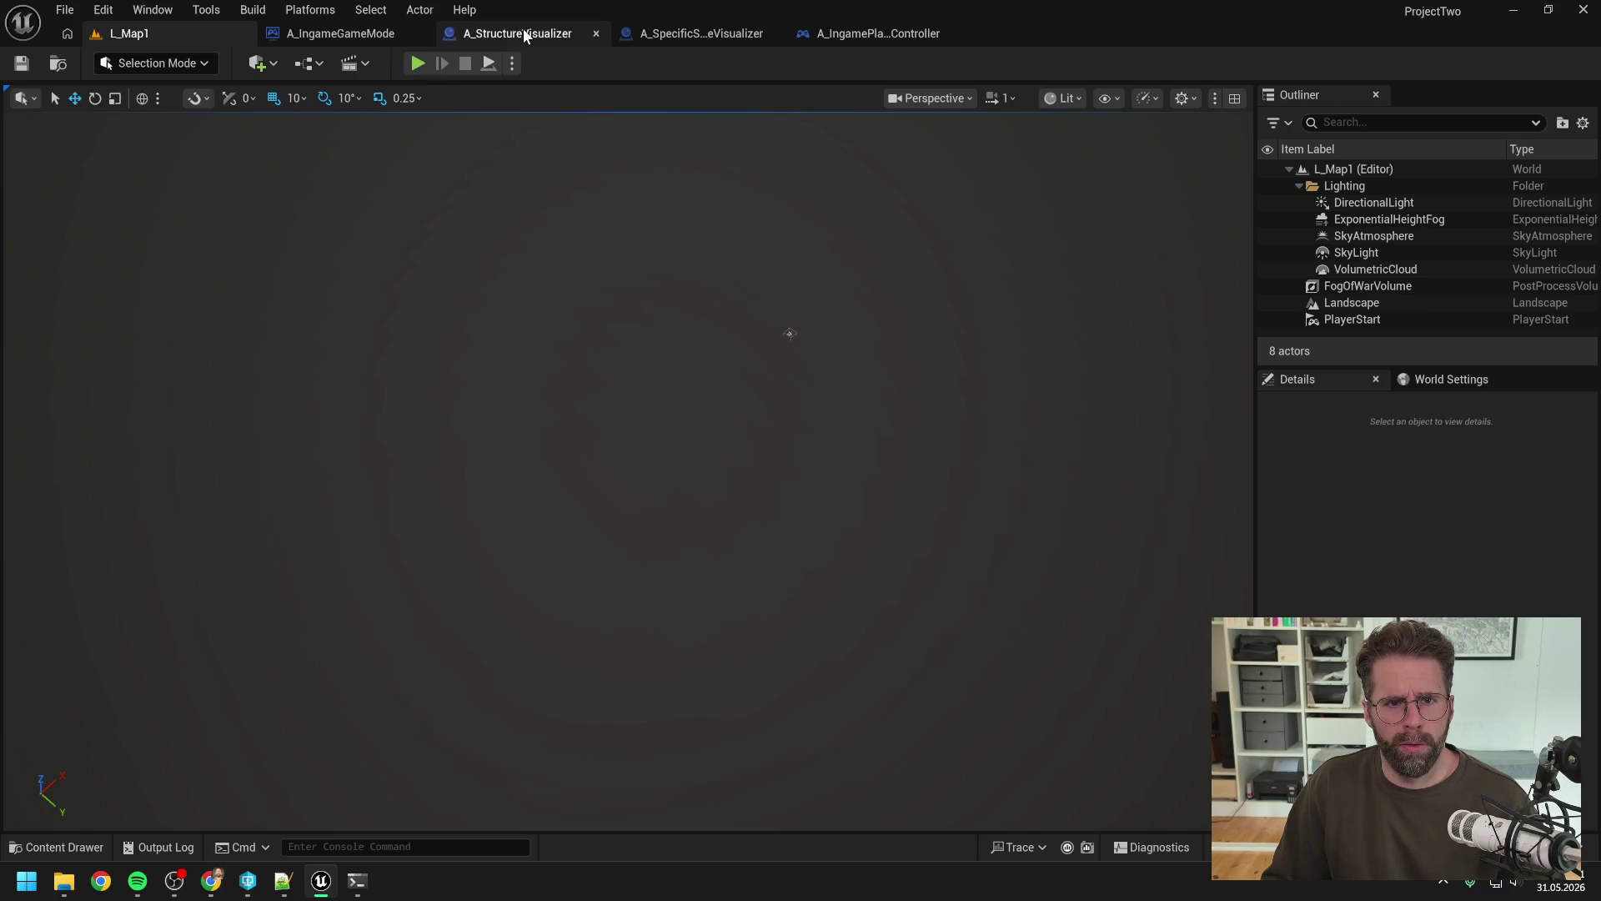
left_click(512, 63)
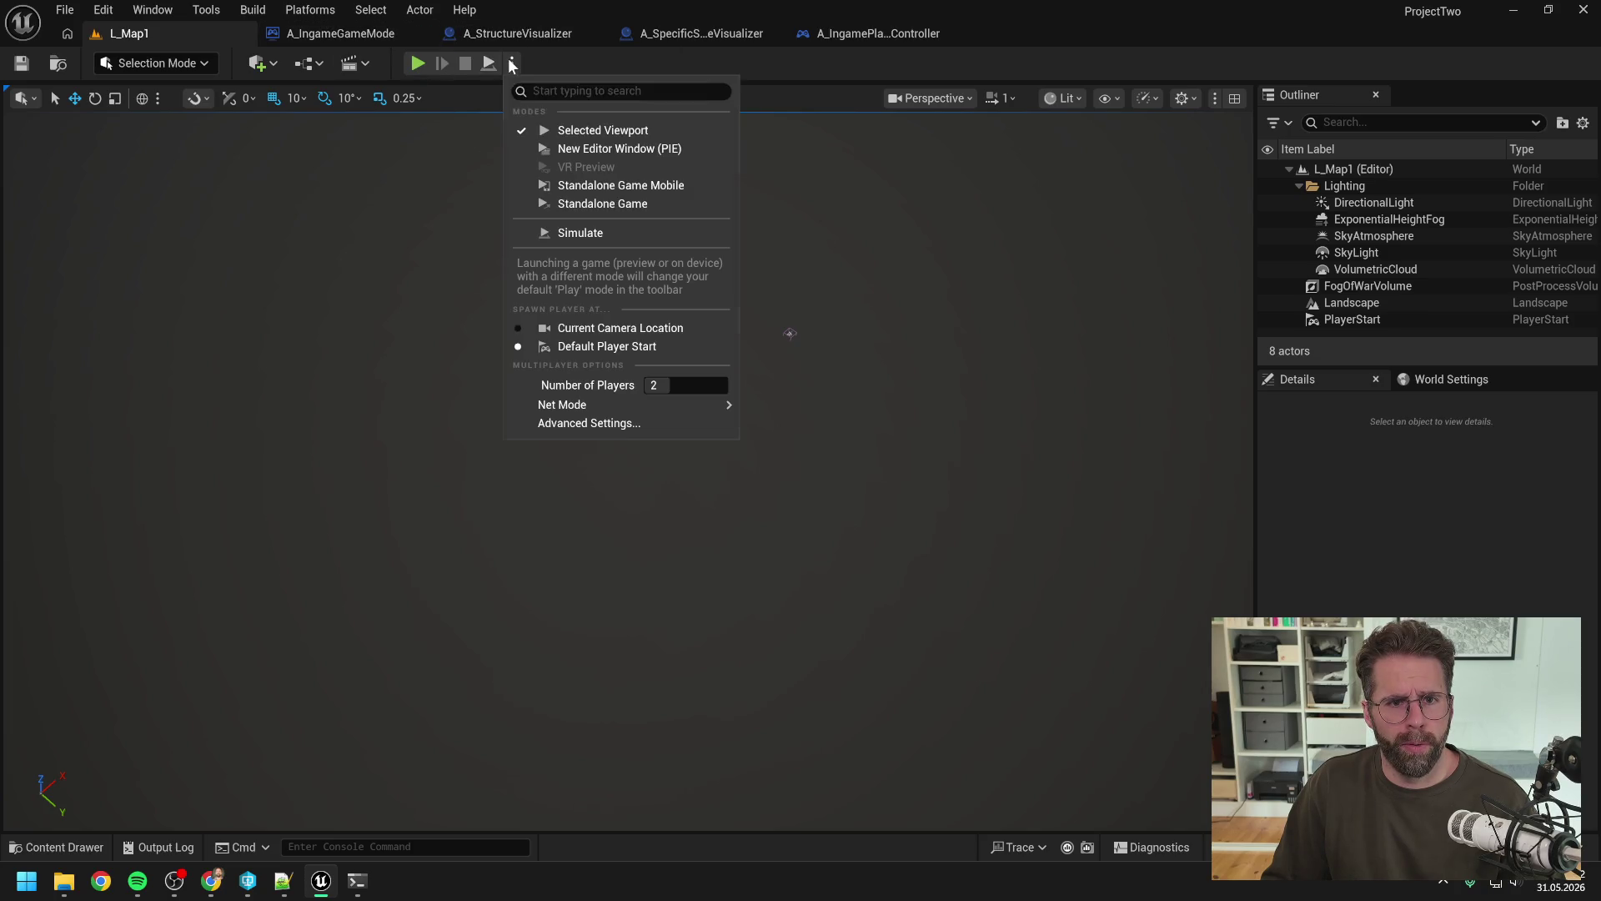
Step: Set Number of Players to 4, then run and stop a multiplayer play test of L_Map1
left_click(676, 385)
type("4")
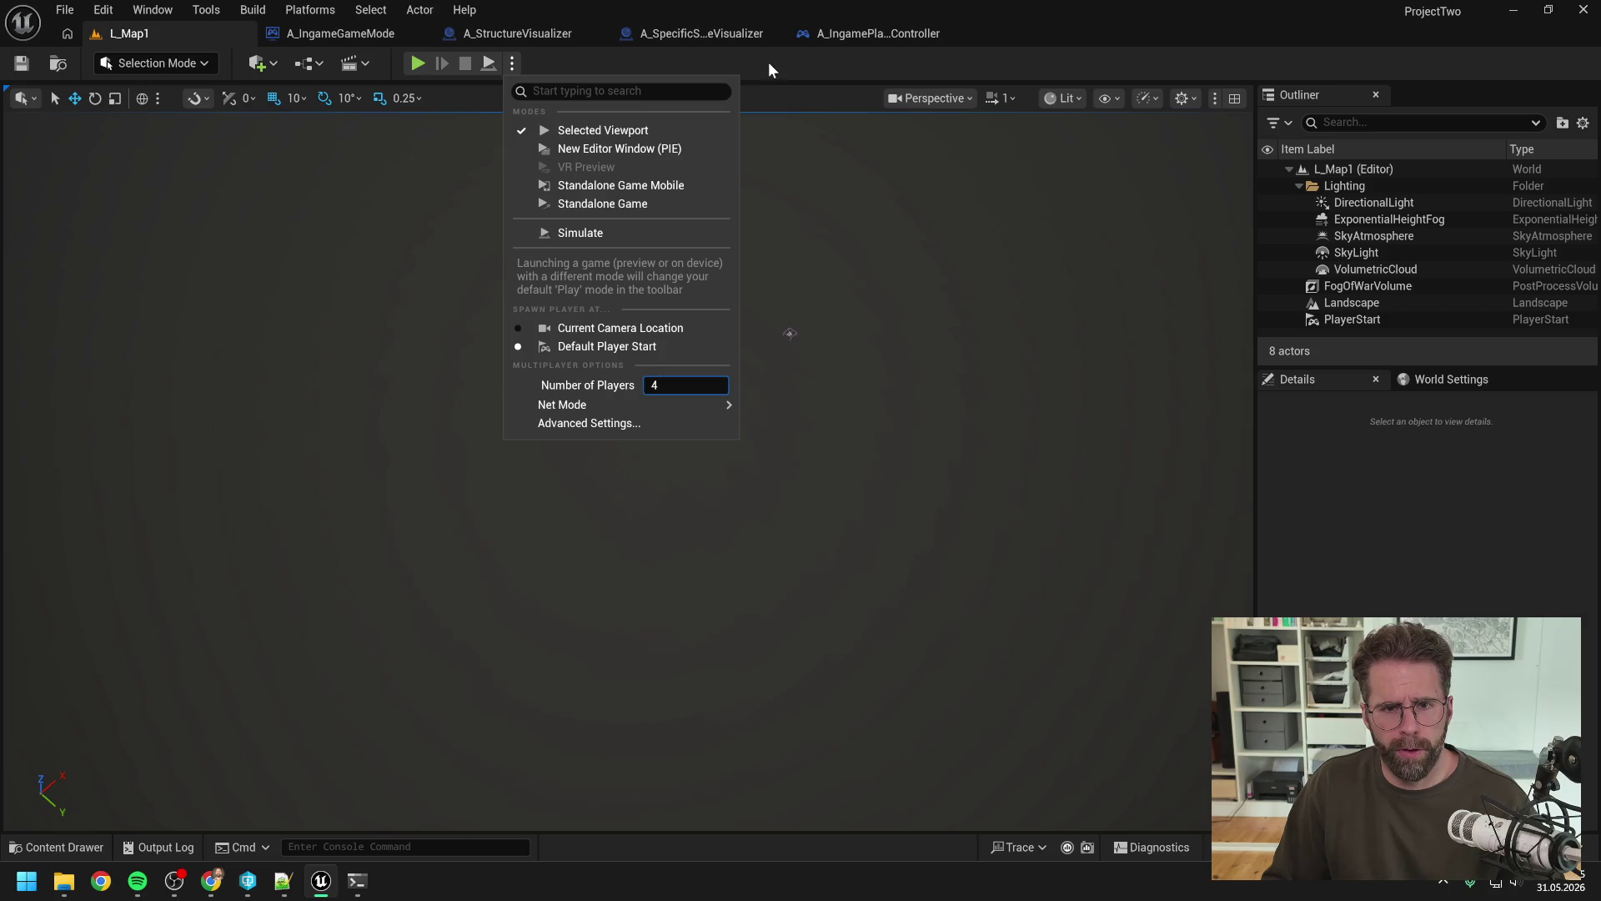
left_click(767, 62)
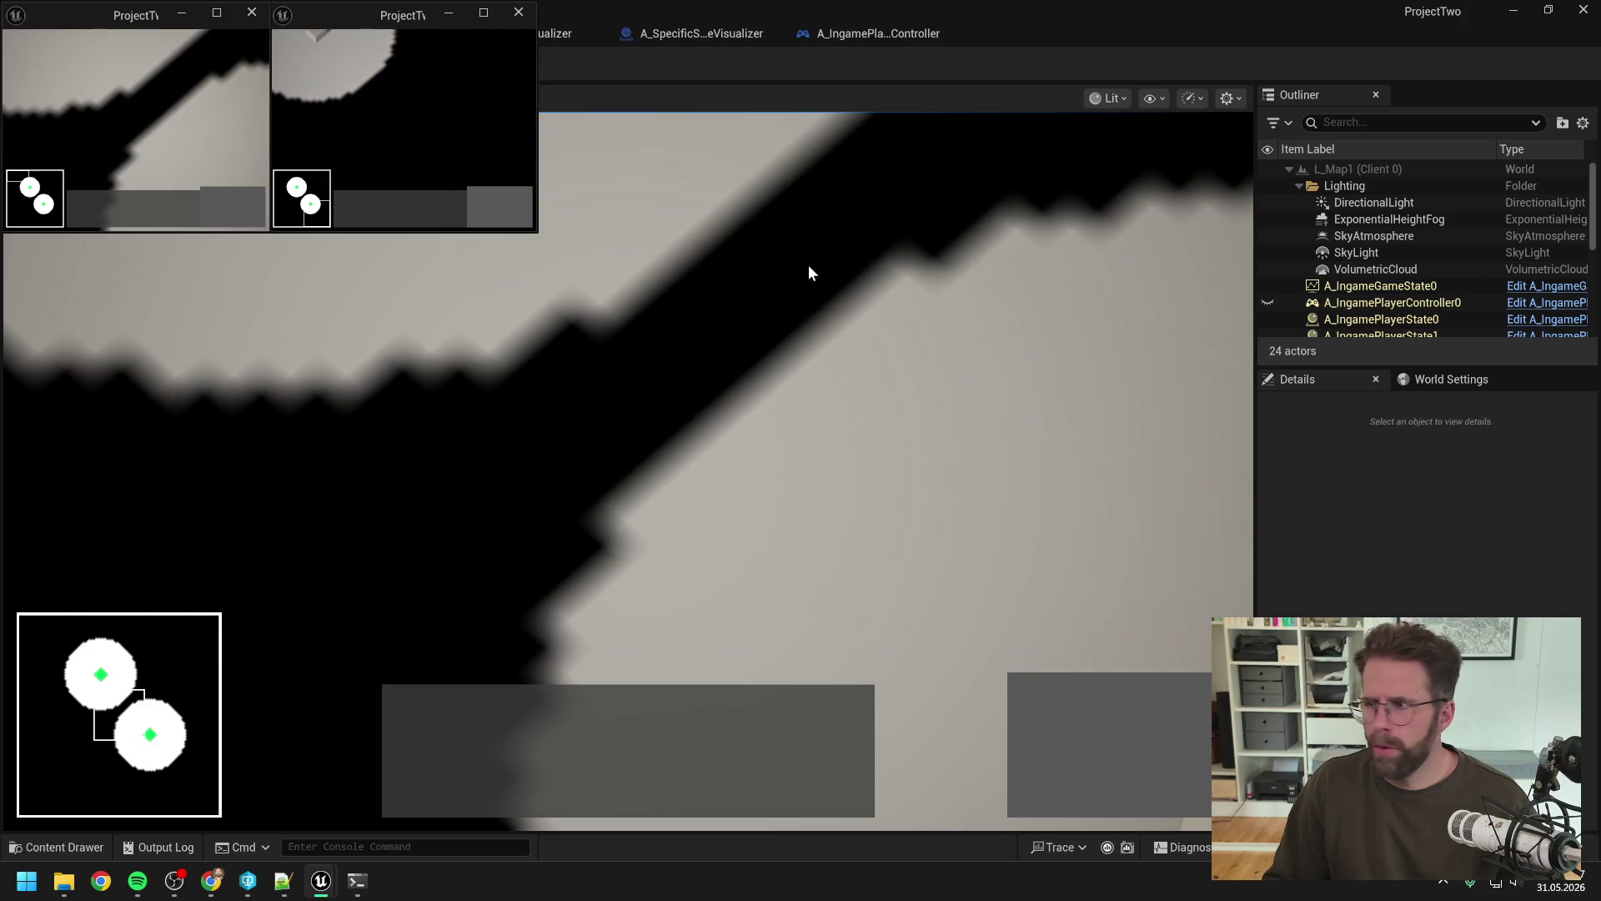
left_click(808, 273)
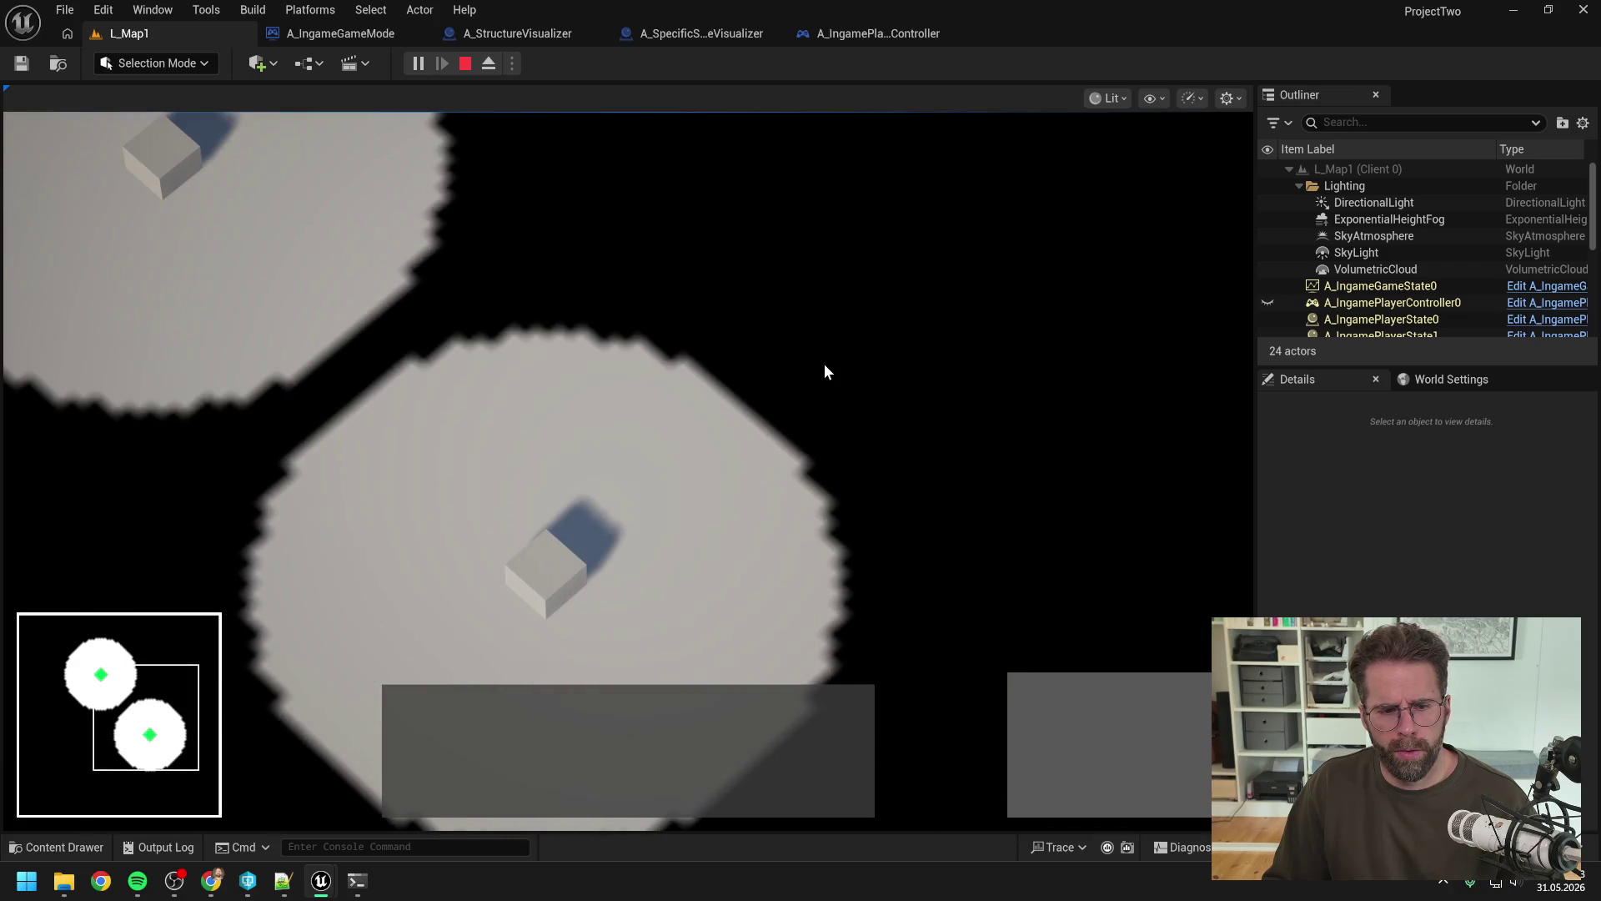
key("Escape")
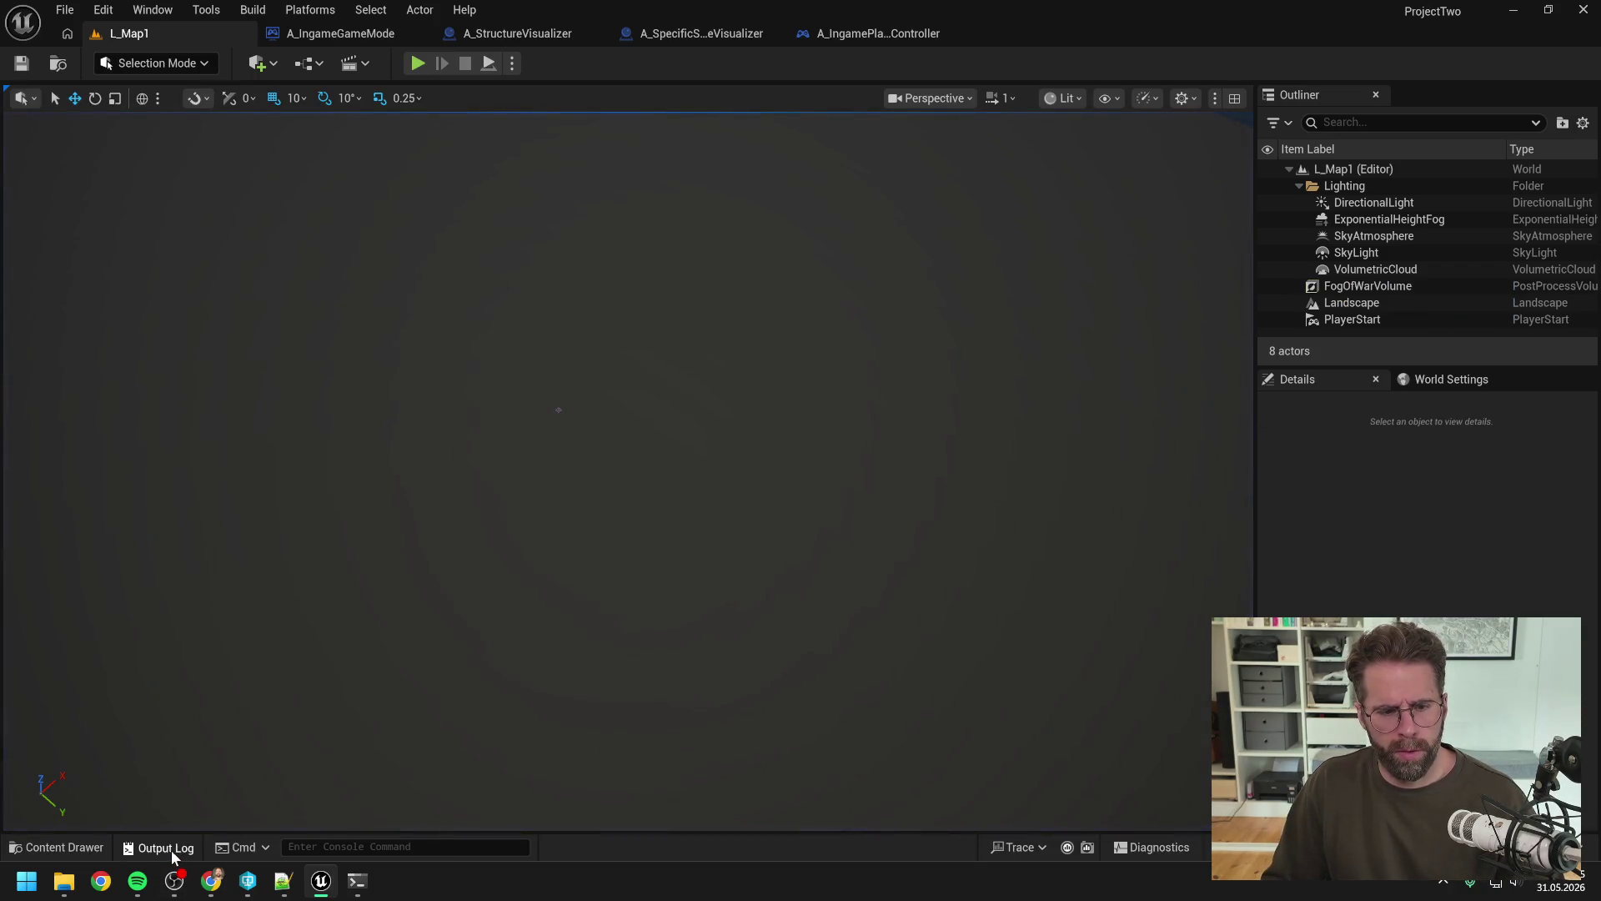
Step: Filter the Output Log for 'main' to check the spawn messages, then collapse the log
left_click(165, 847)
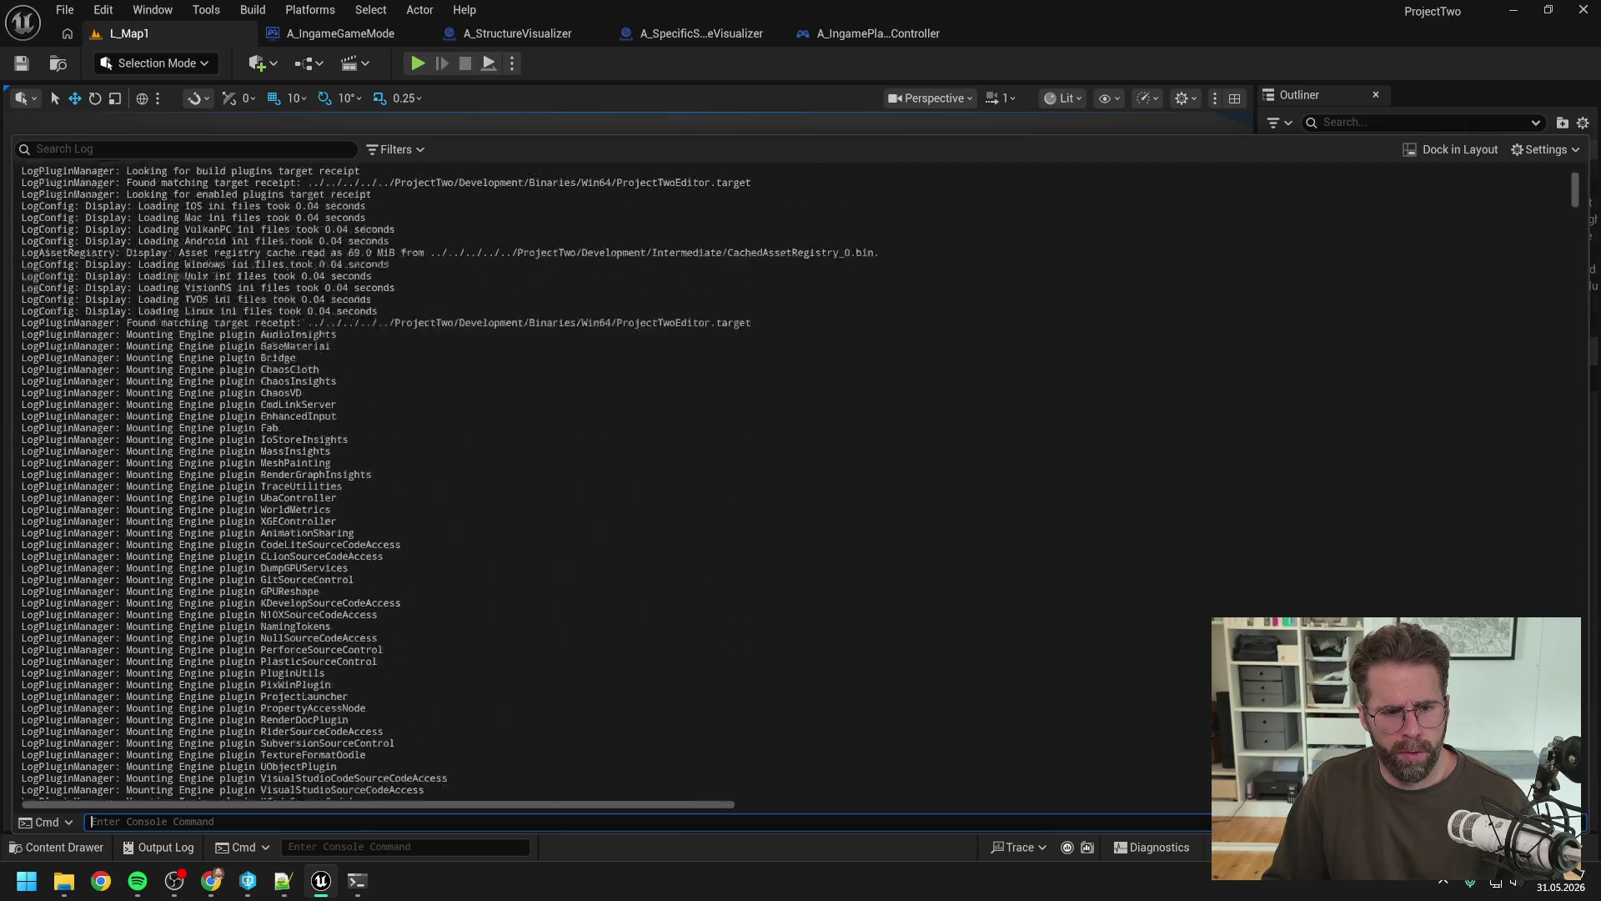
left_click(192, 148)
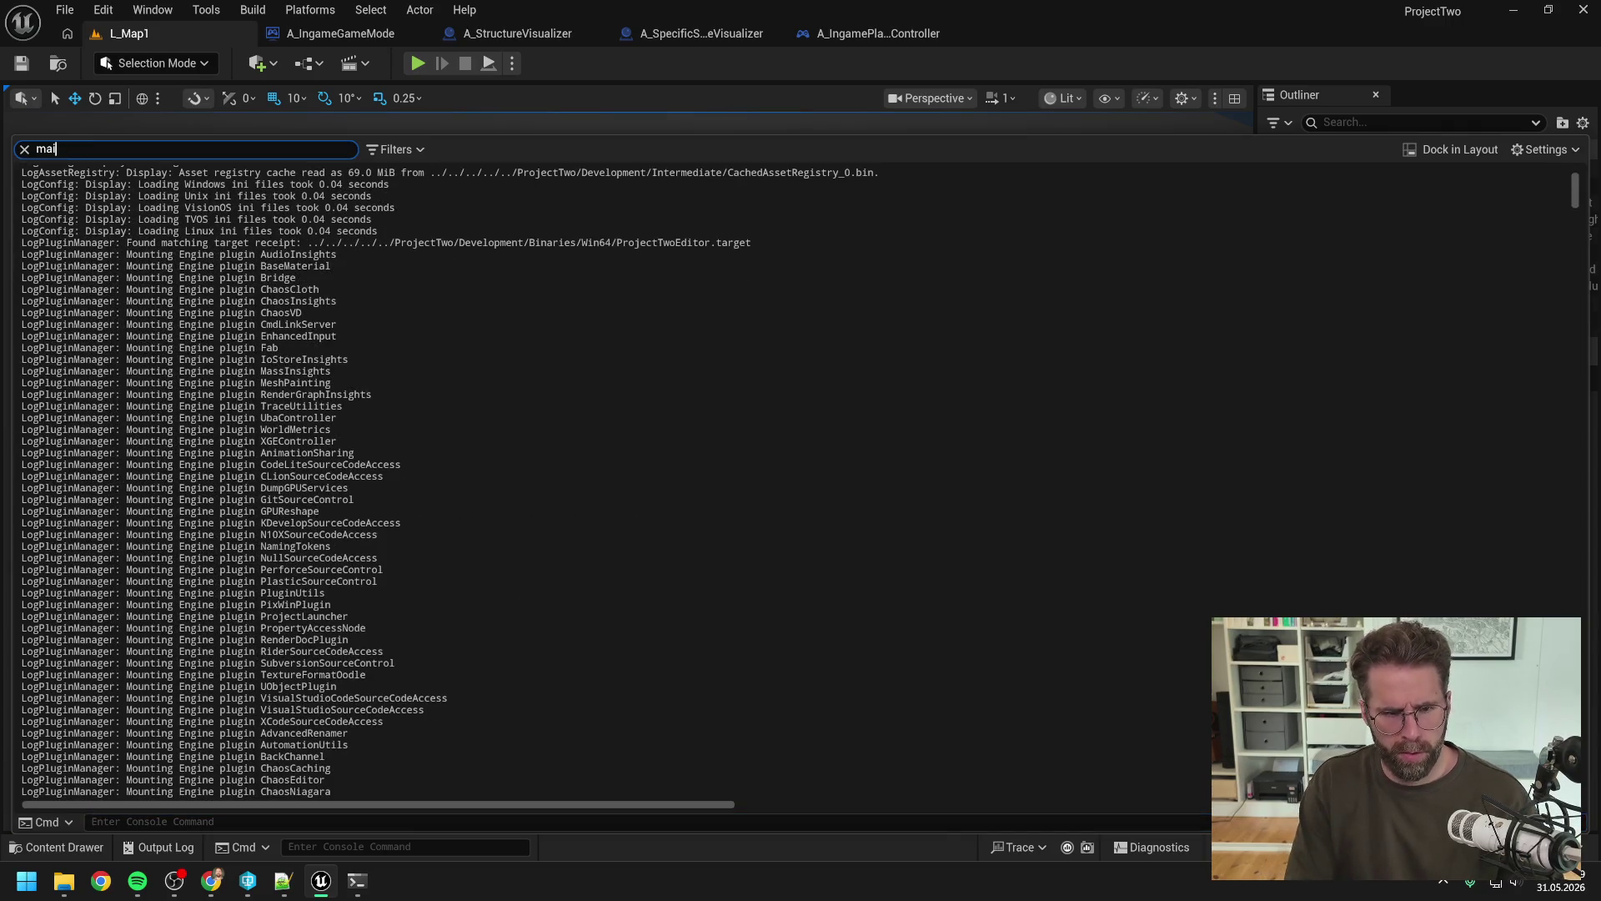
type("main")
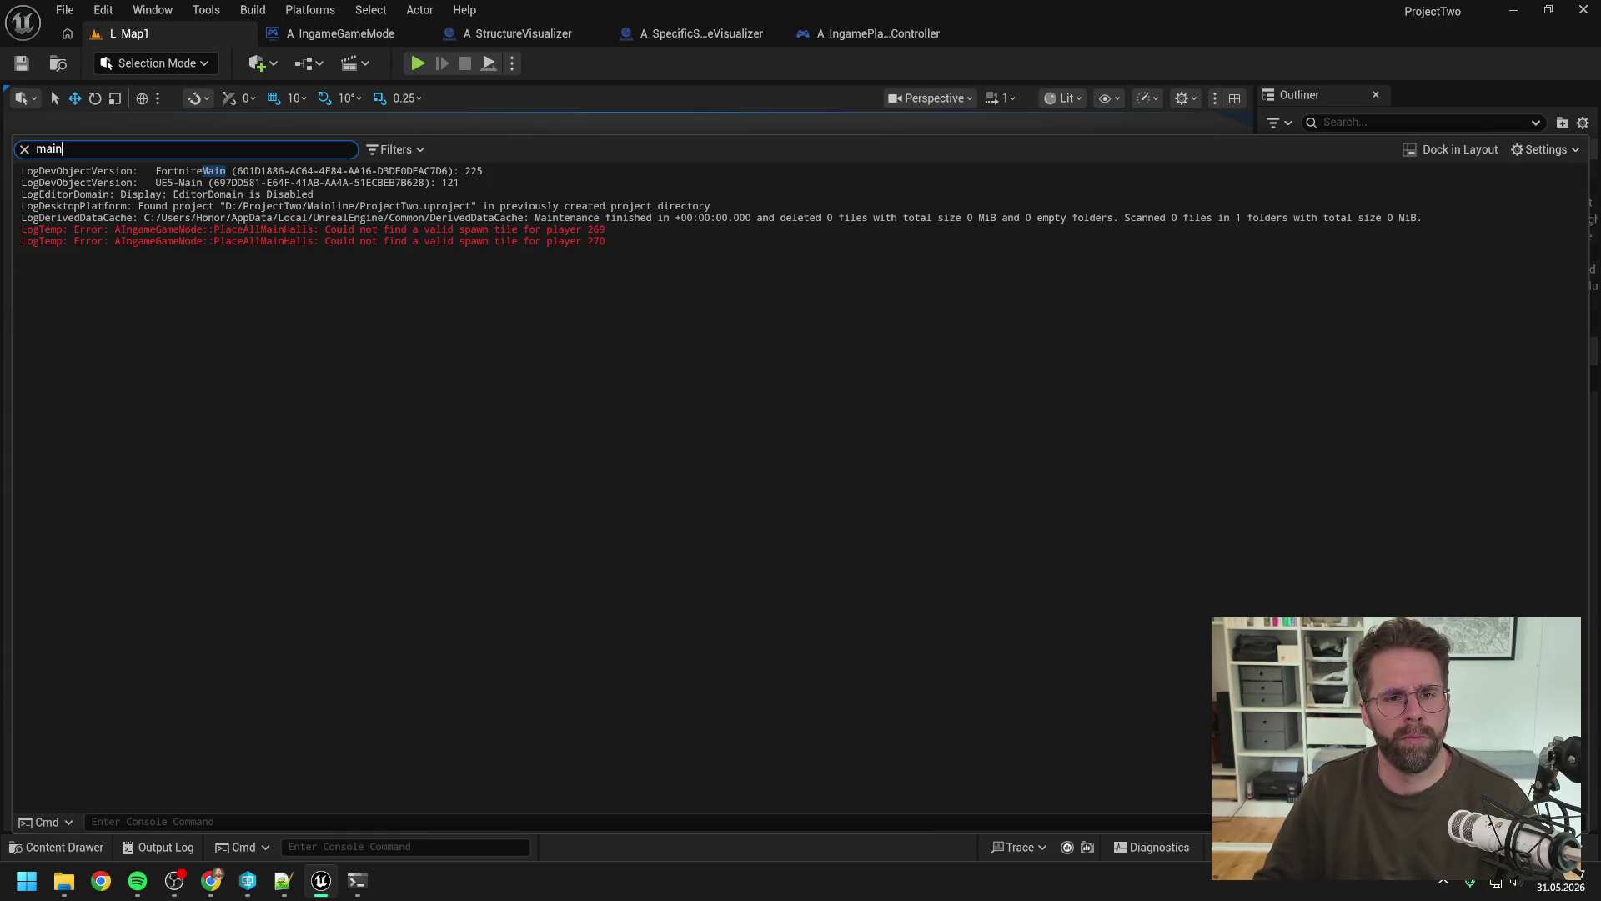
left_click(588, 66)
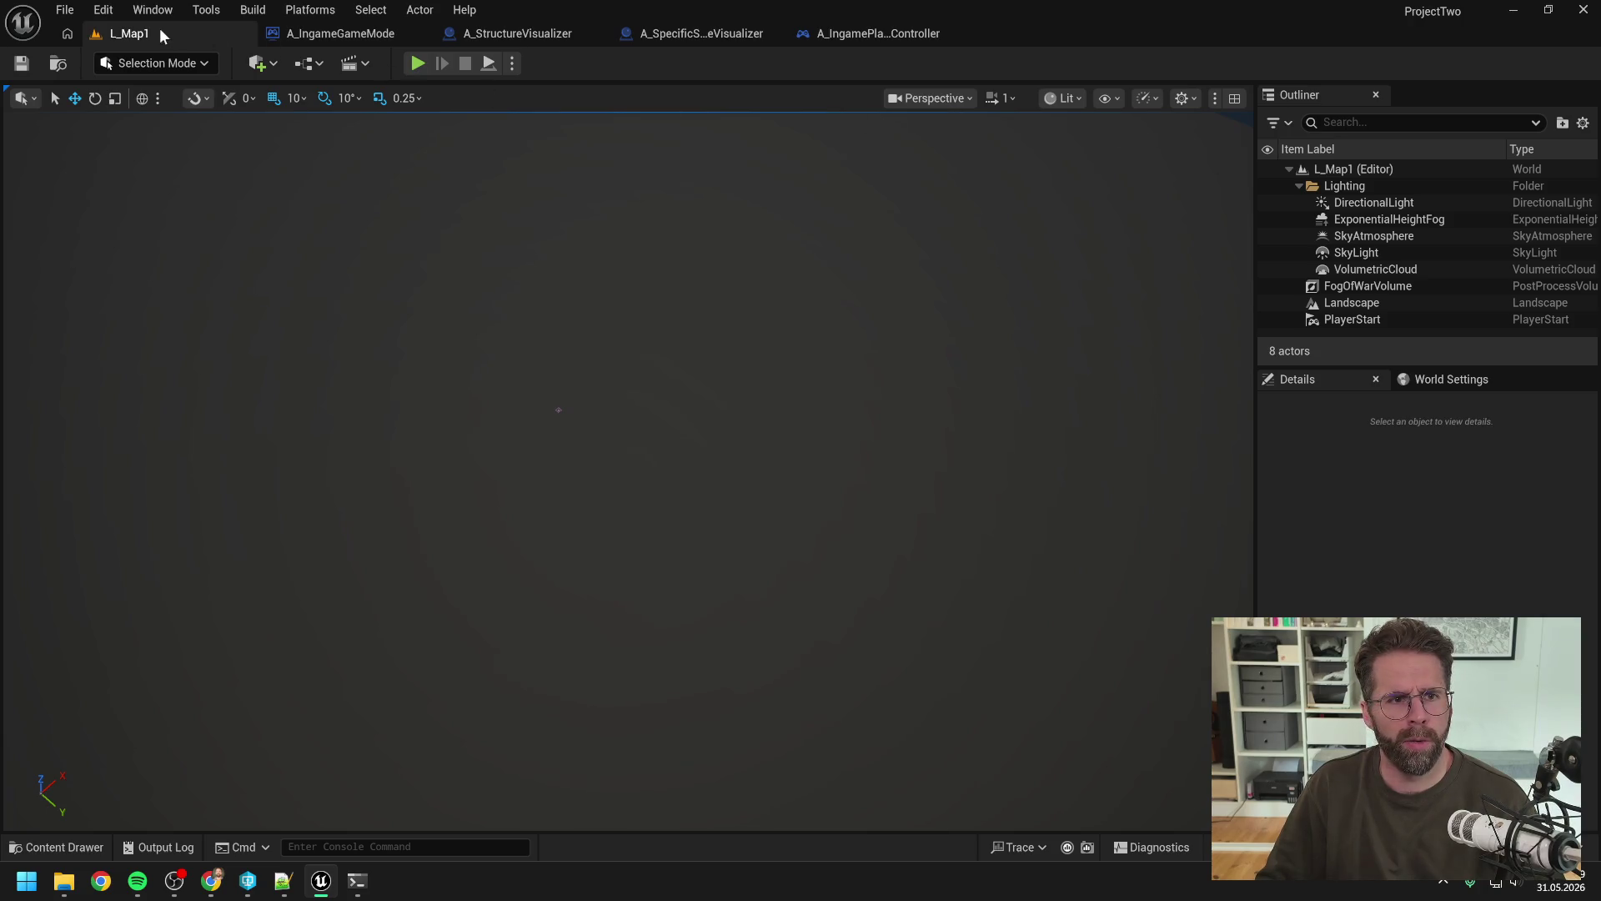
Step: Set the World Settings Map Size to 40000 x 40000
left_click(1444, 377)
left_click(1476, 524)
left_click(1466, 560)
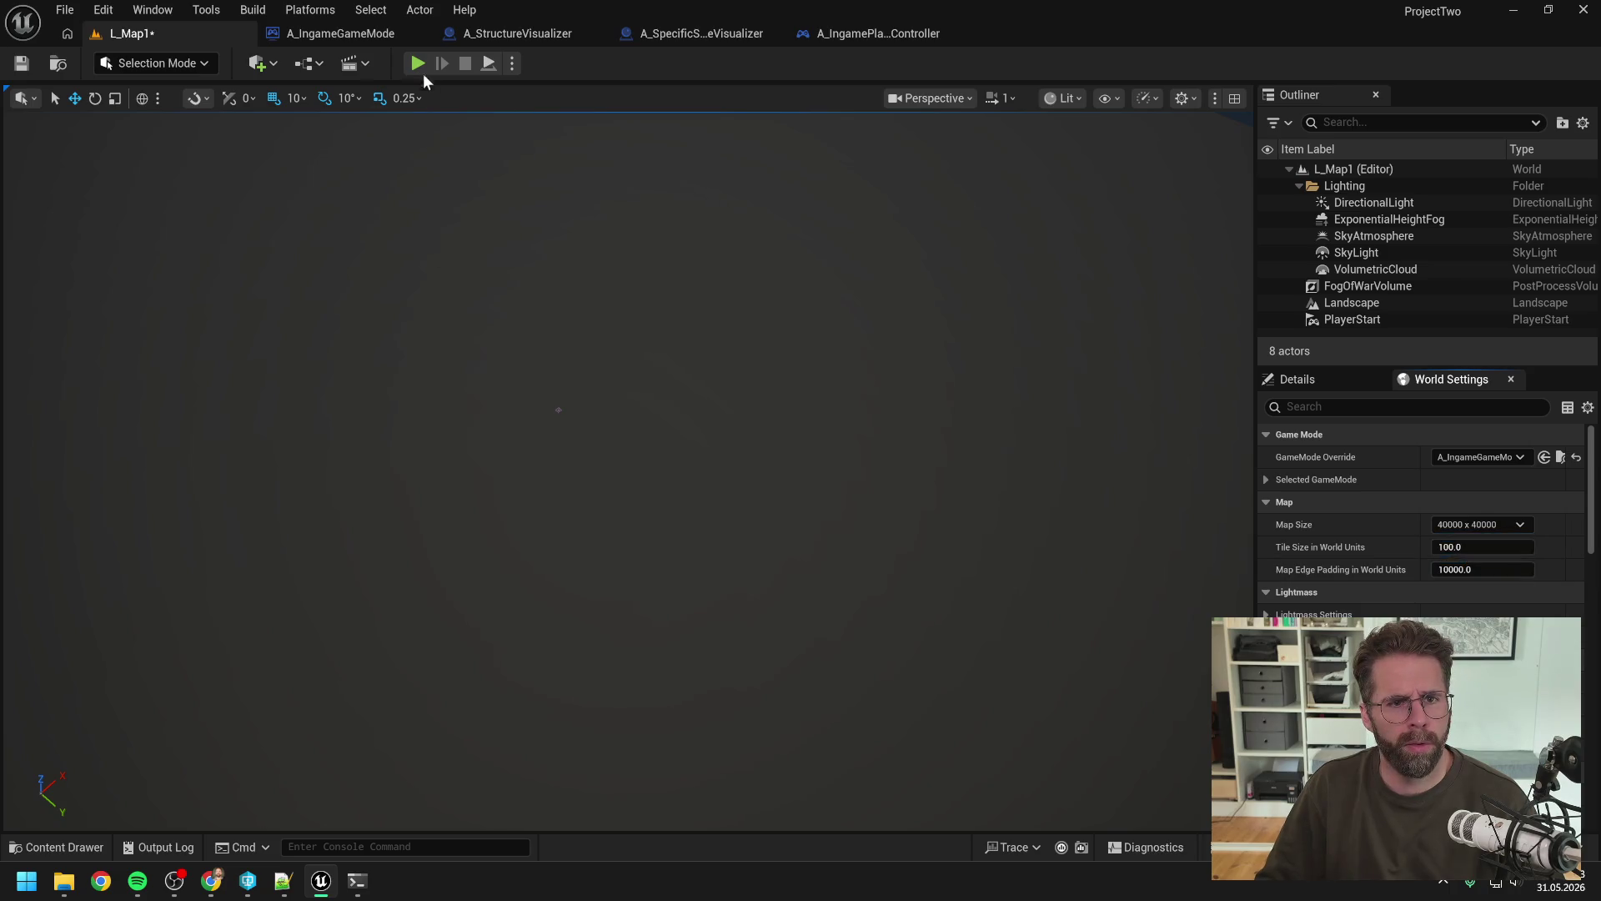
Step: Play-test with two clients, jumping the camera between units via the minimap dots
left_click(417, 64)
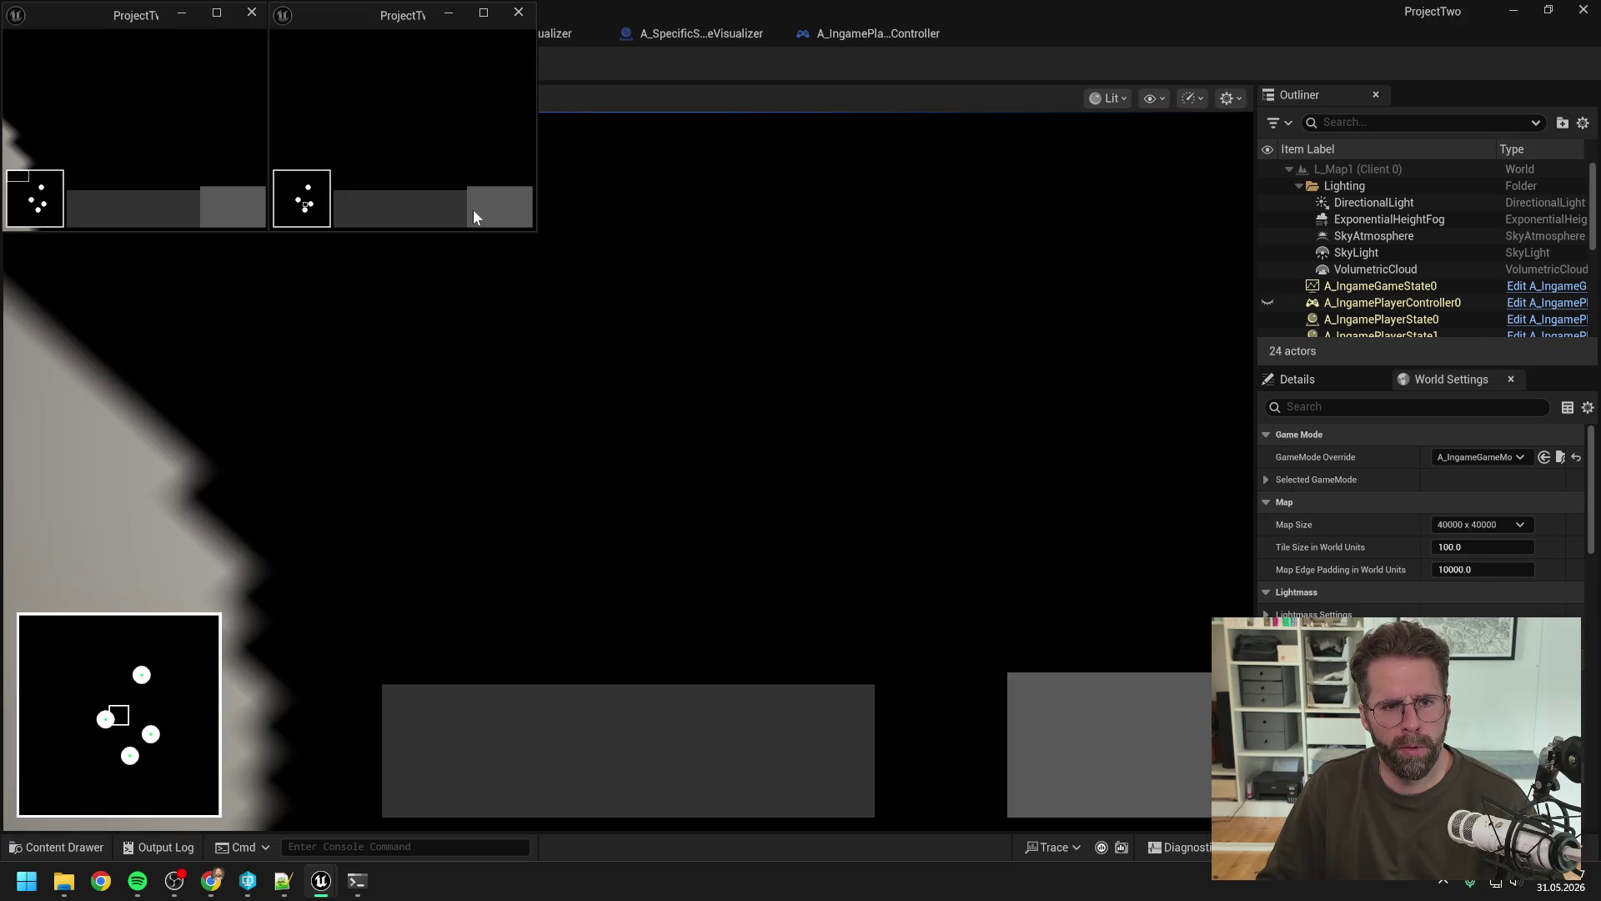
left_click(252, 453)
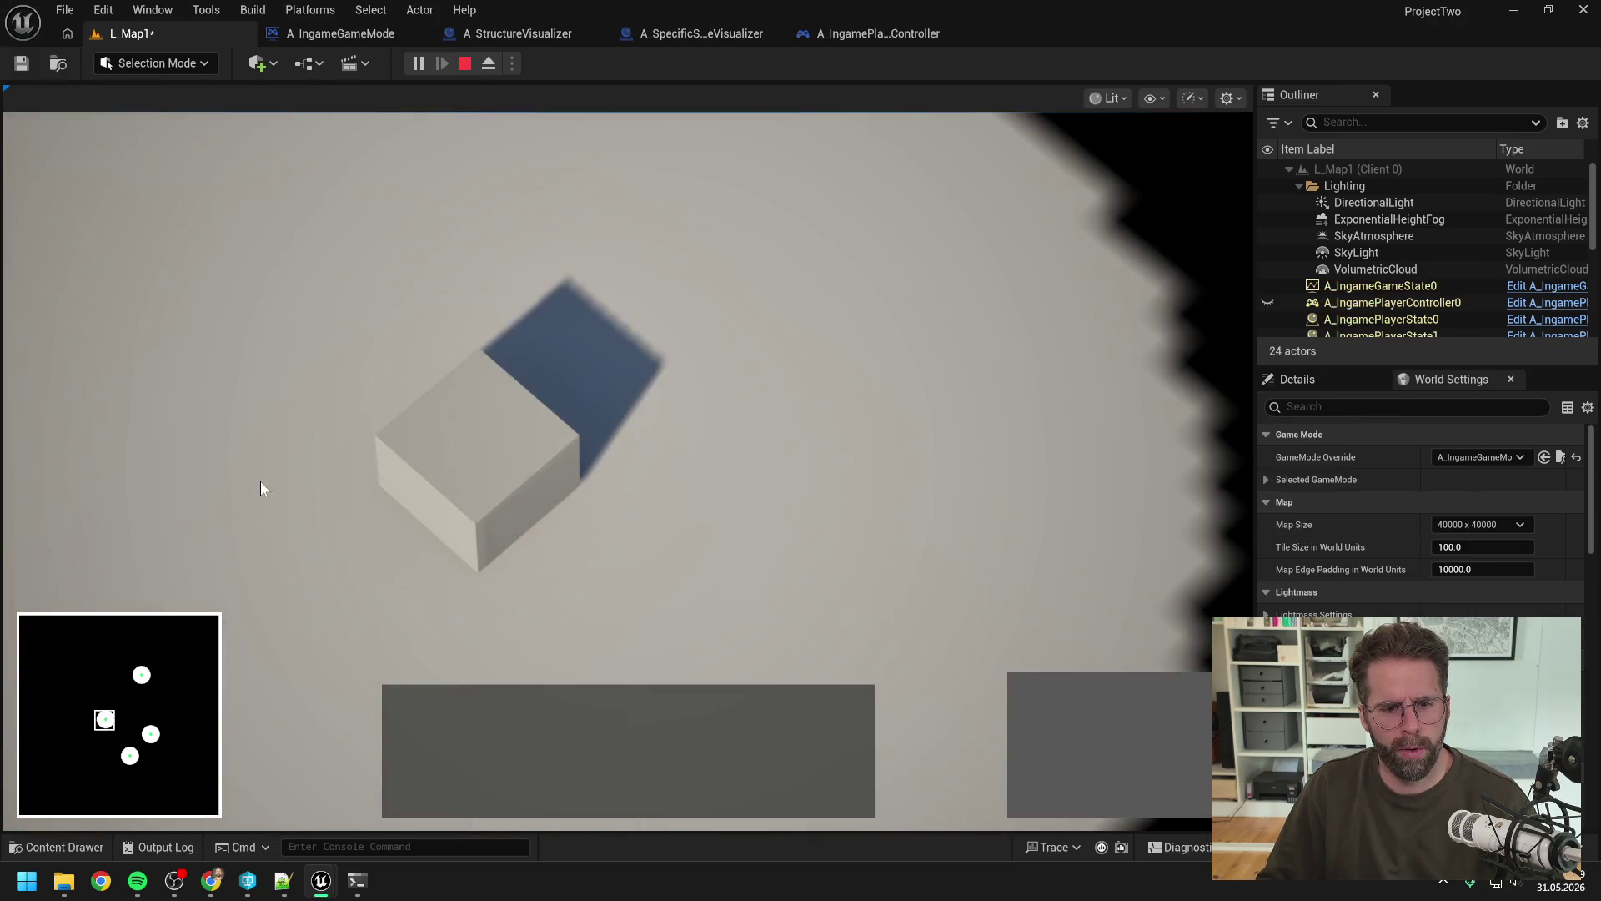
left_click(132, 756)
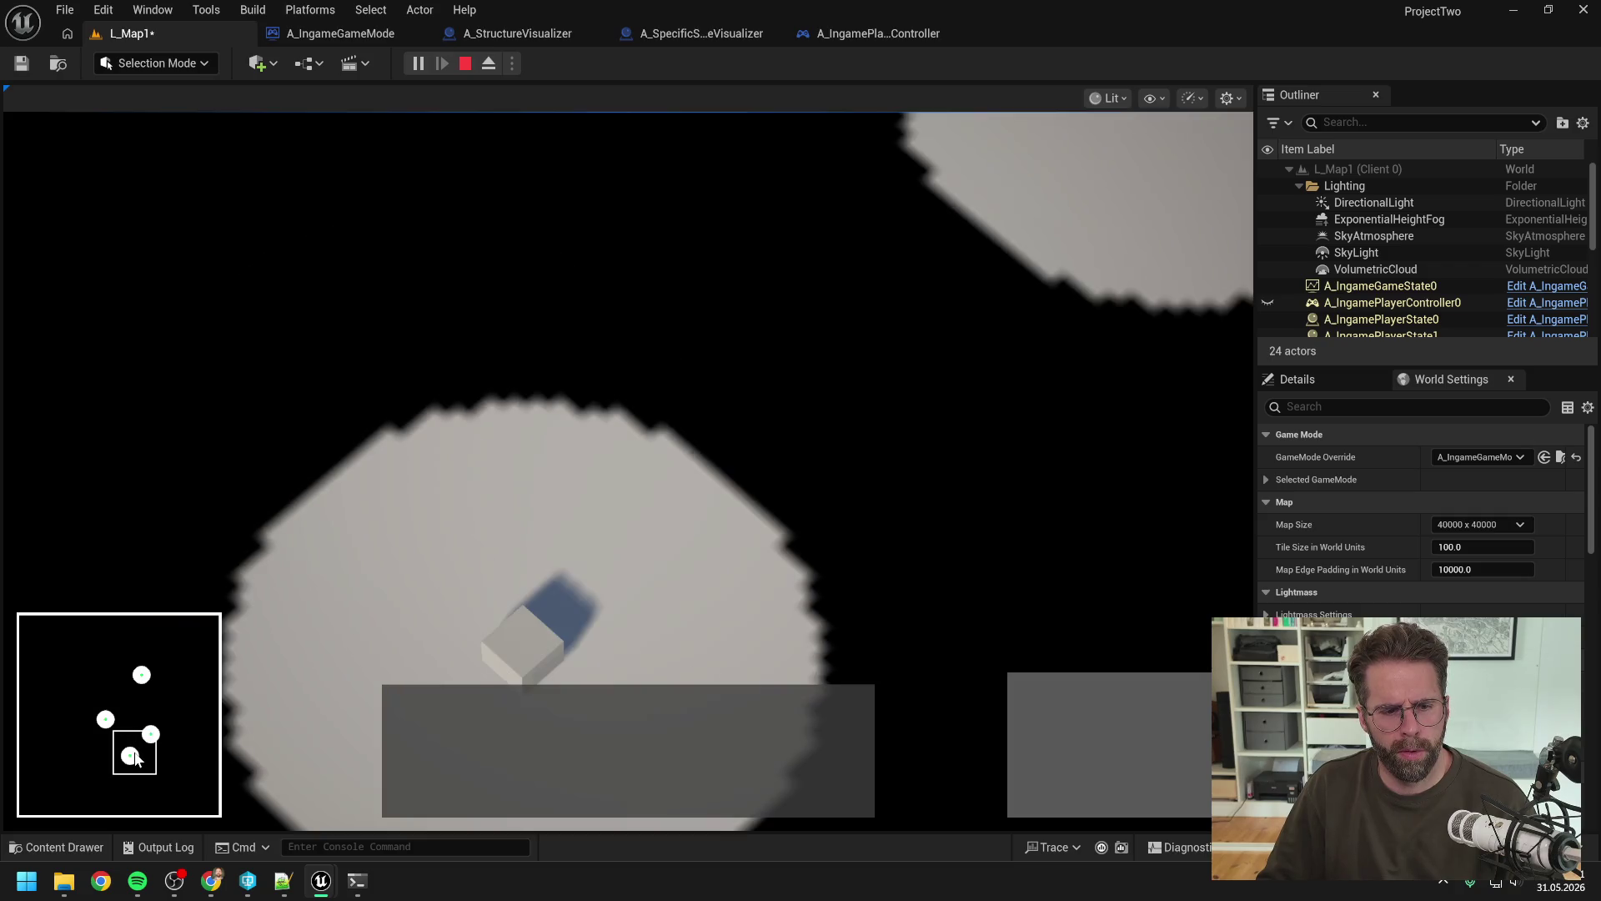
left_click(145, 682)
left_click(107, 719)
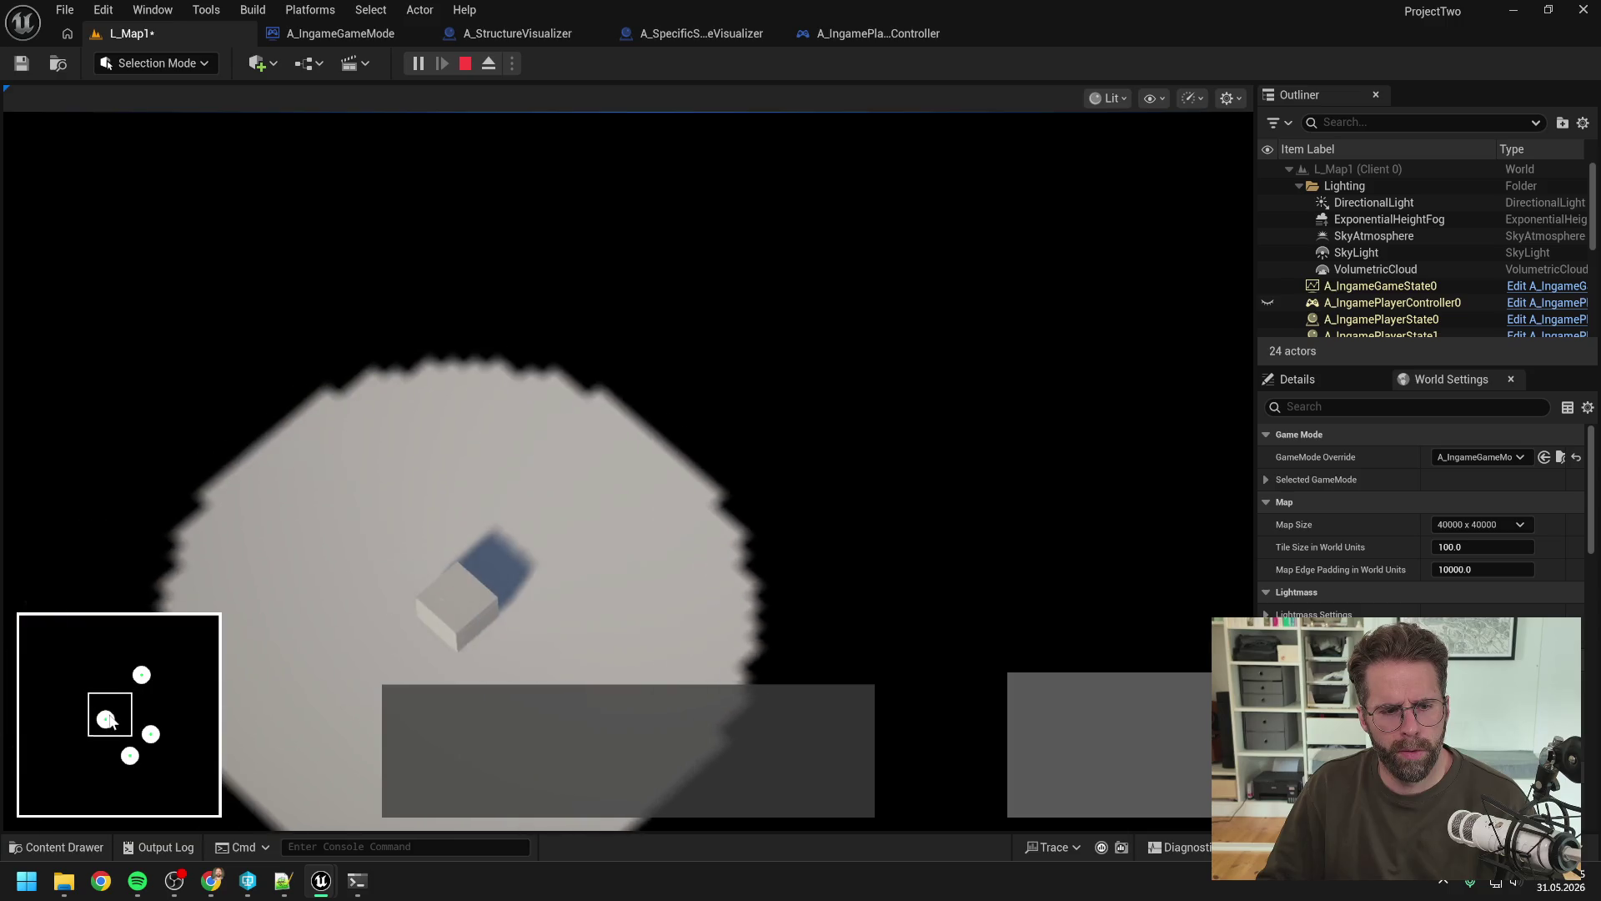
left_click(141, 677)
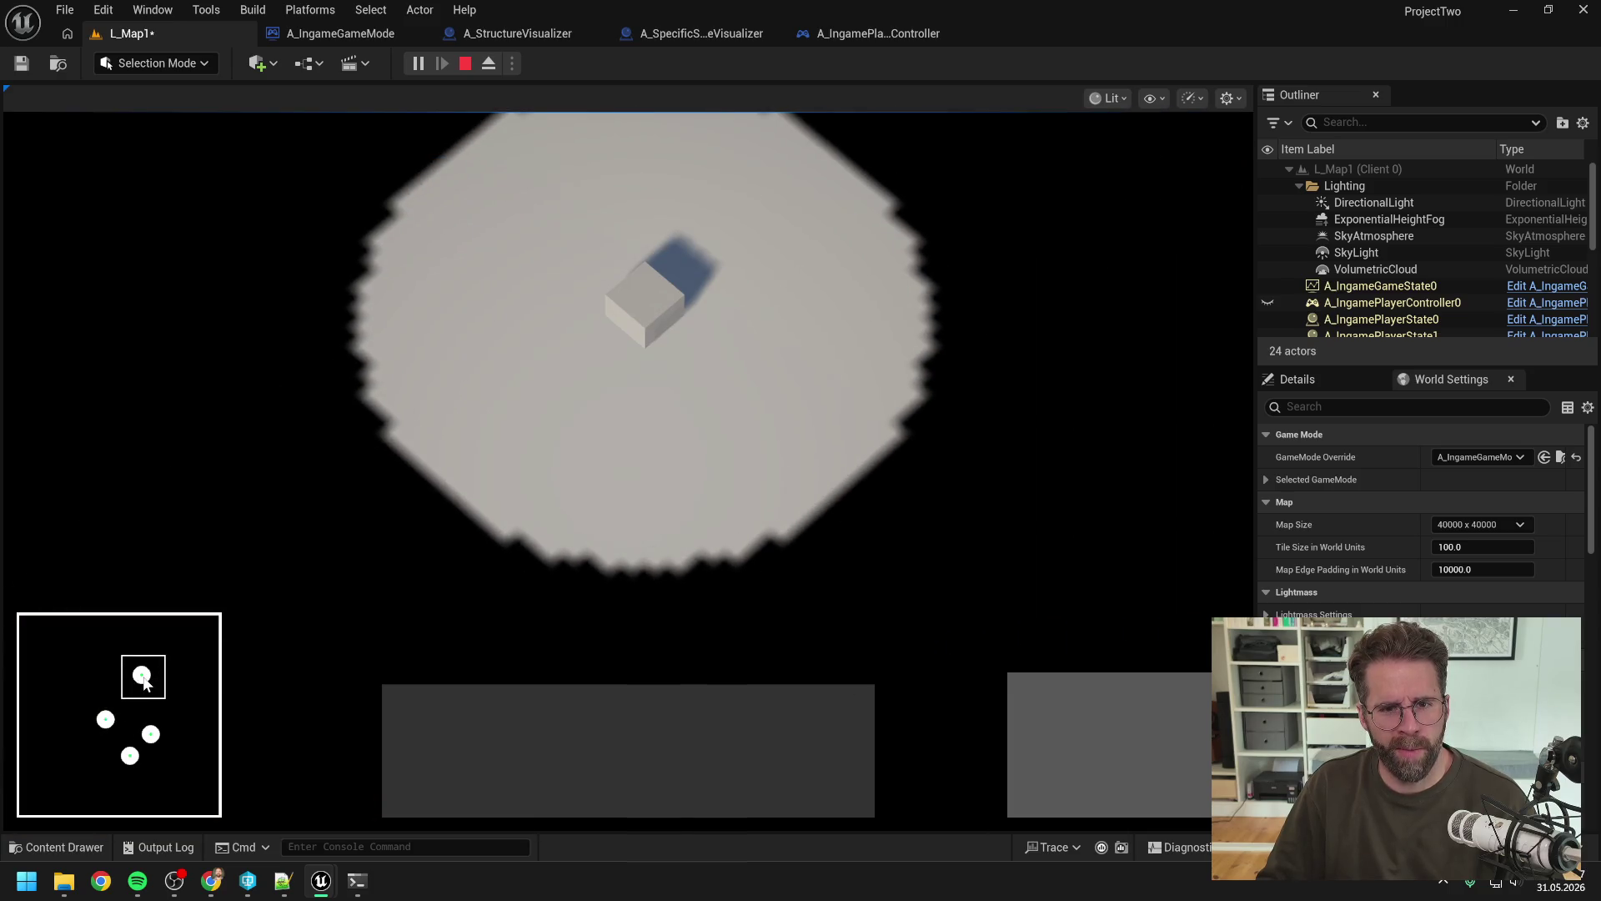
left_click(152, 738)
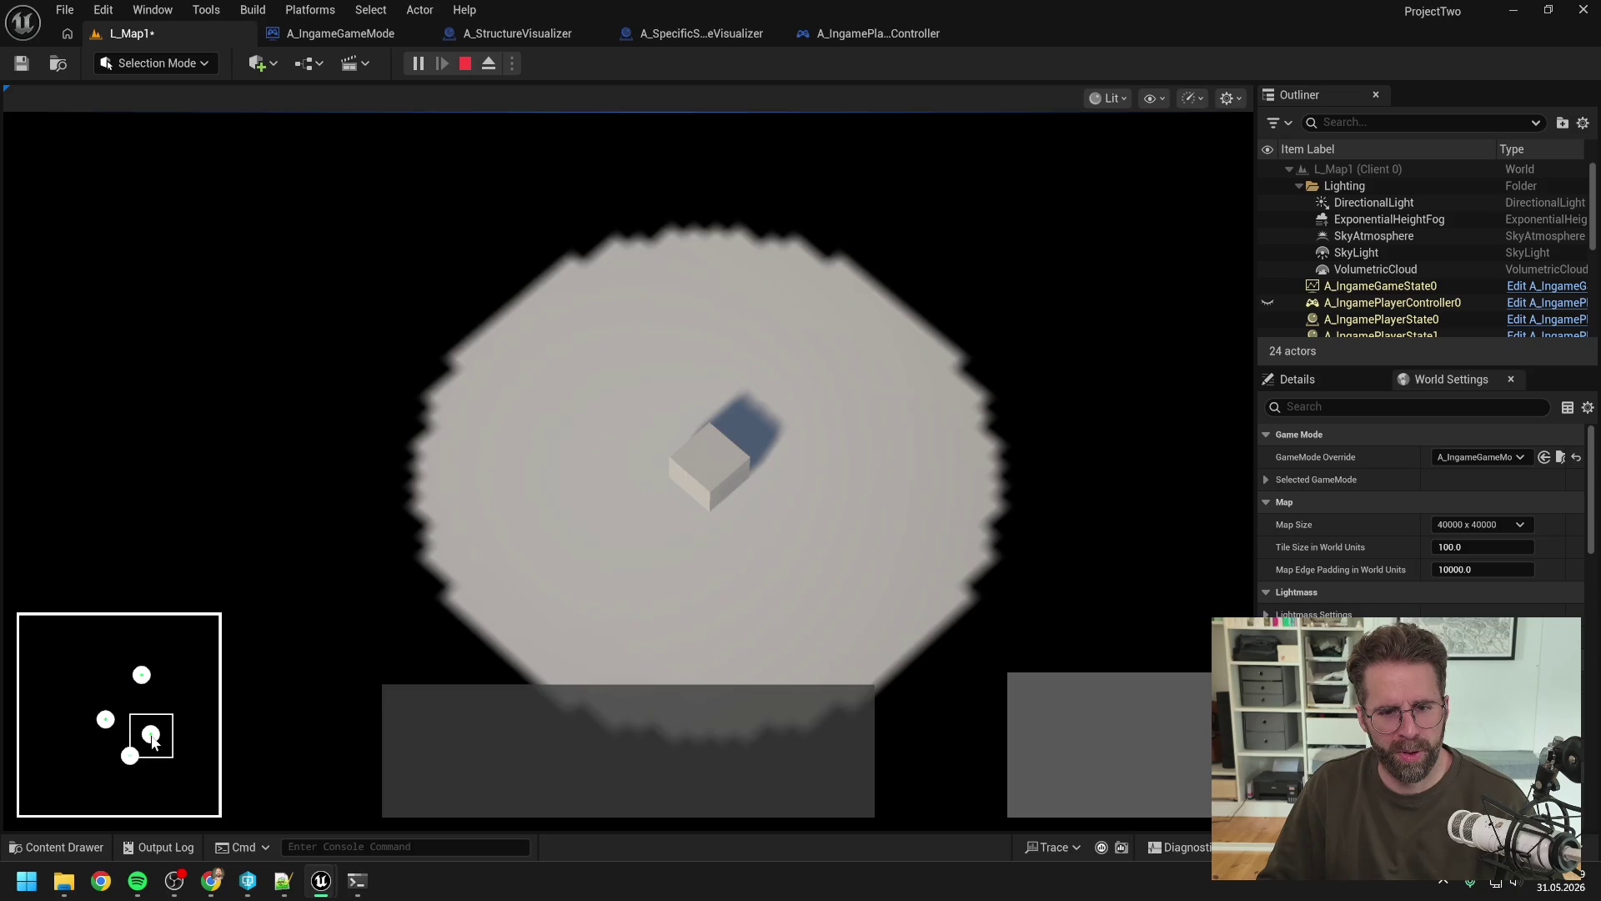
left_click(131, 758)
left_click(108, 731)
left_click(142, 676)
left_click(149, 734)
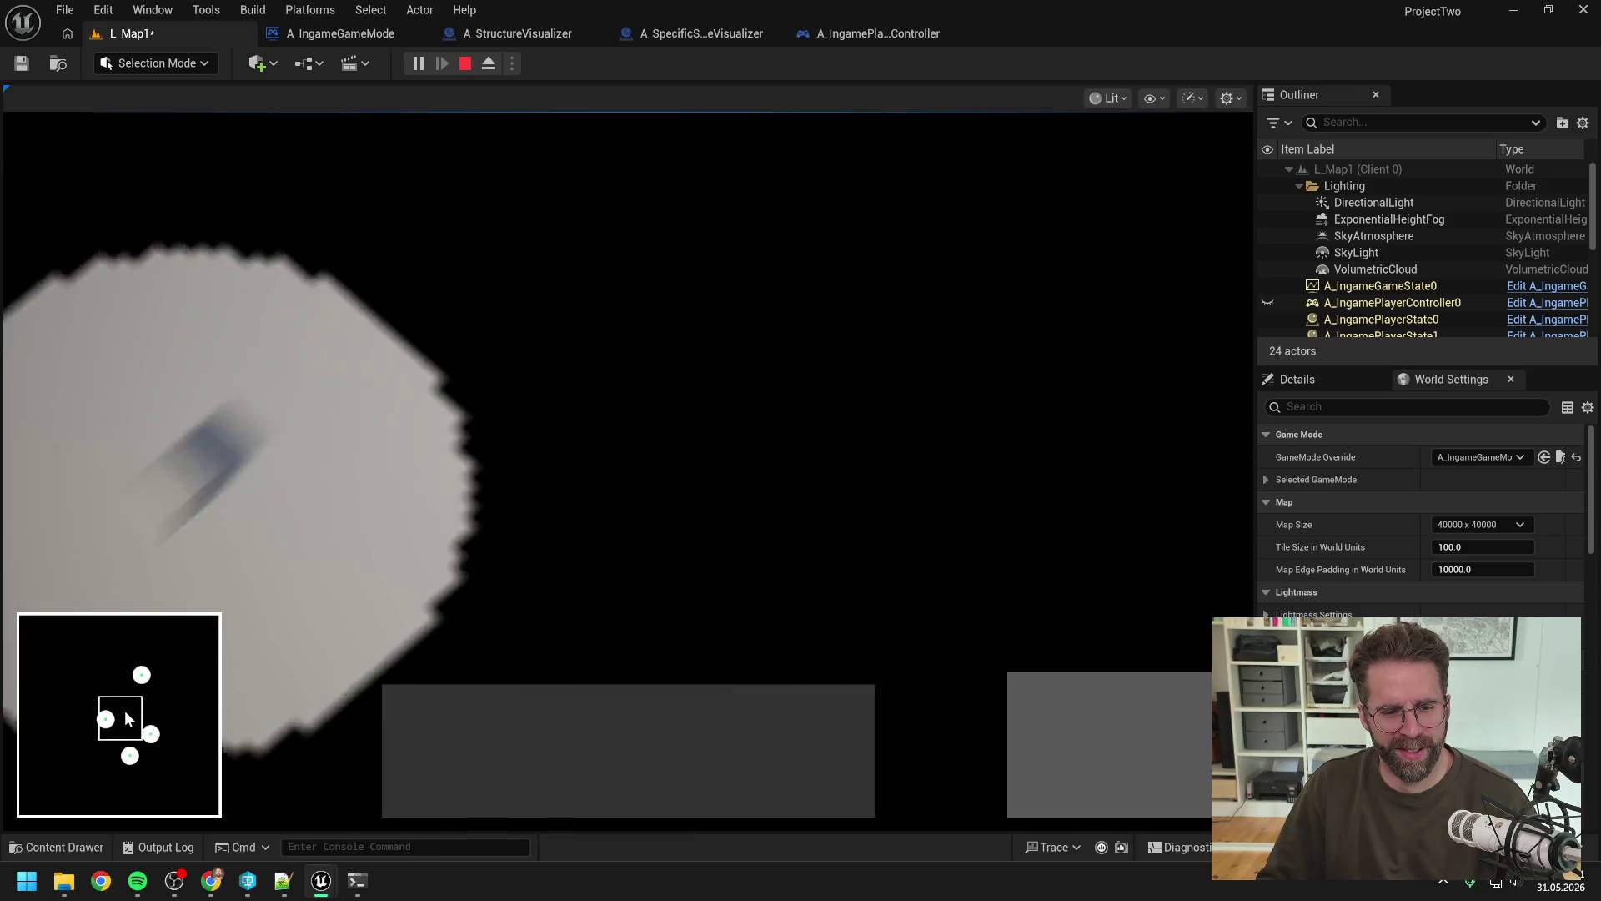
left_click(131, 756)
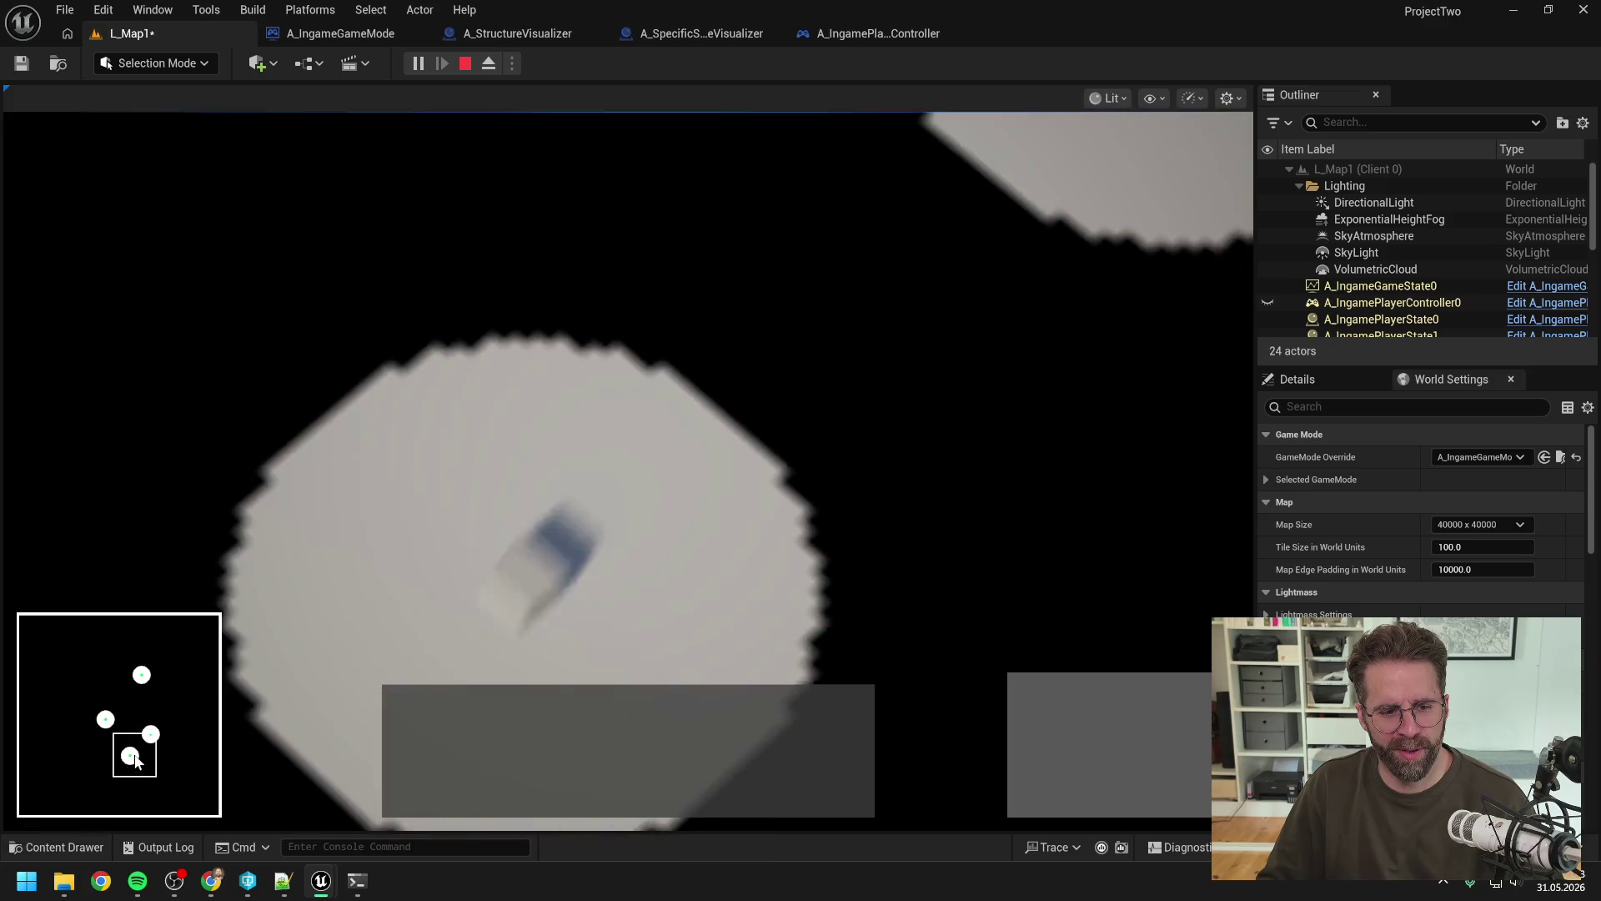
left_click(110, 731)
left_click(145, 681)
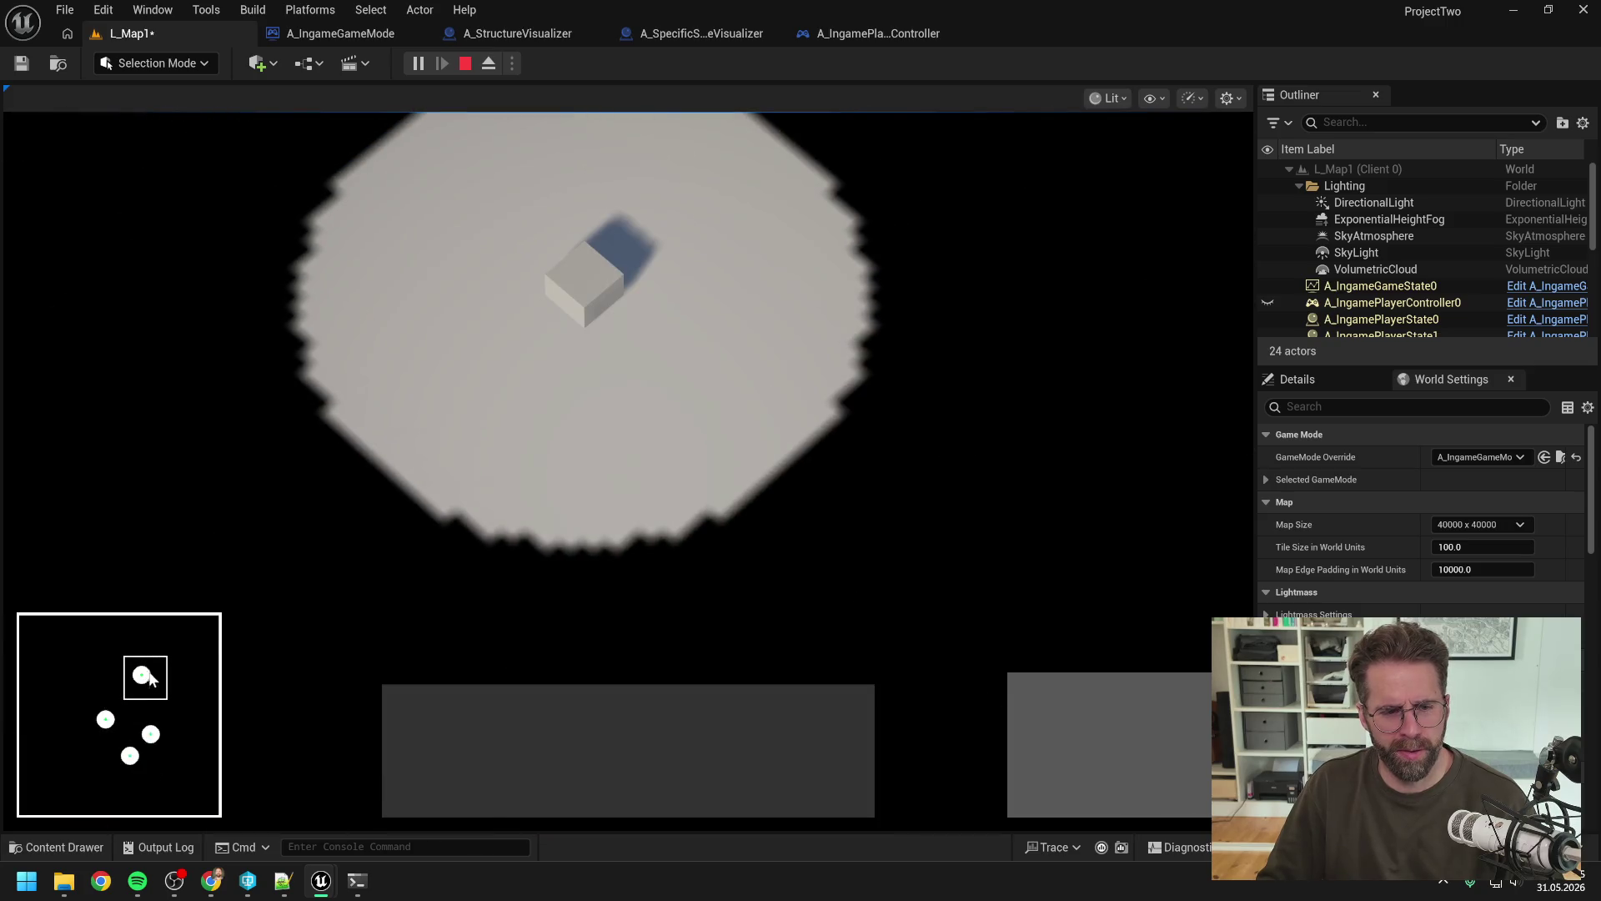
key("Escape")
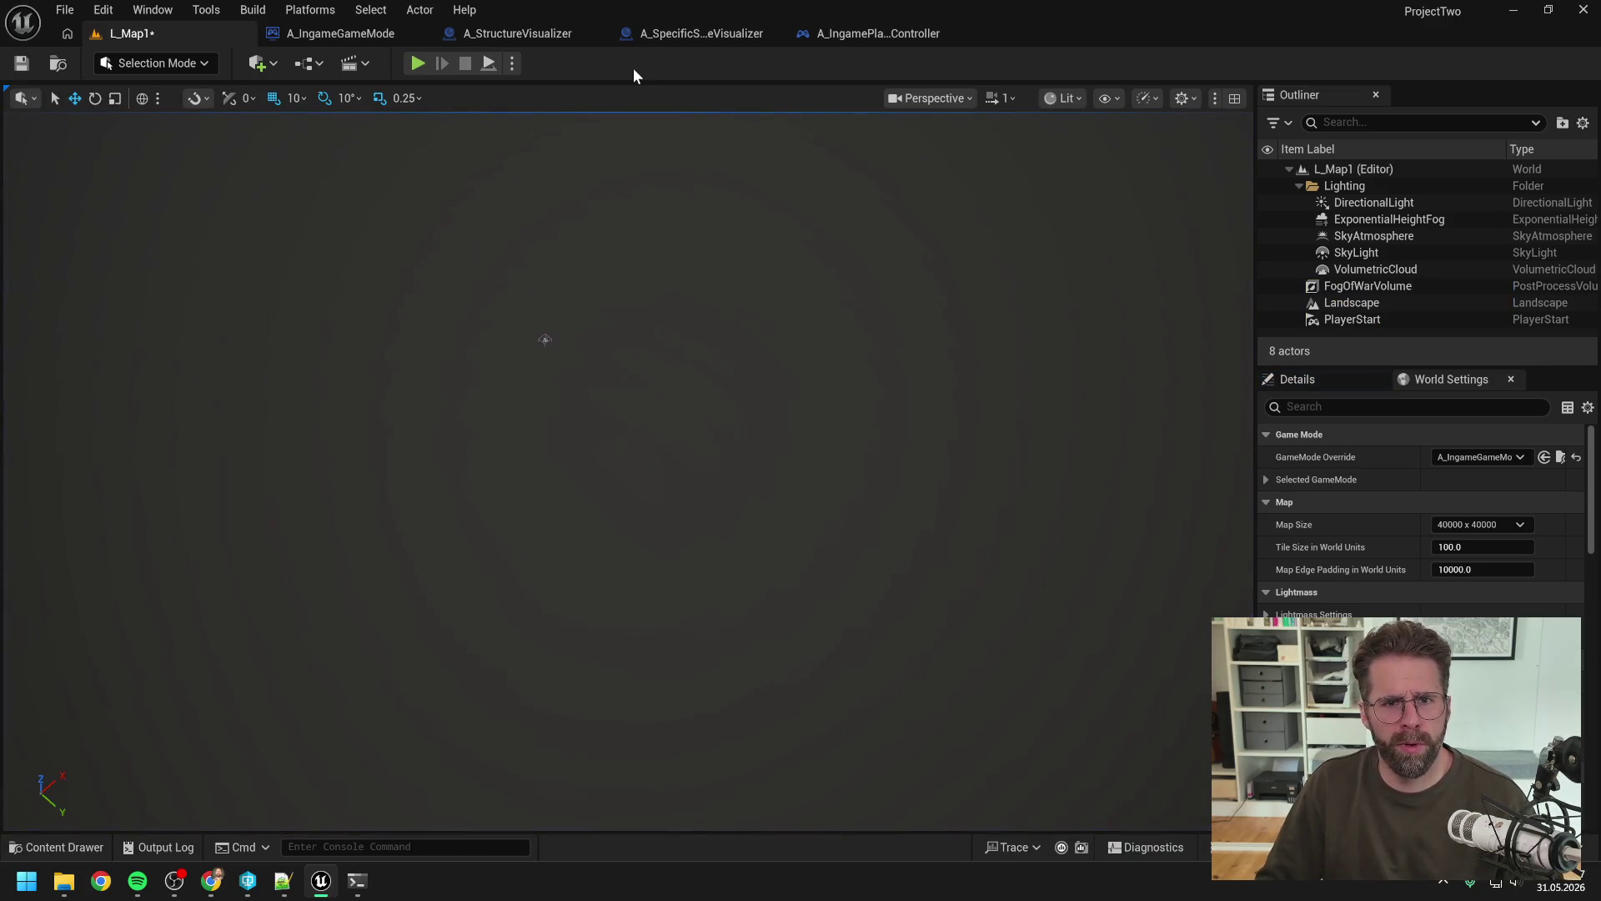
left_click(363, 32)
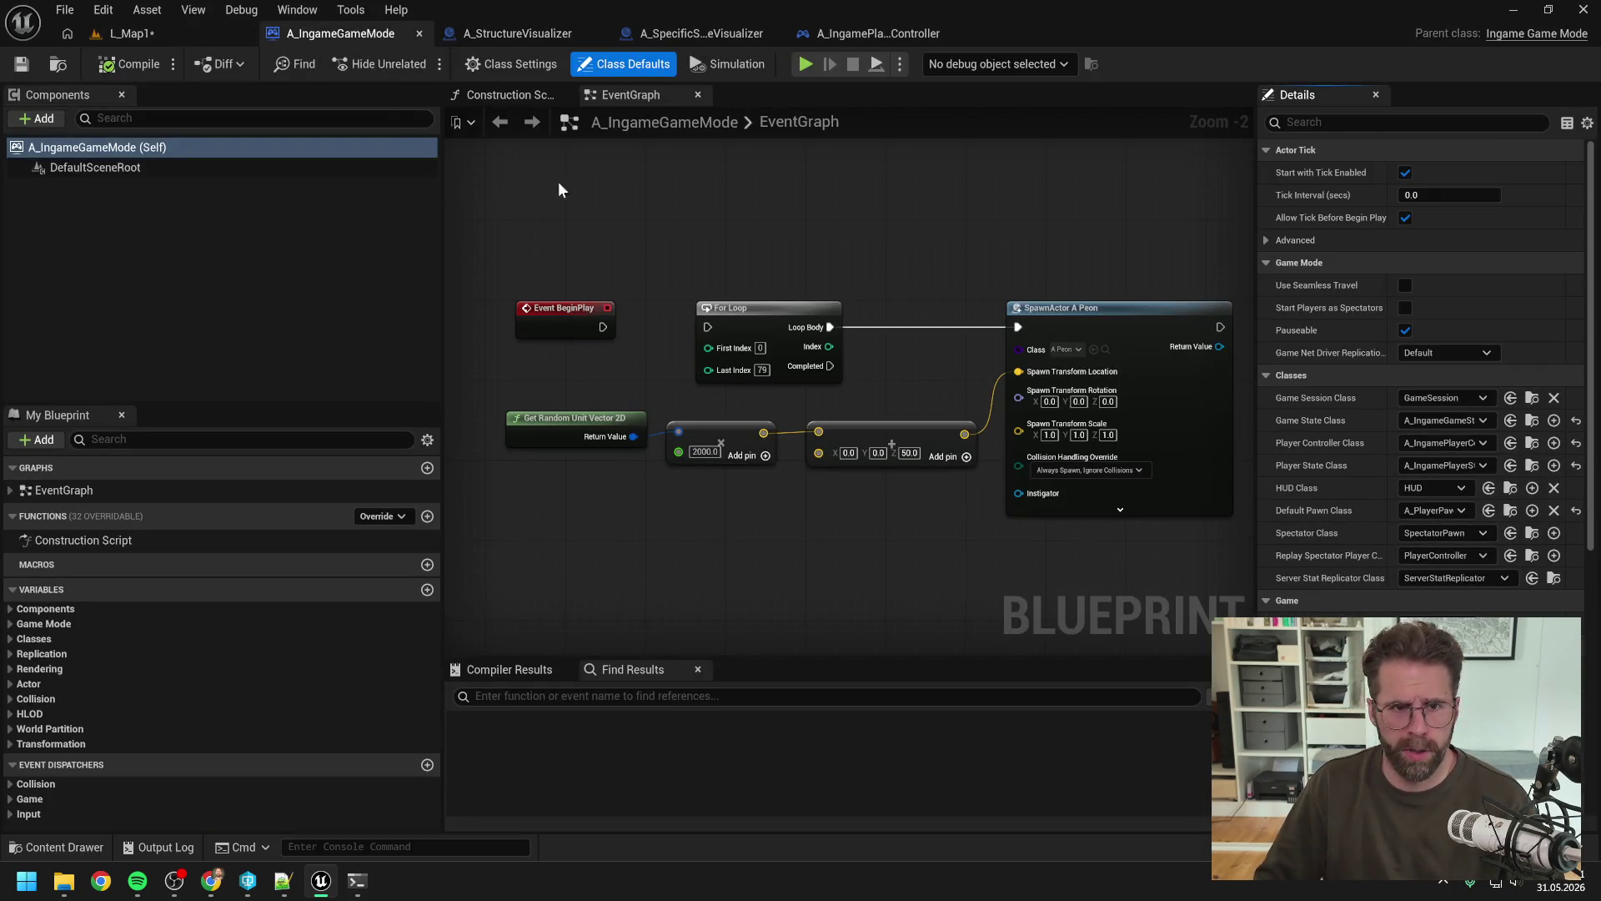
Step: In L_Map1's play options, set the number of players per session to 4
left_click(203, 31)
left_click(511, 64)
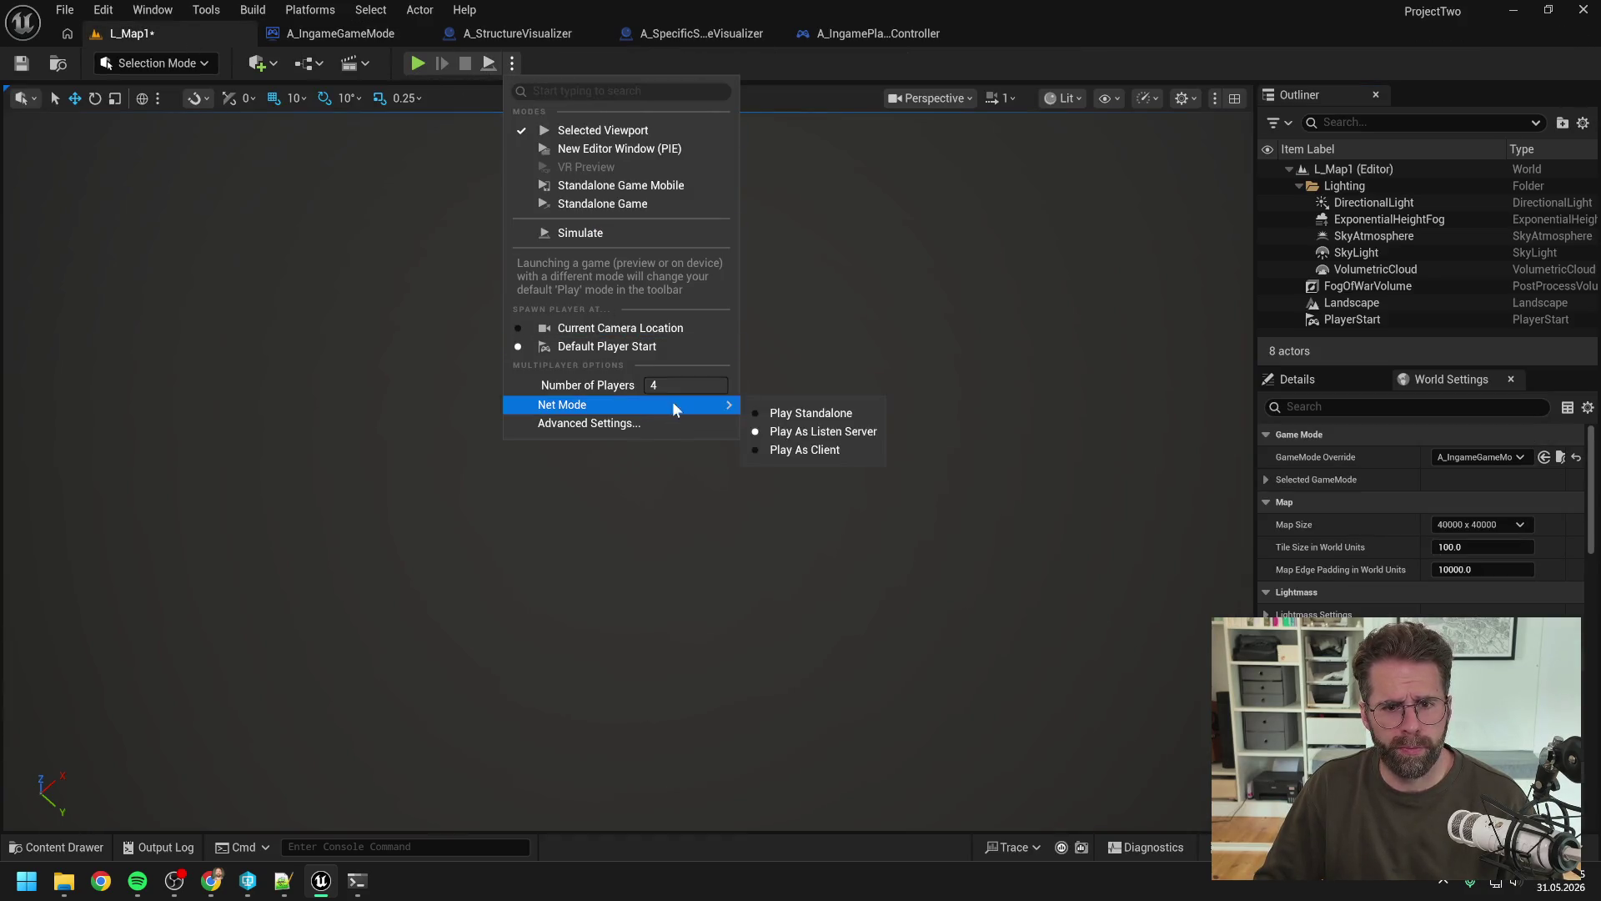
type("4")
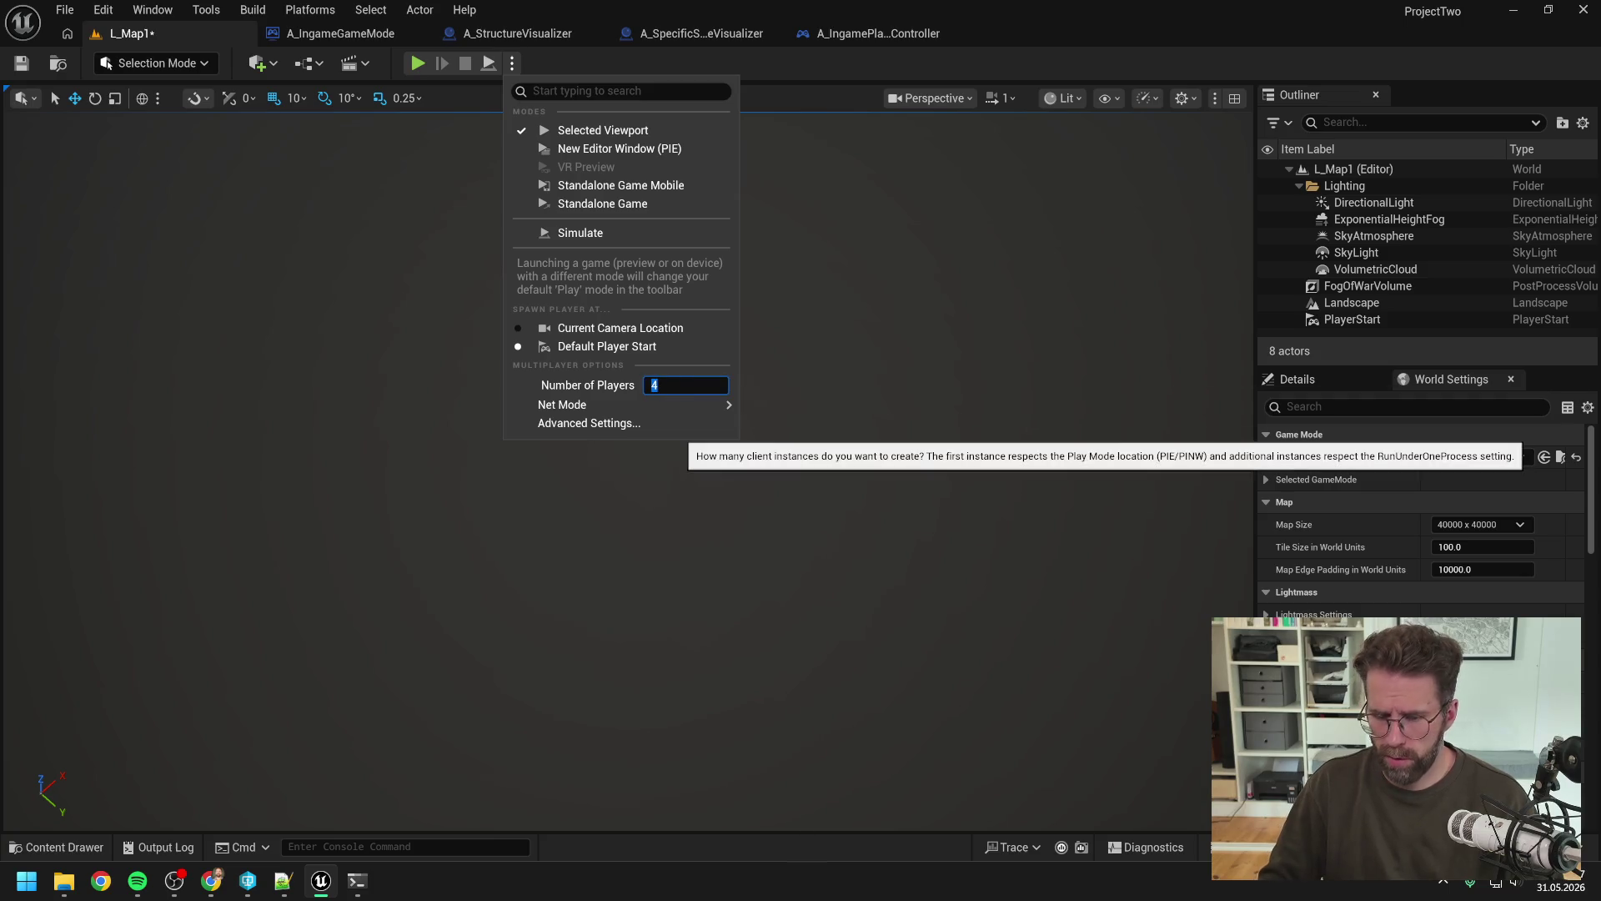
key("Return")
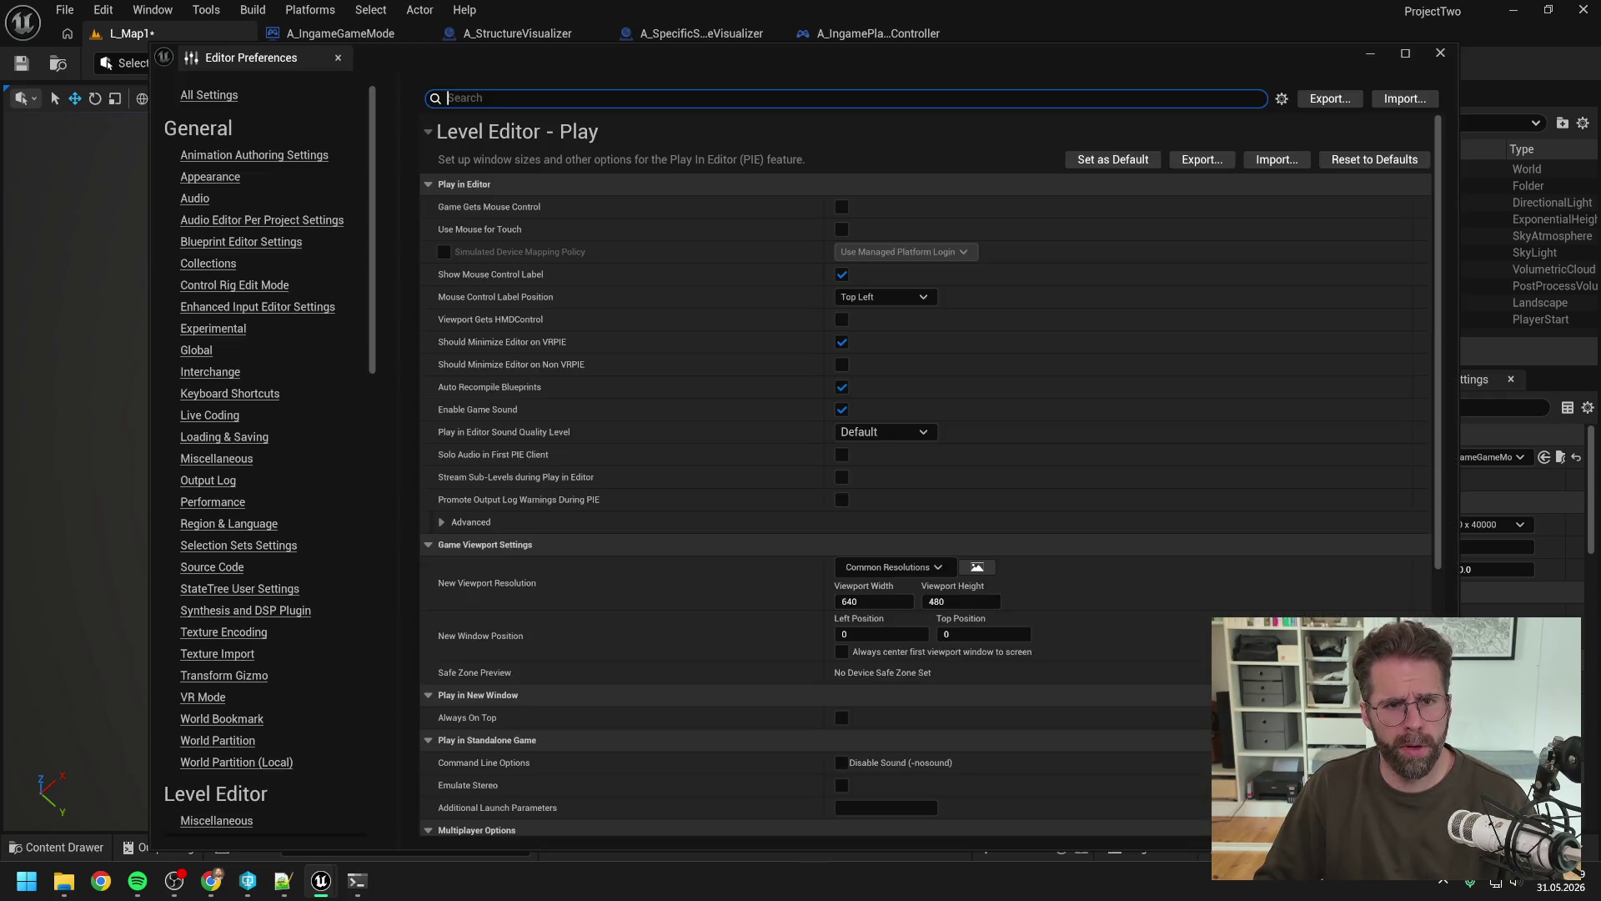
left_click(952, 33)
Step: Review the blueprint tabs and compile the A_IngameGameMode blueprint
left_click(909, 33)
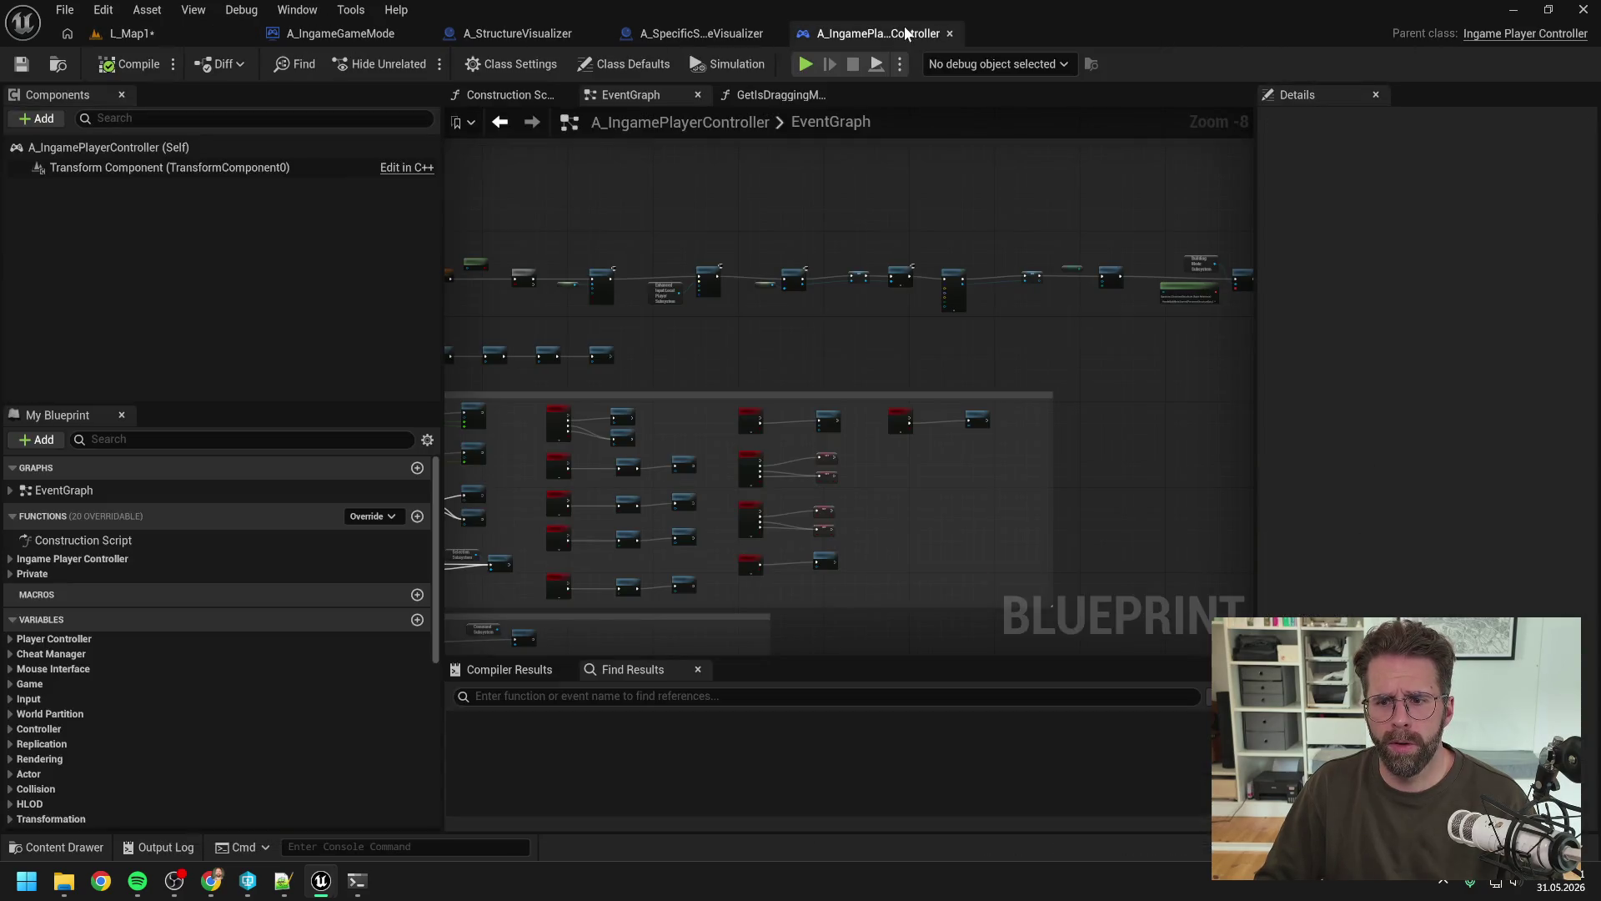
left_click(705, 33)
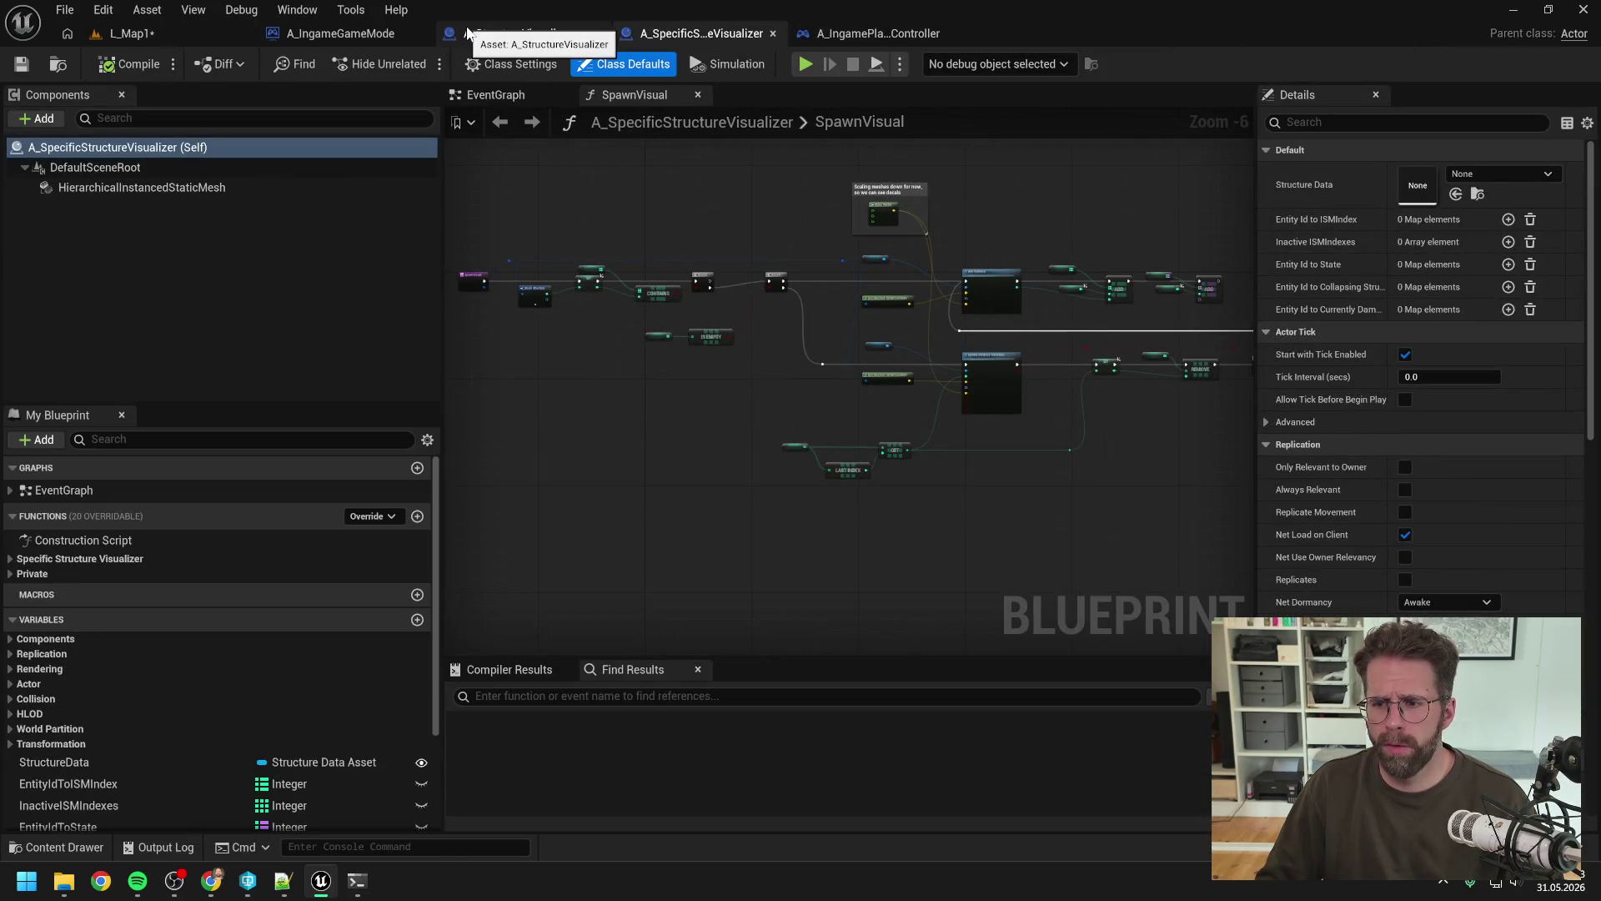
left_click(359, 34)
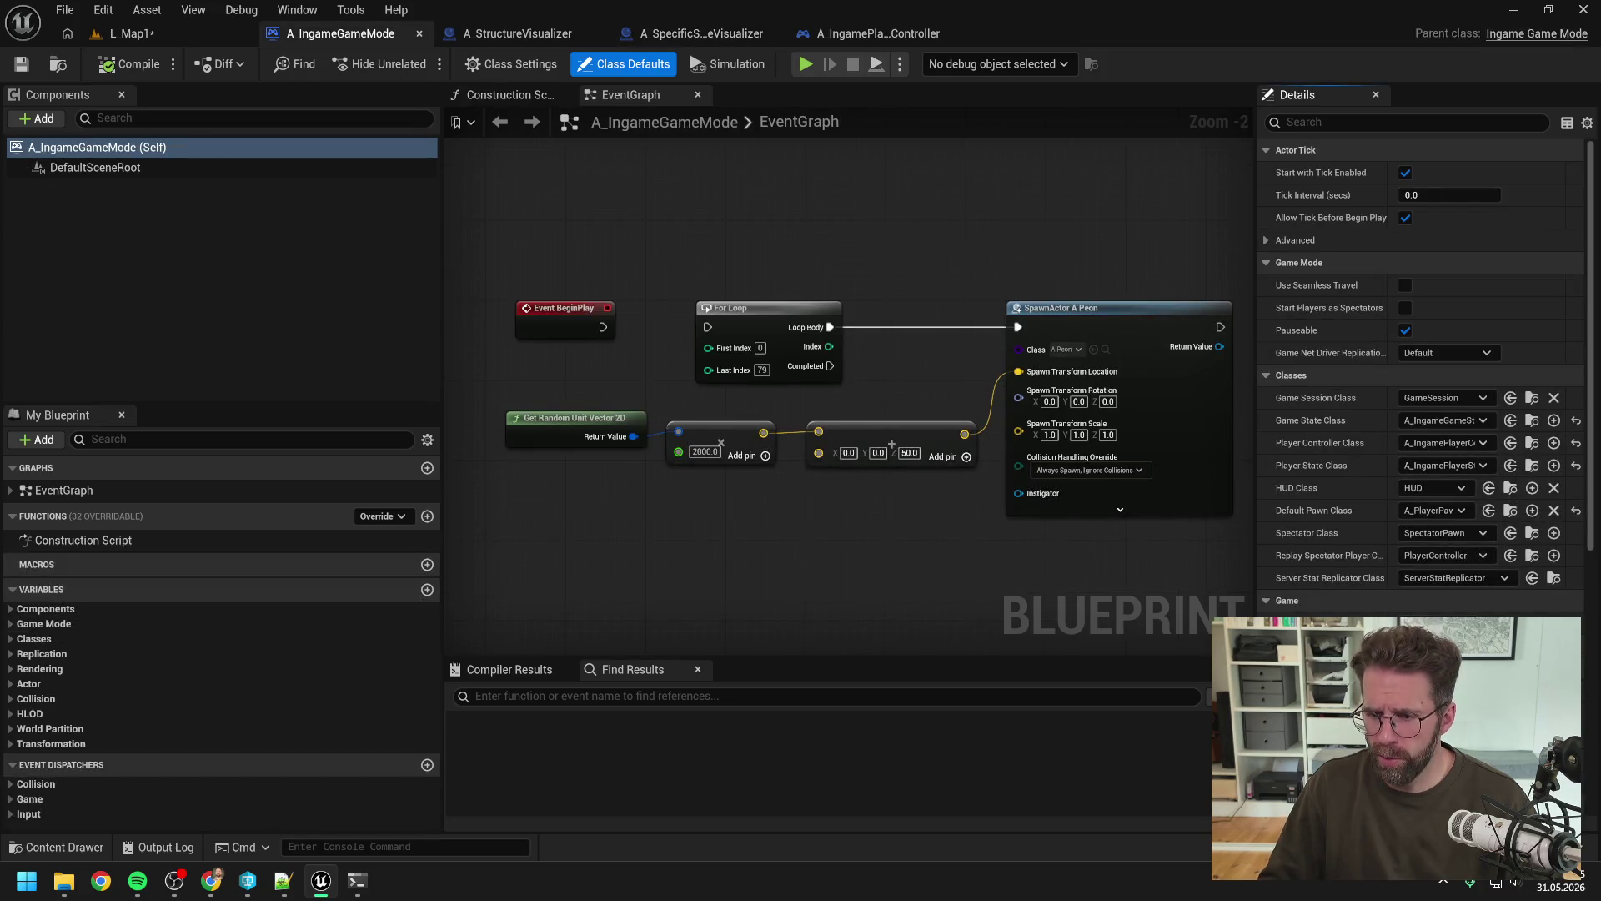
left_click(146, 67)
left_click(132, 32)
Step: Run a four-client play test, then save the A_IngameGameMode blueprint with Ctrl+S
left_click(419, 65)
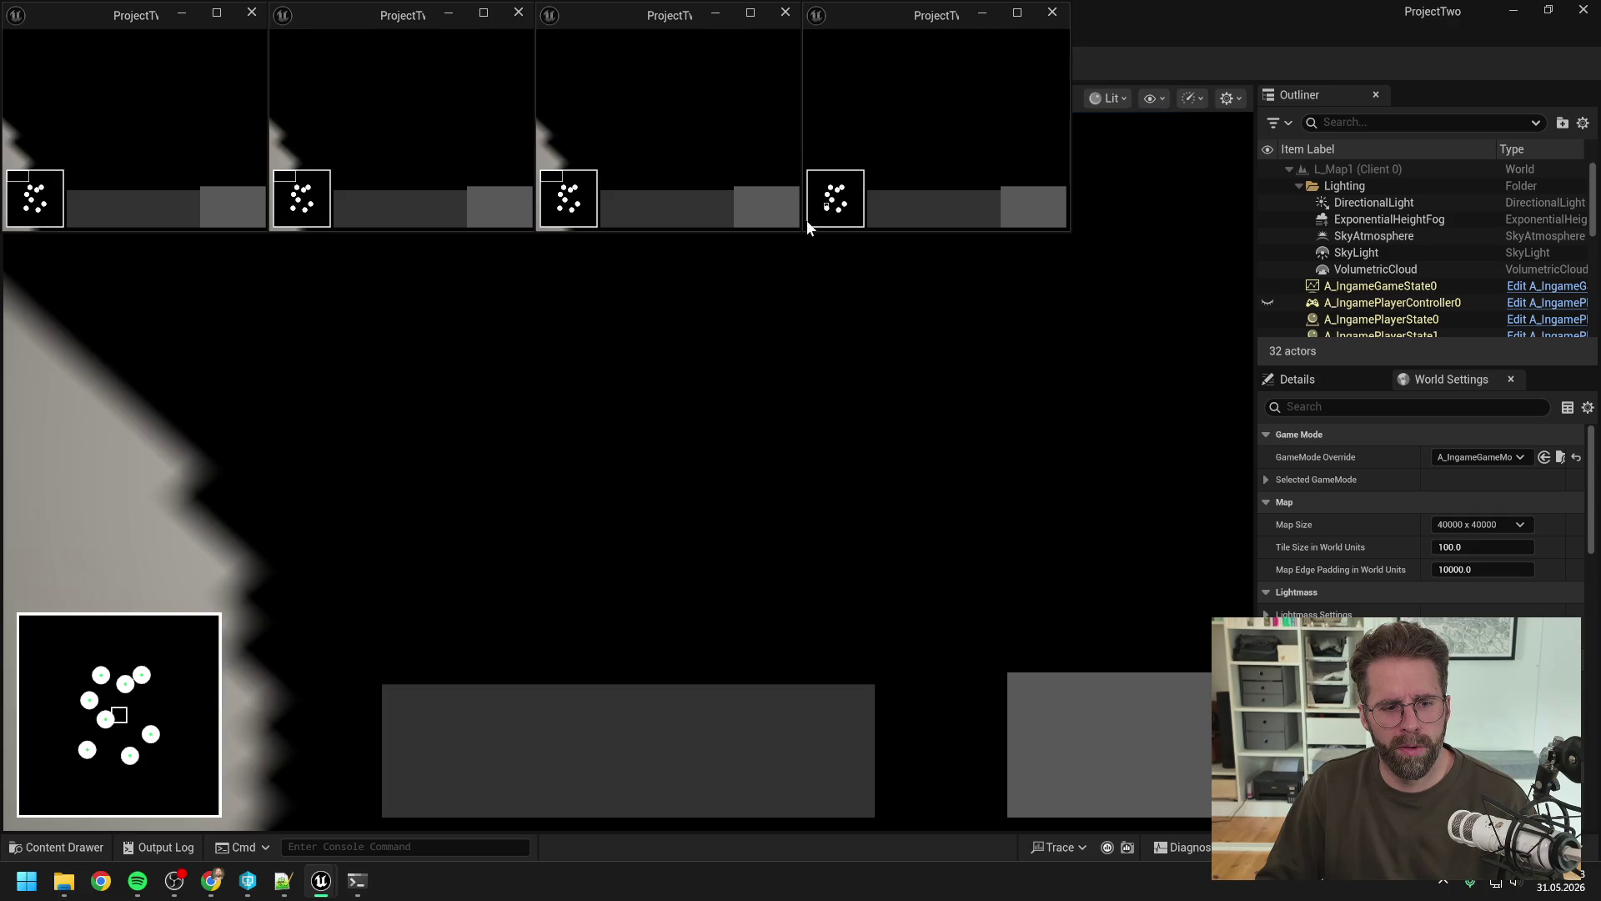
key("Escape")
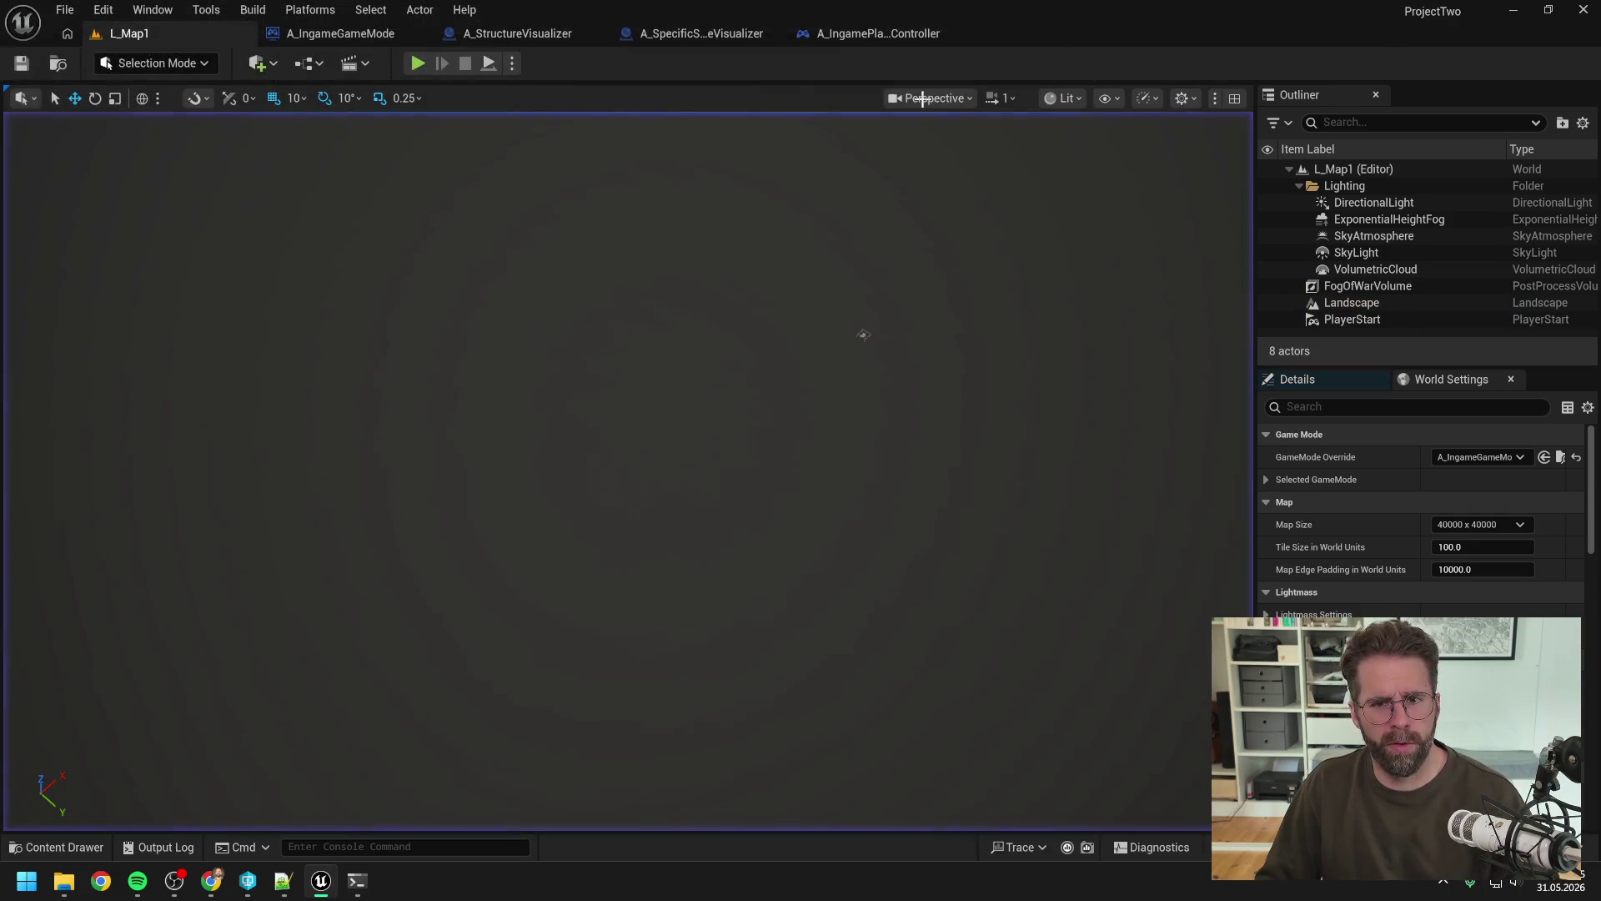
left_click(355, 33)
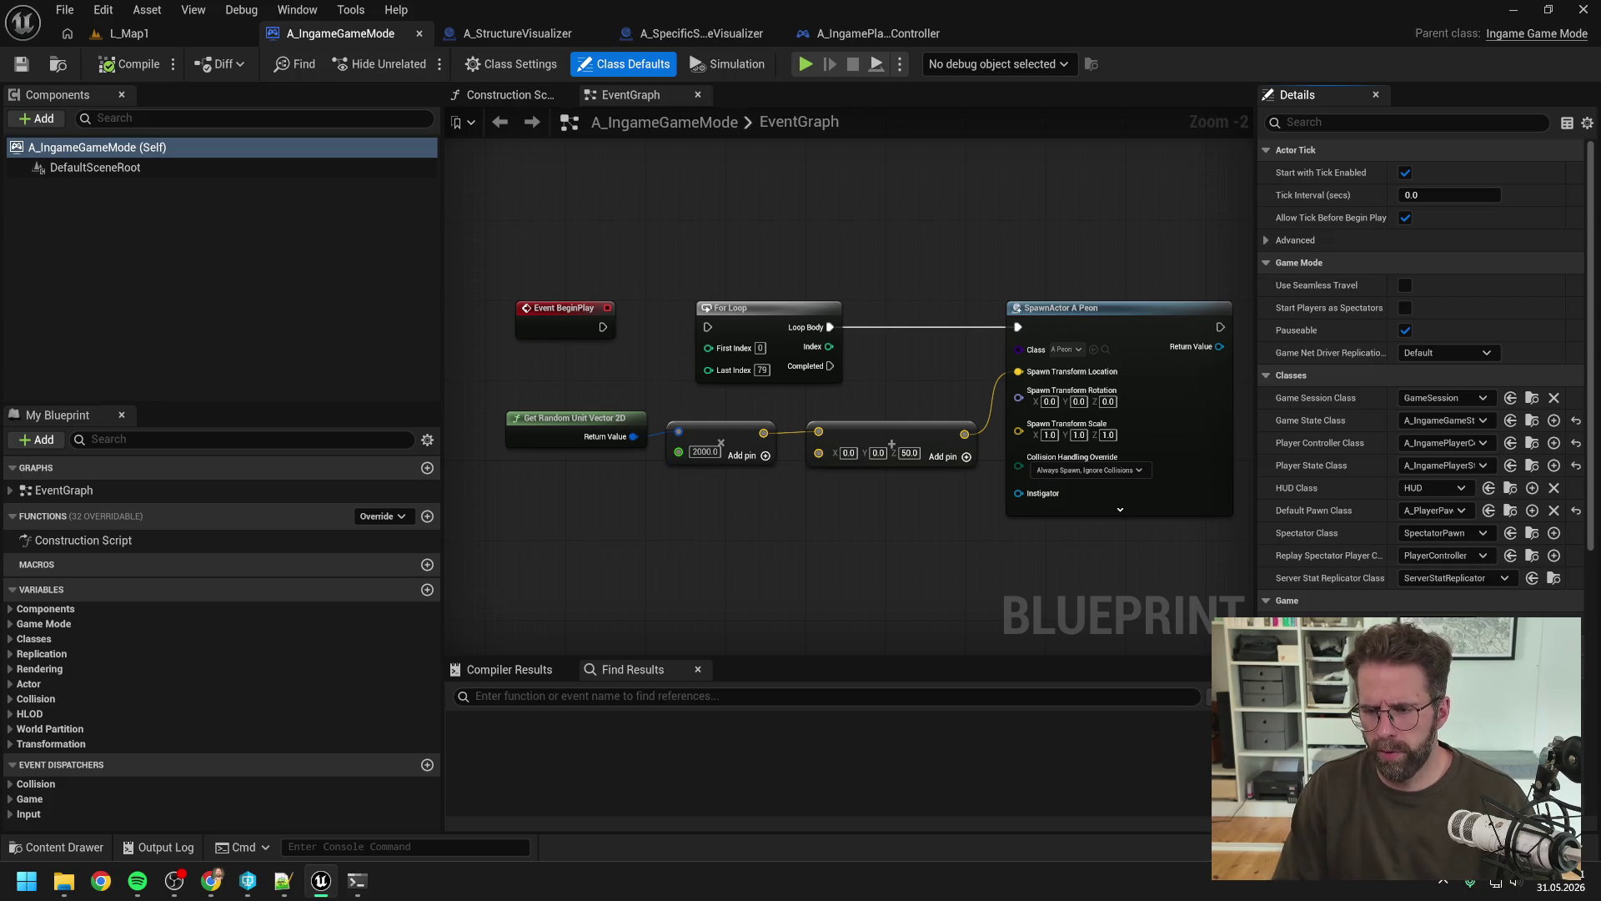
left_click(889, 252)
key("ctrl+s")
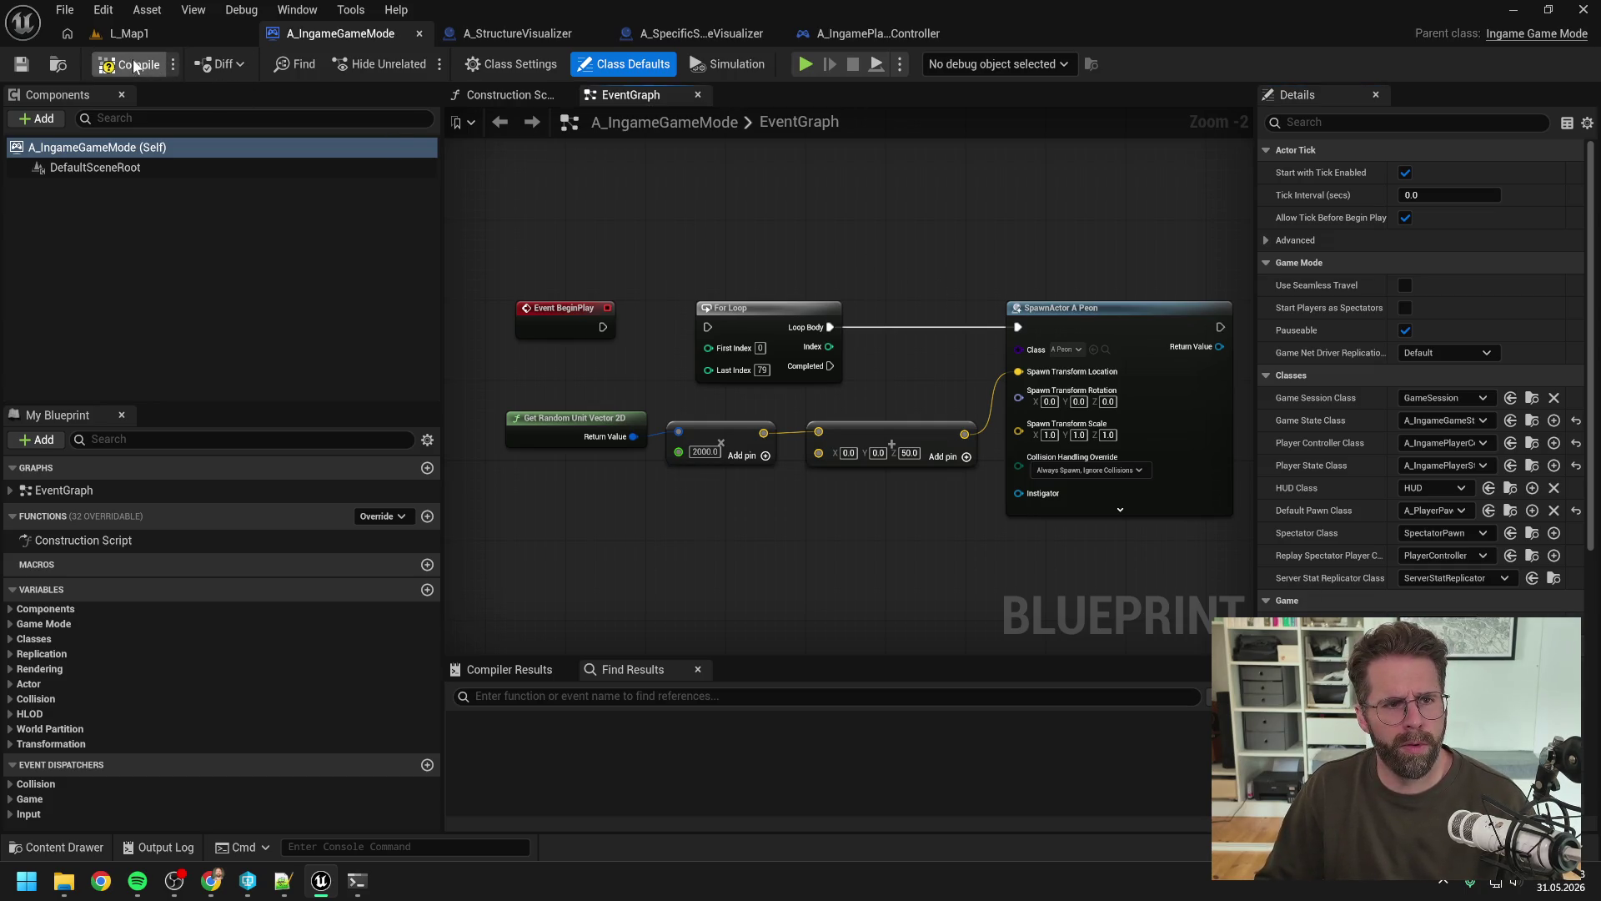
Step: In the Claude Code terminal, type 'ok funktioniert dann so weit. MainHalls spawnen, auch mit 2/4 und 8 Spieler'
mouse_move(357, 889)
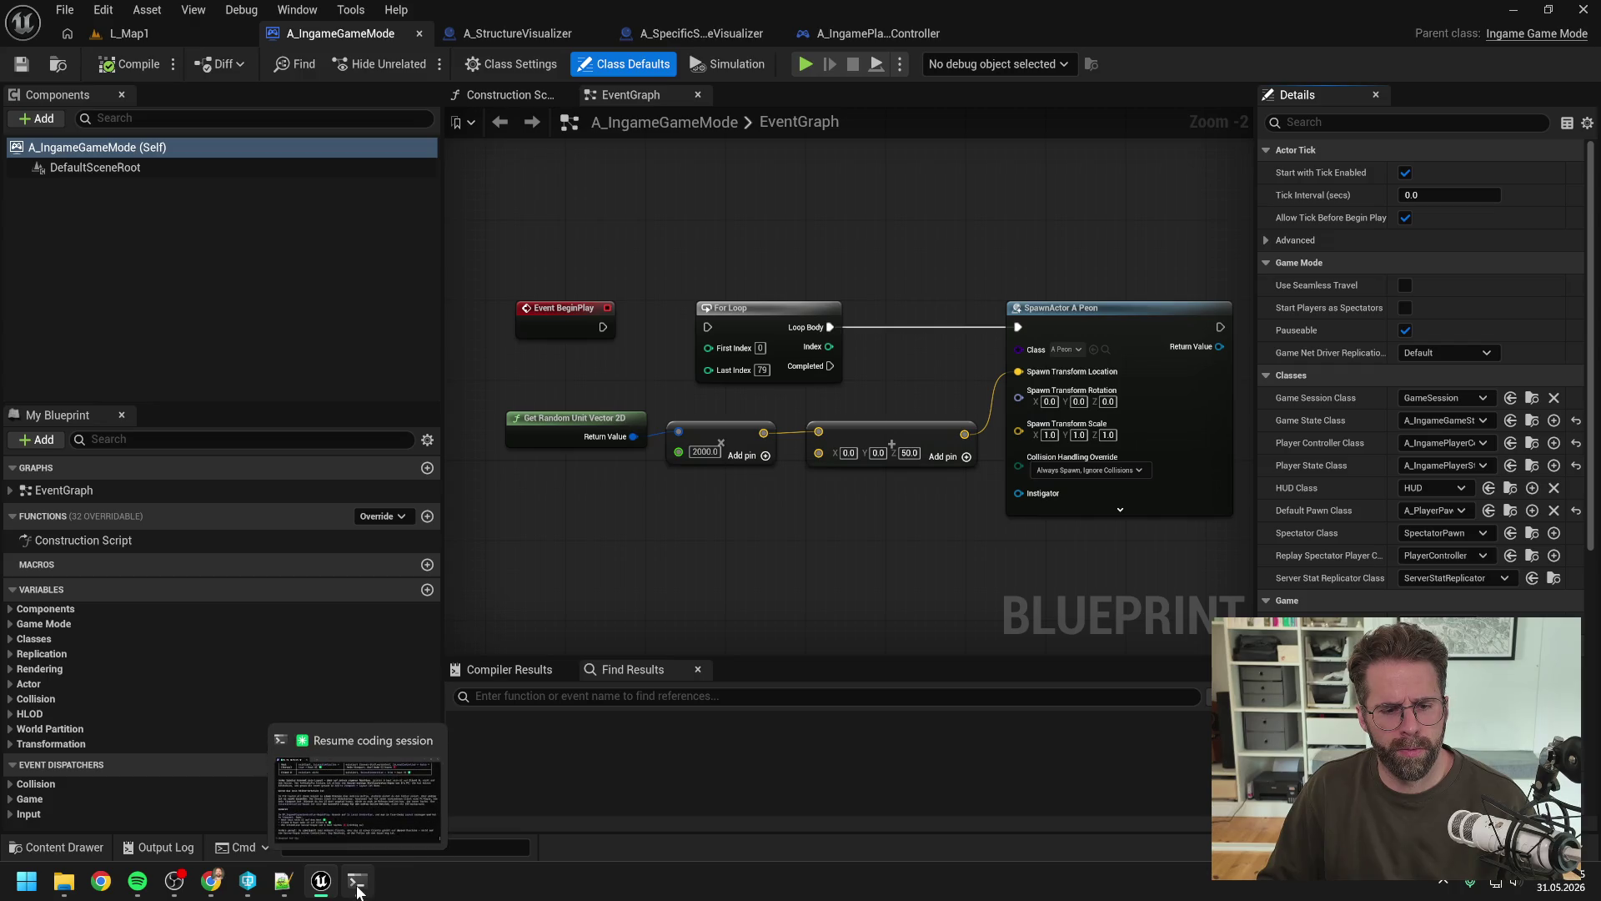
left_click(394, 827)
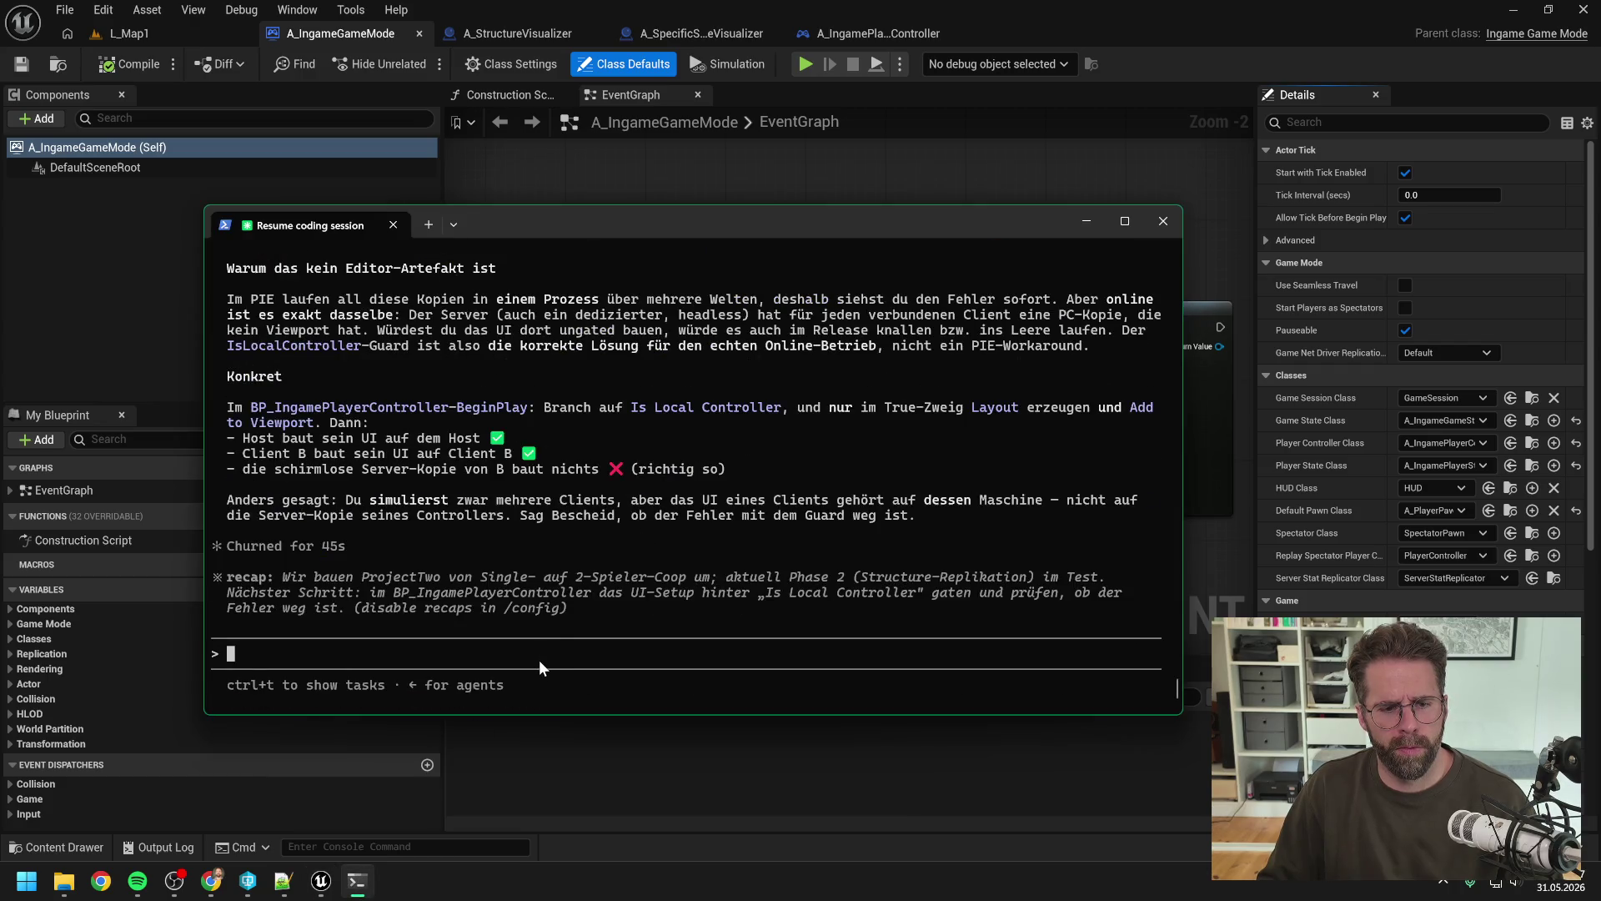
type("ok funktioniert dann so weit.")
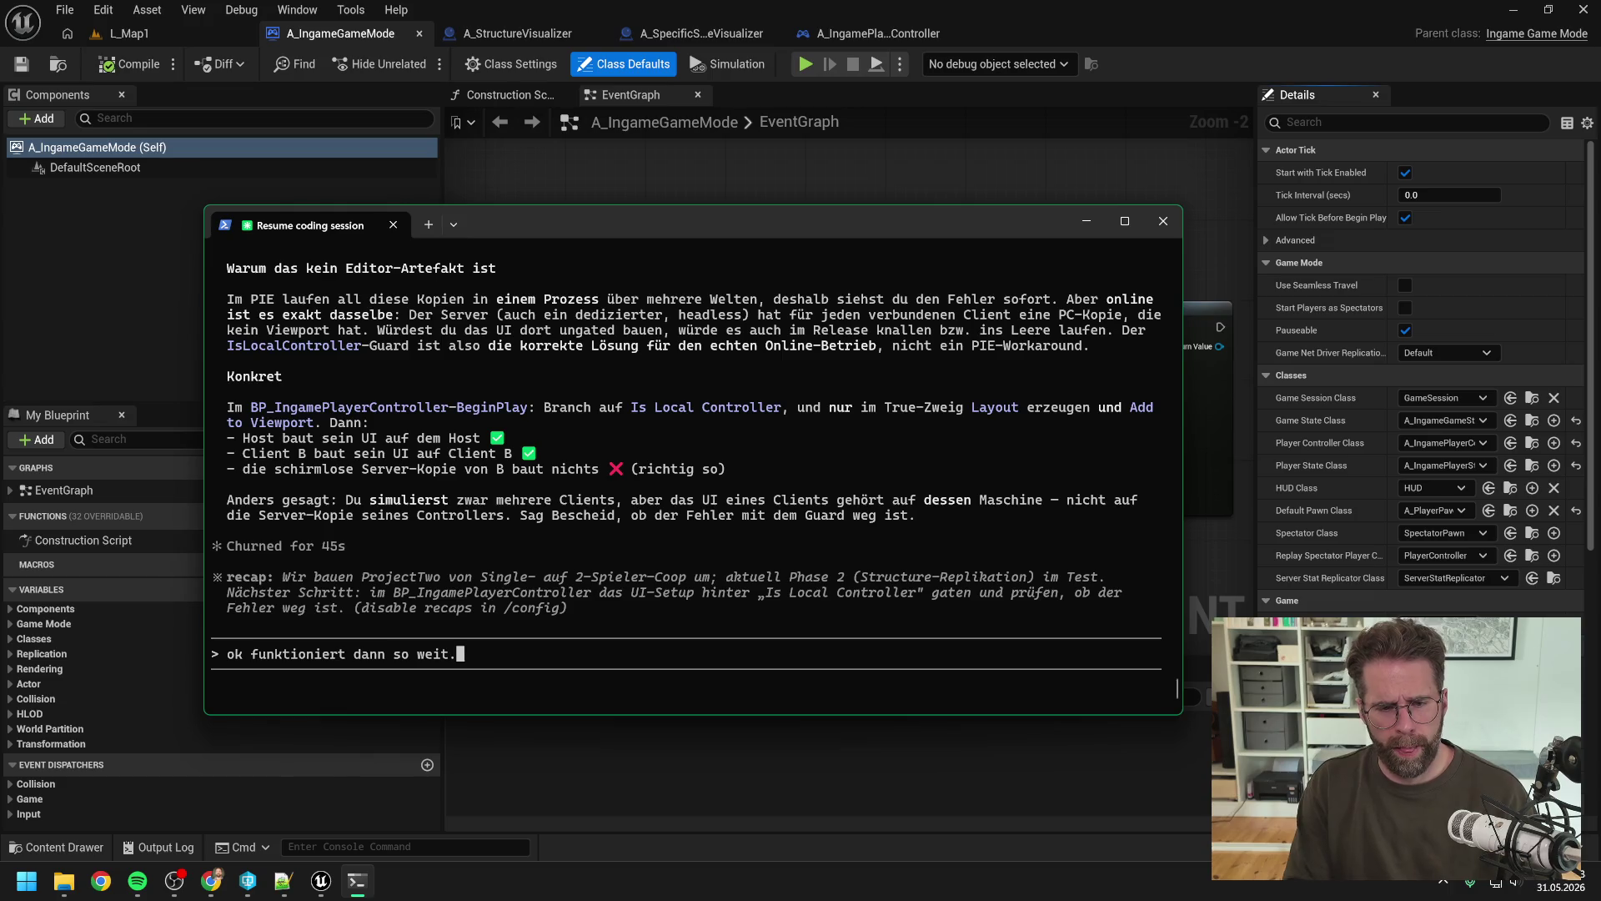
type(" Mai")
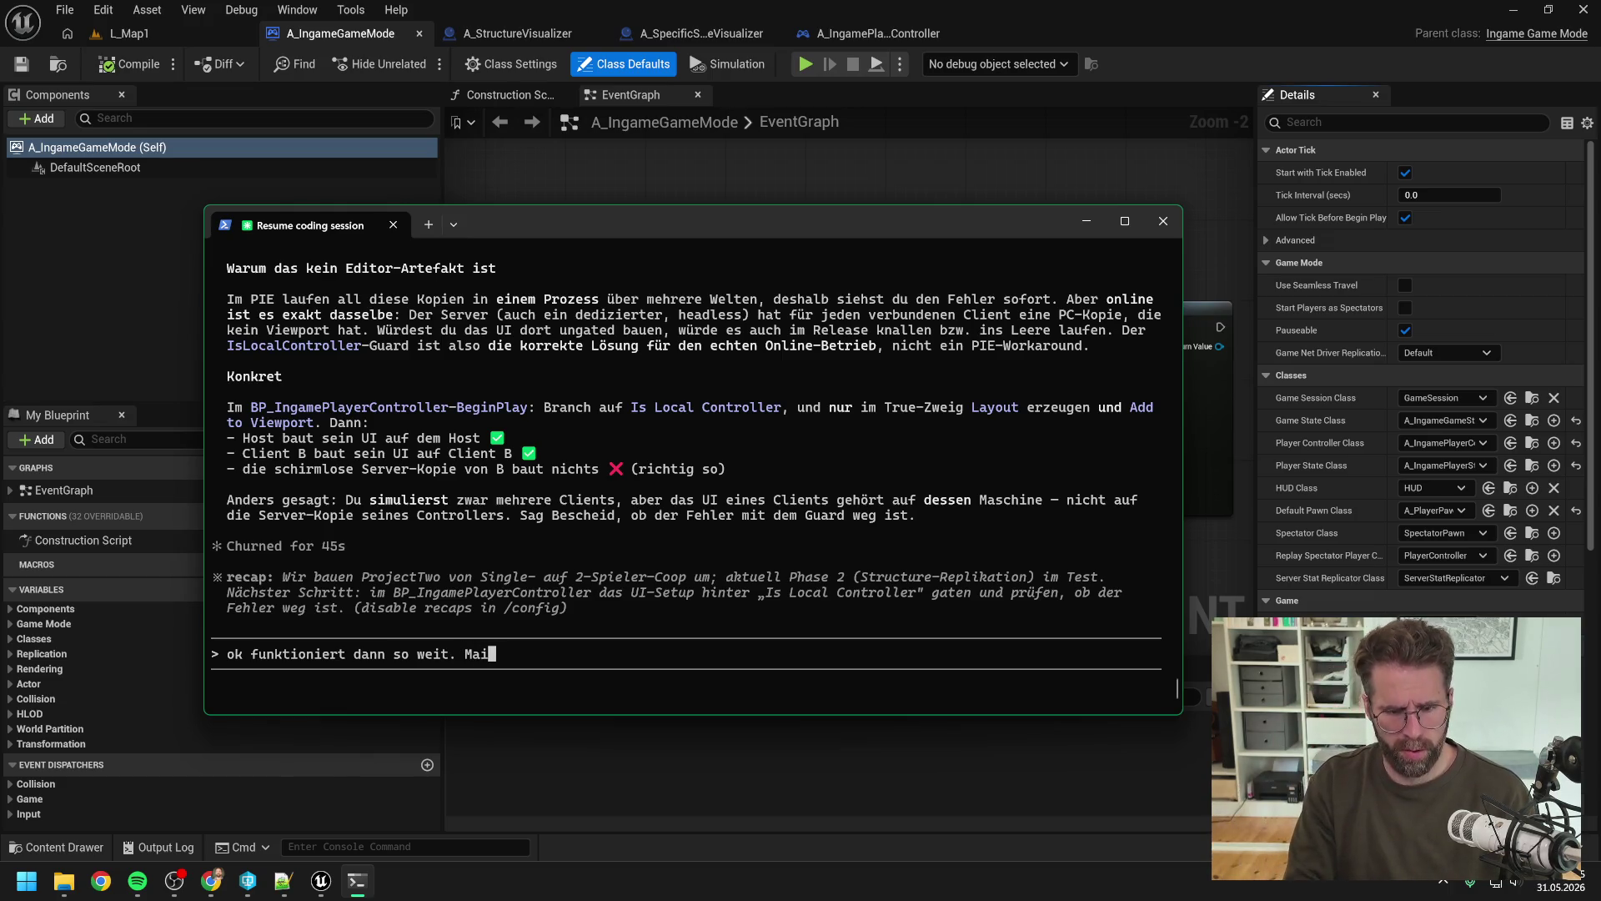
type("nHalls spa")
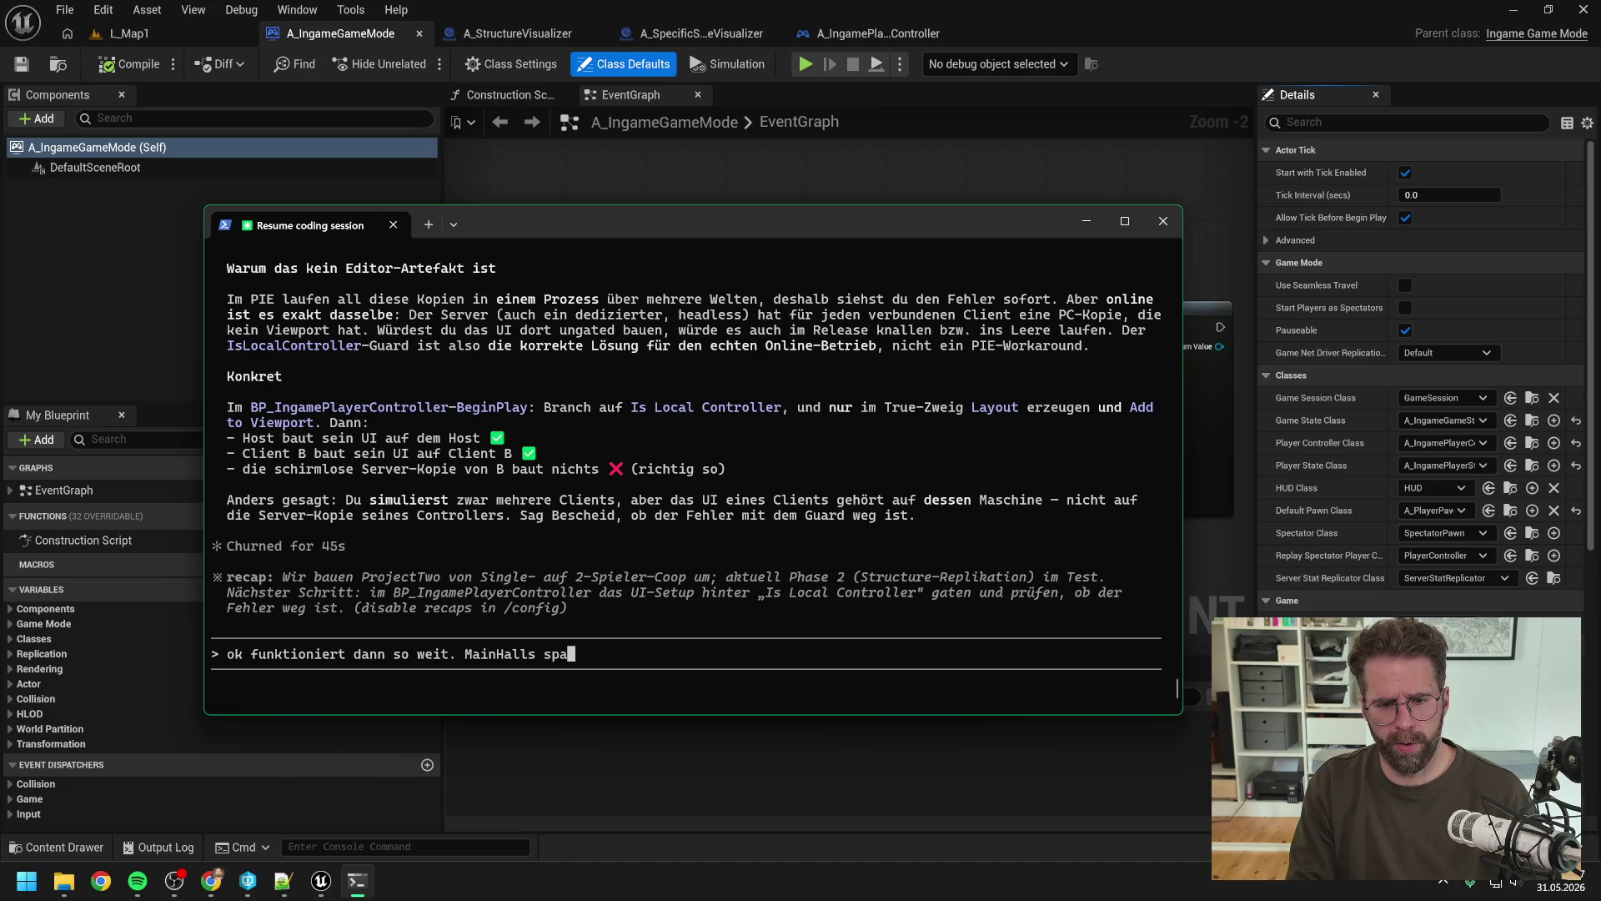
type("wnen, auch mit")
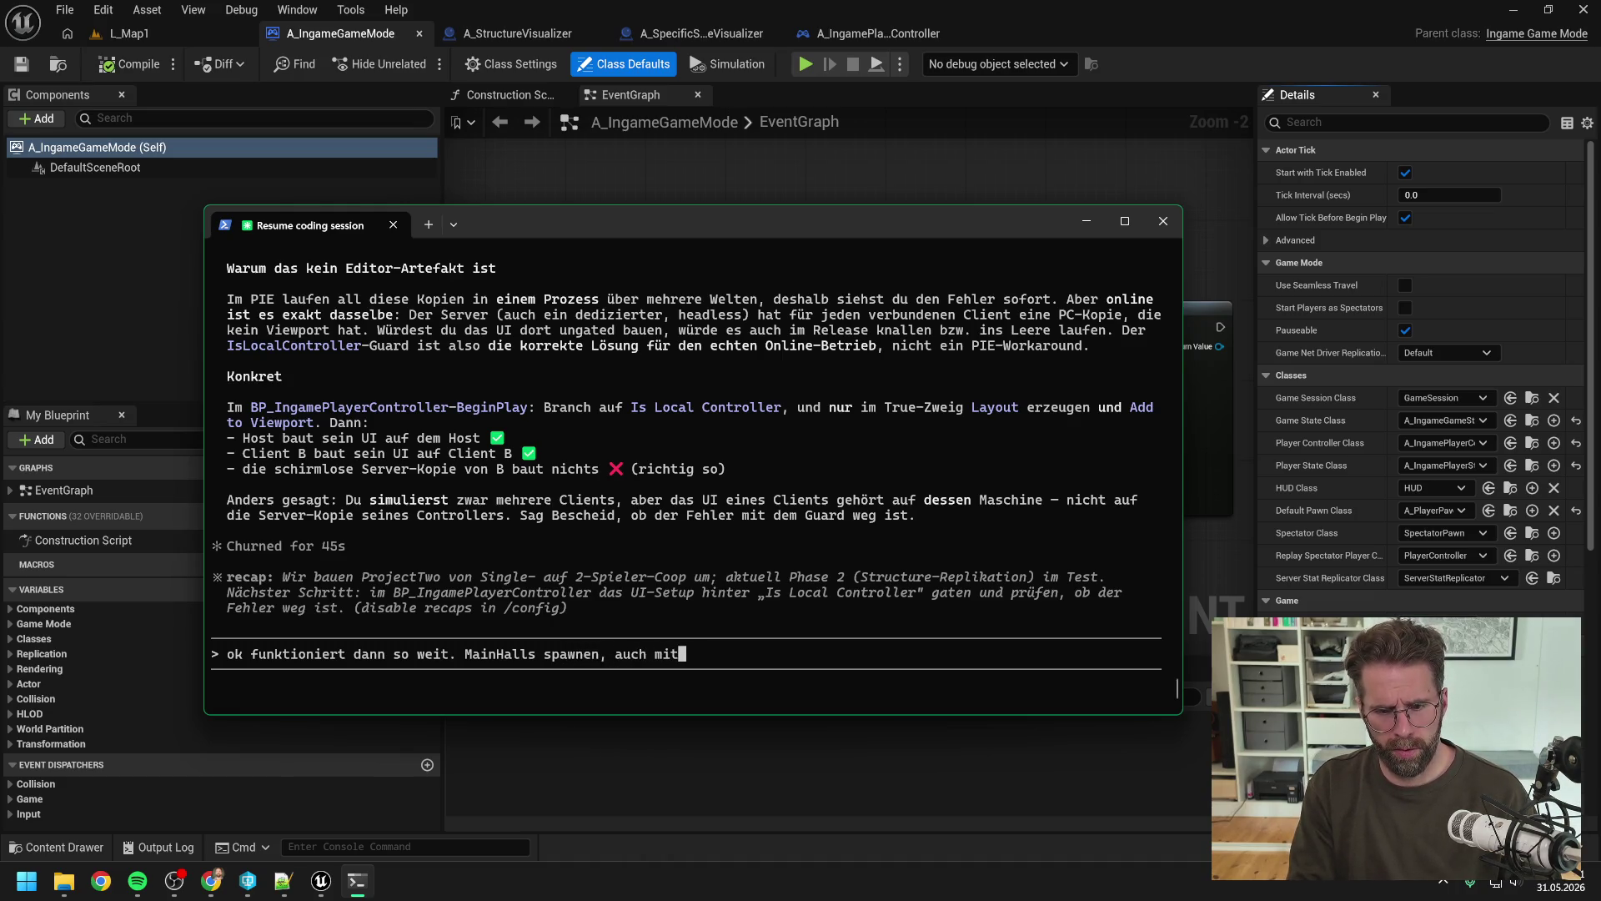
type(" 2/")
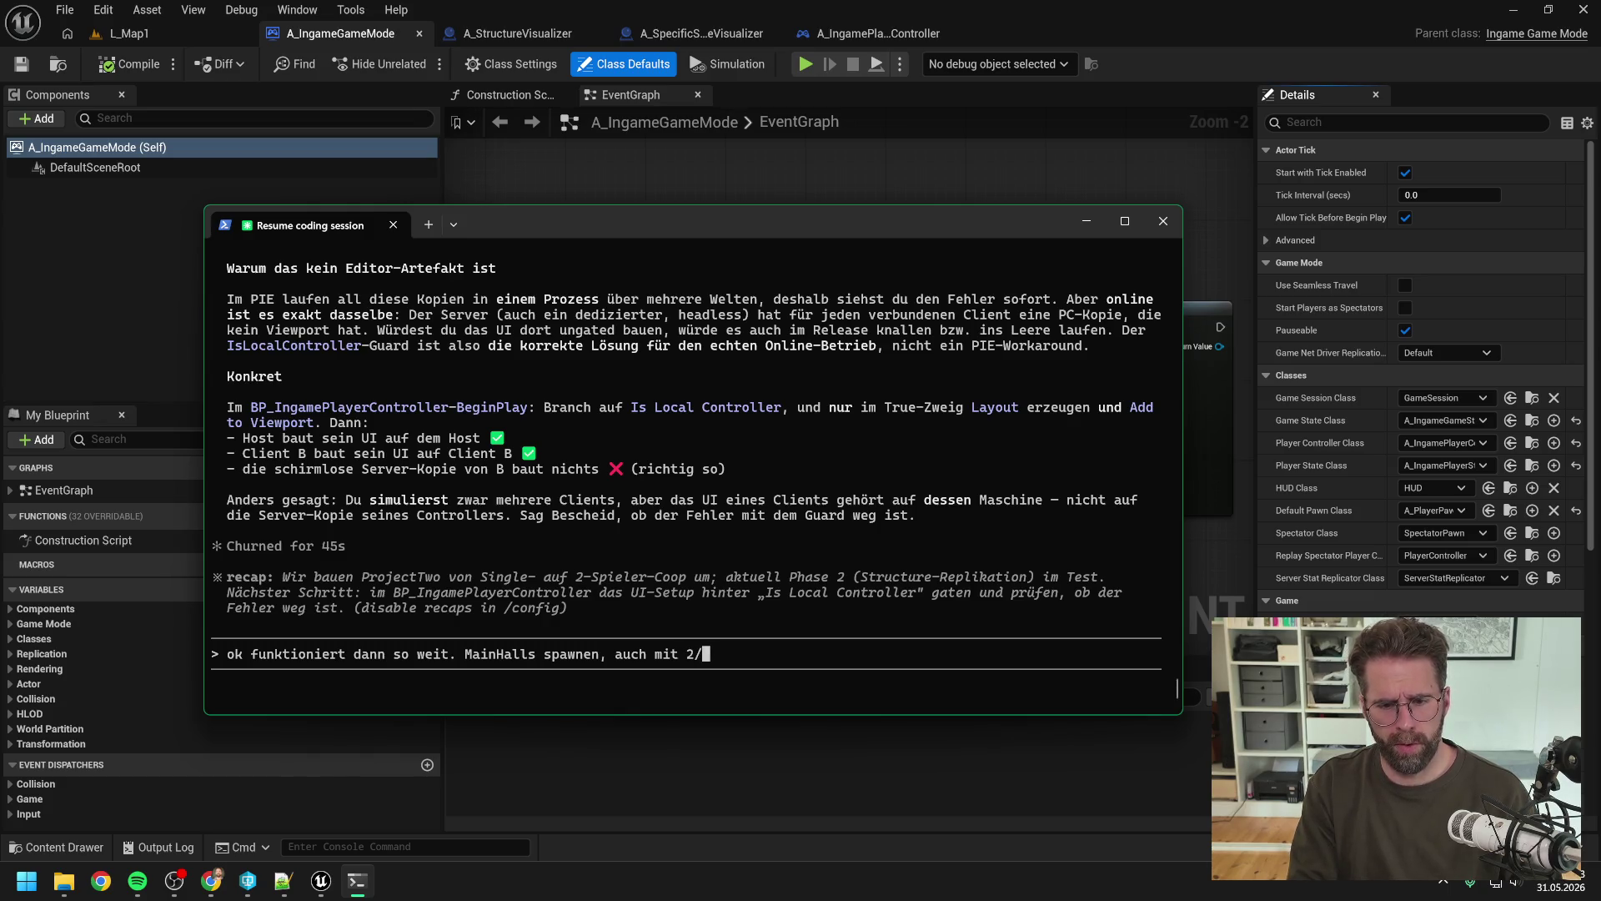
type("4 und 8 ")
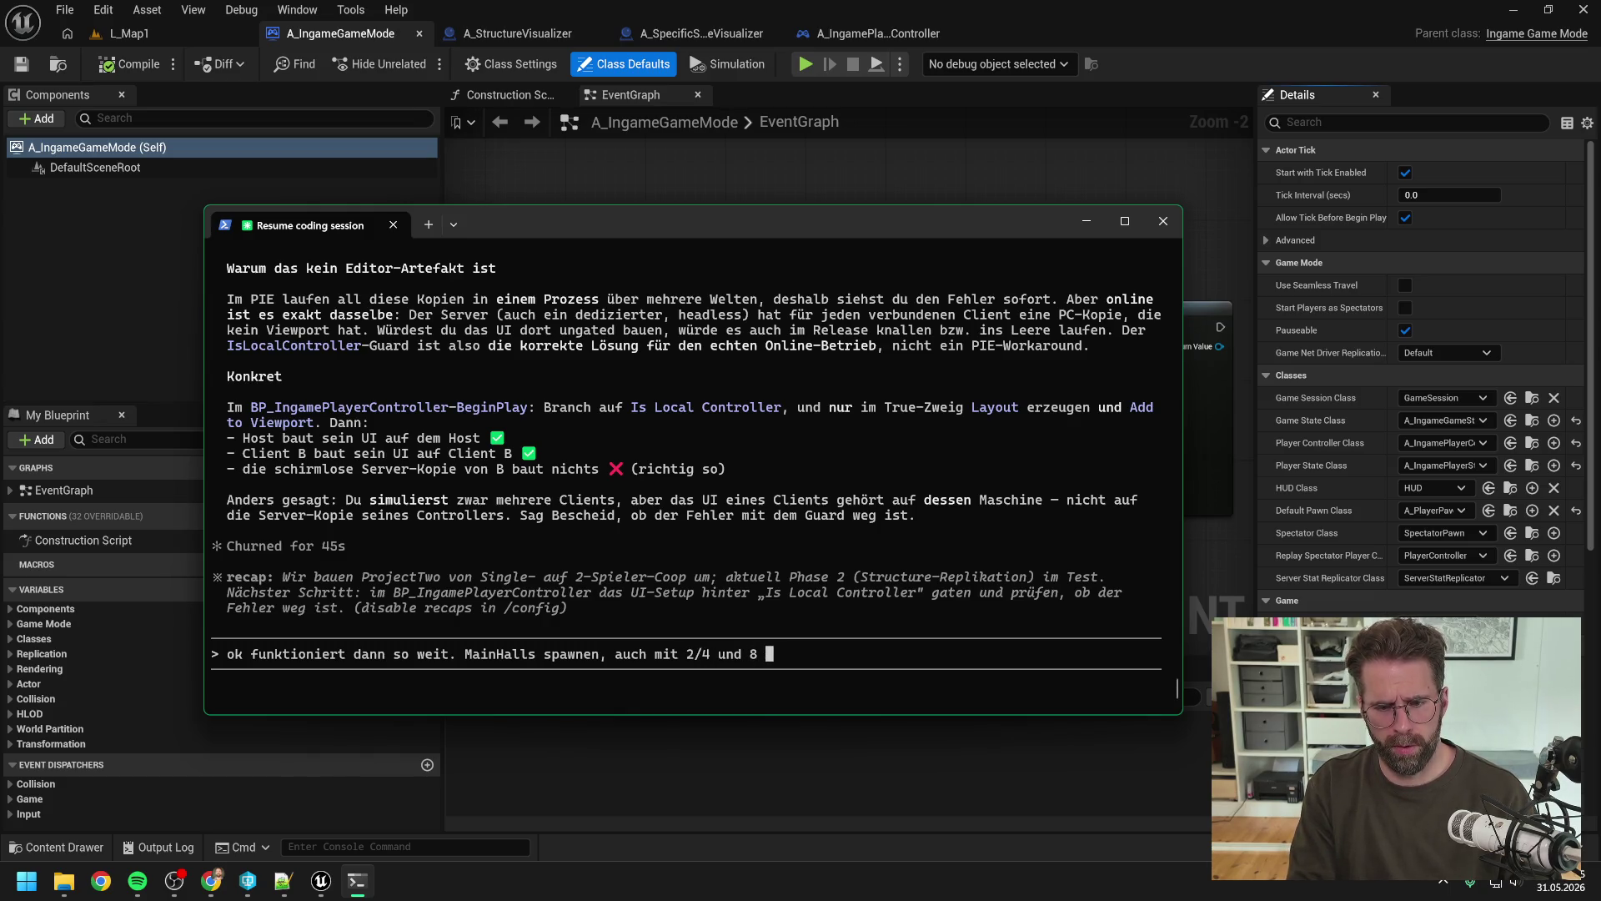
type("Spielern.")
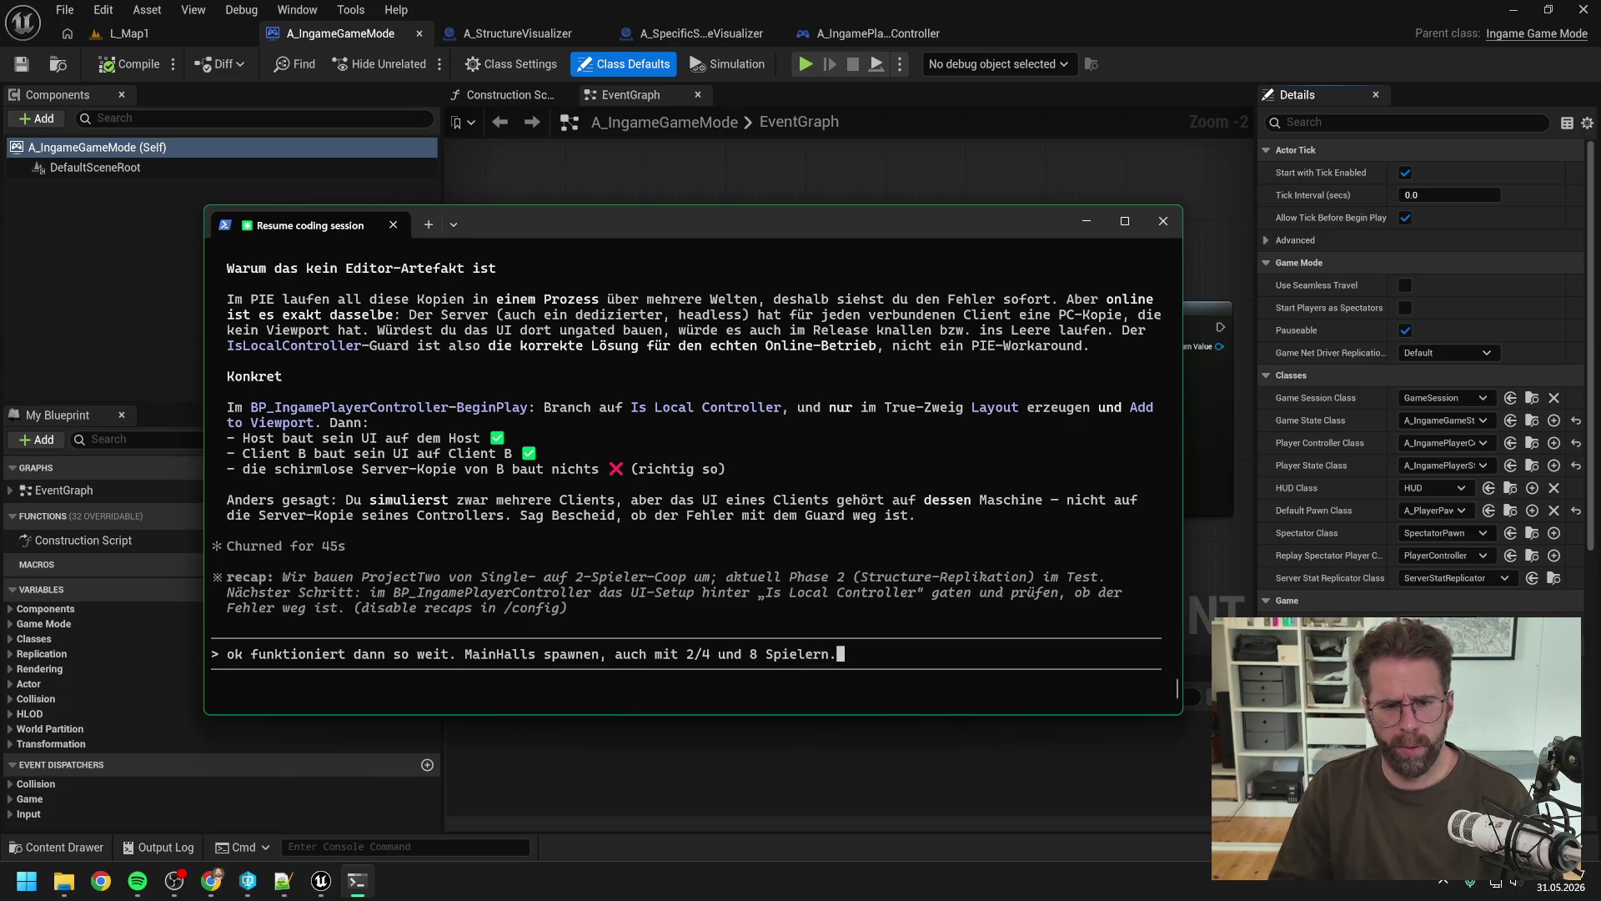
scroll(498, 462, "up", 7)
scroll(498, 463, "up", 10)
scroll(498, 463, "down", 12)
scroll(501, 459, "down", 5)
scroll(532, 494, "up", 15)
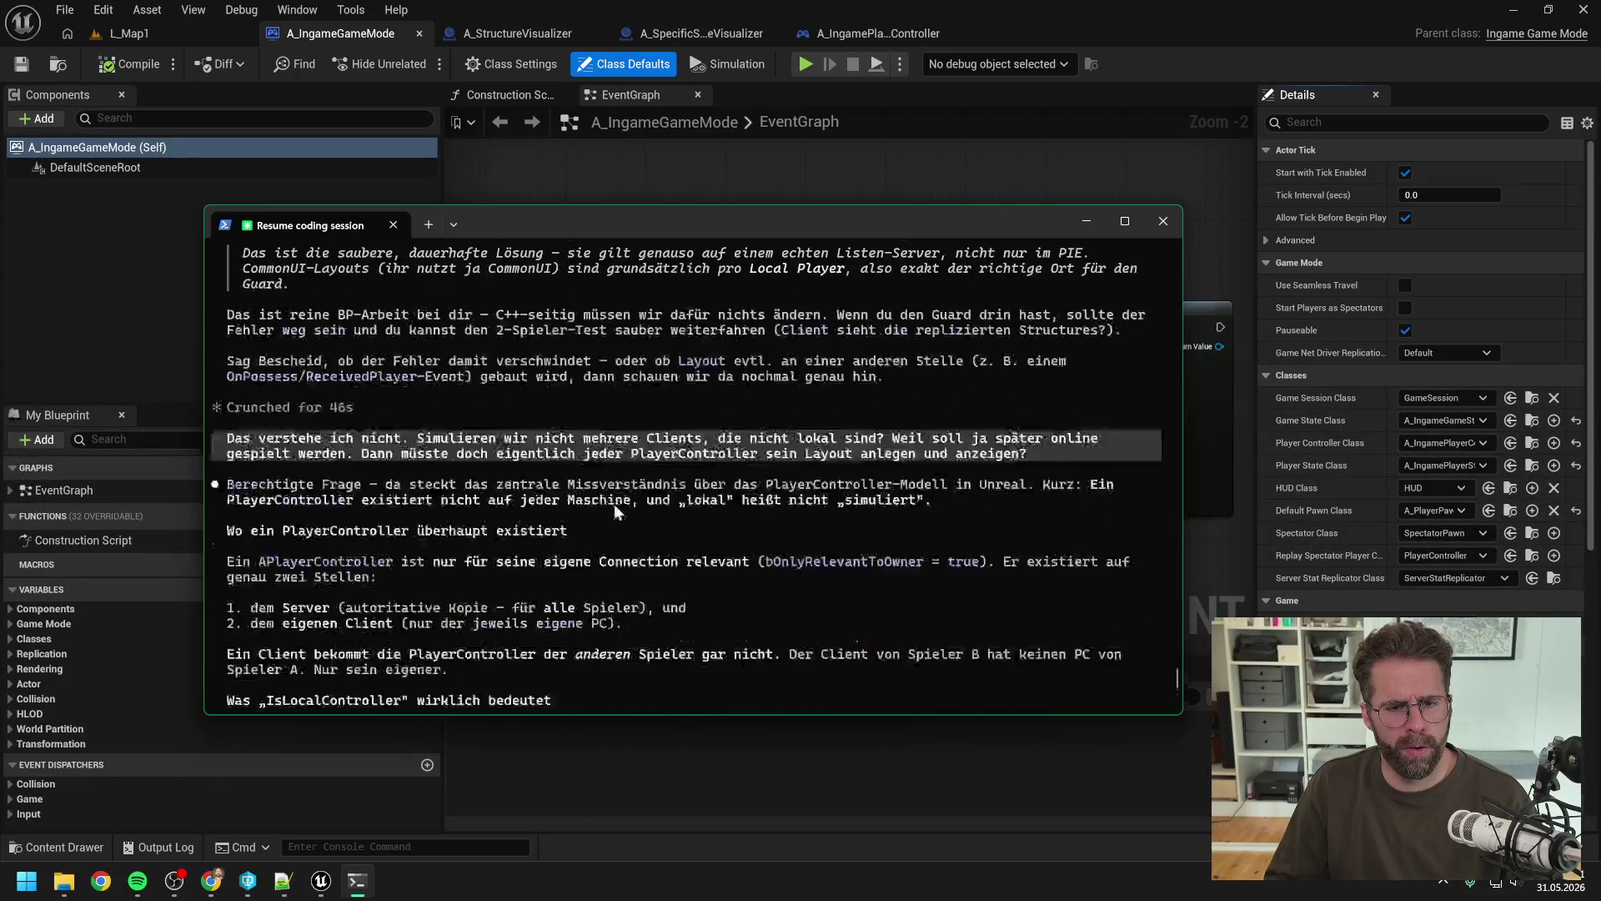
scroll(607, 513, "up", 15)
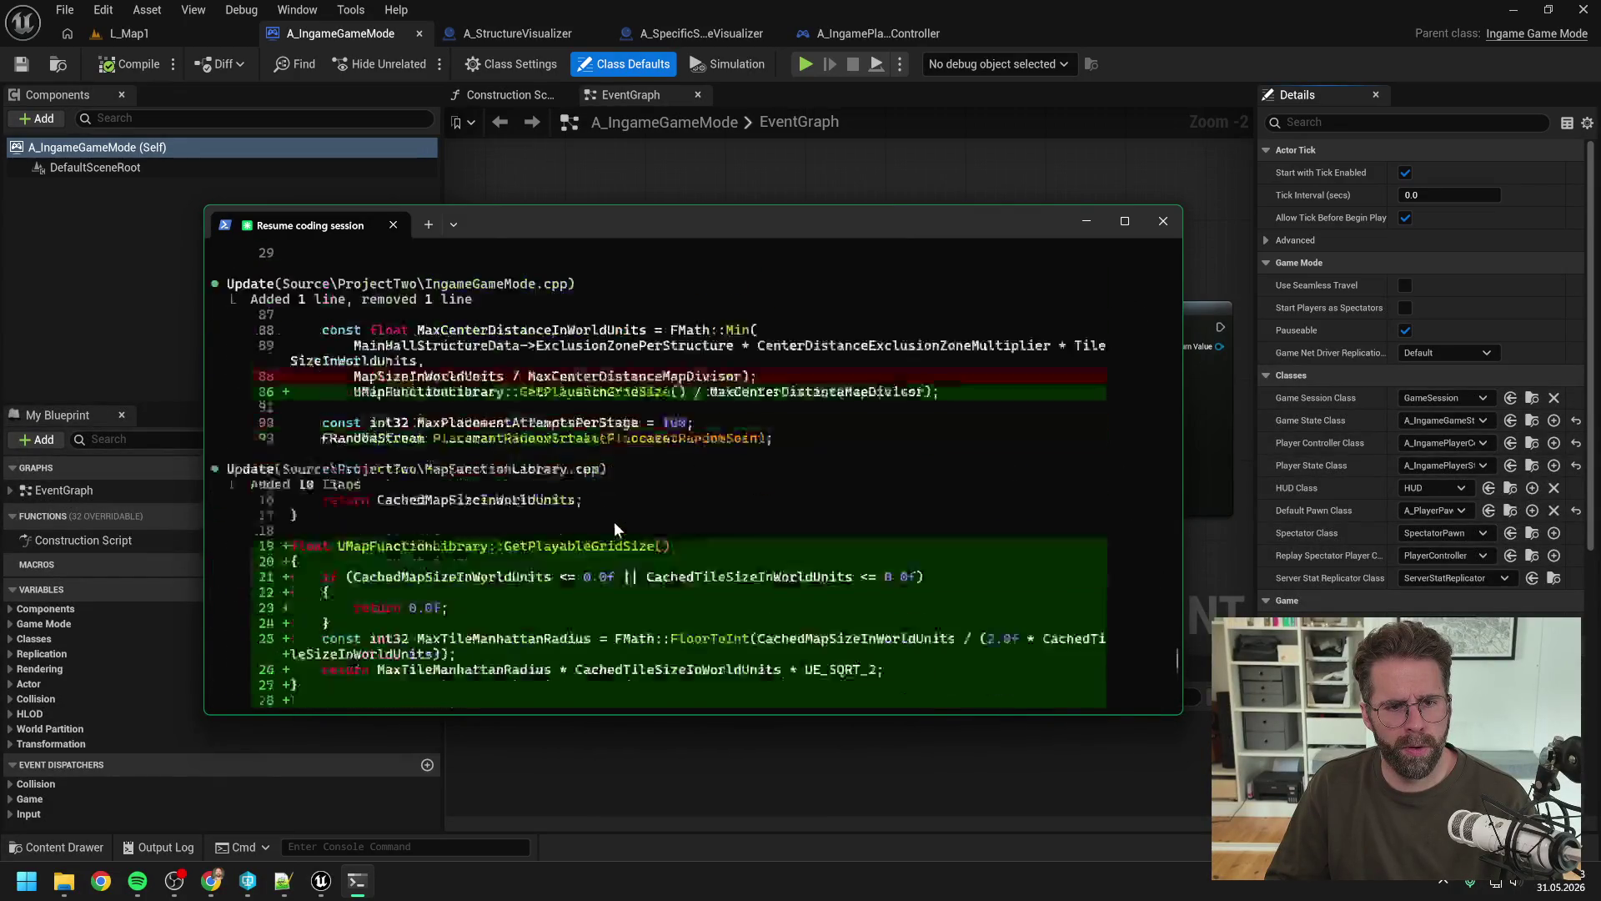
scroll(612, 519, "down", 20)
scroll(618, 512, "down", 10)
type(". ")
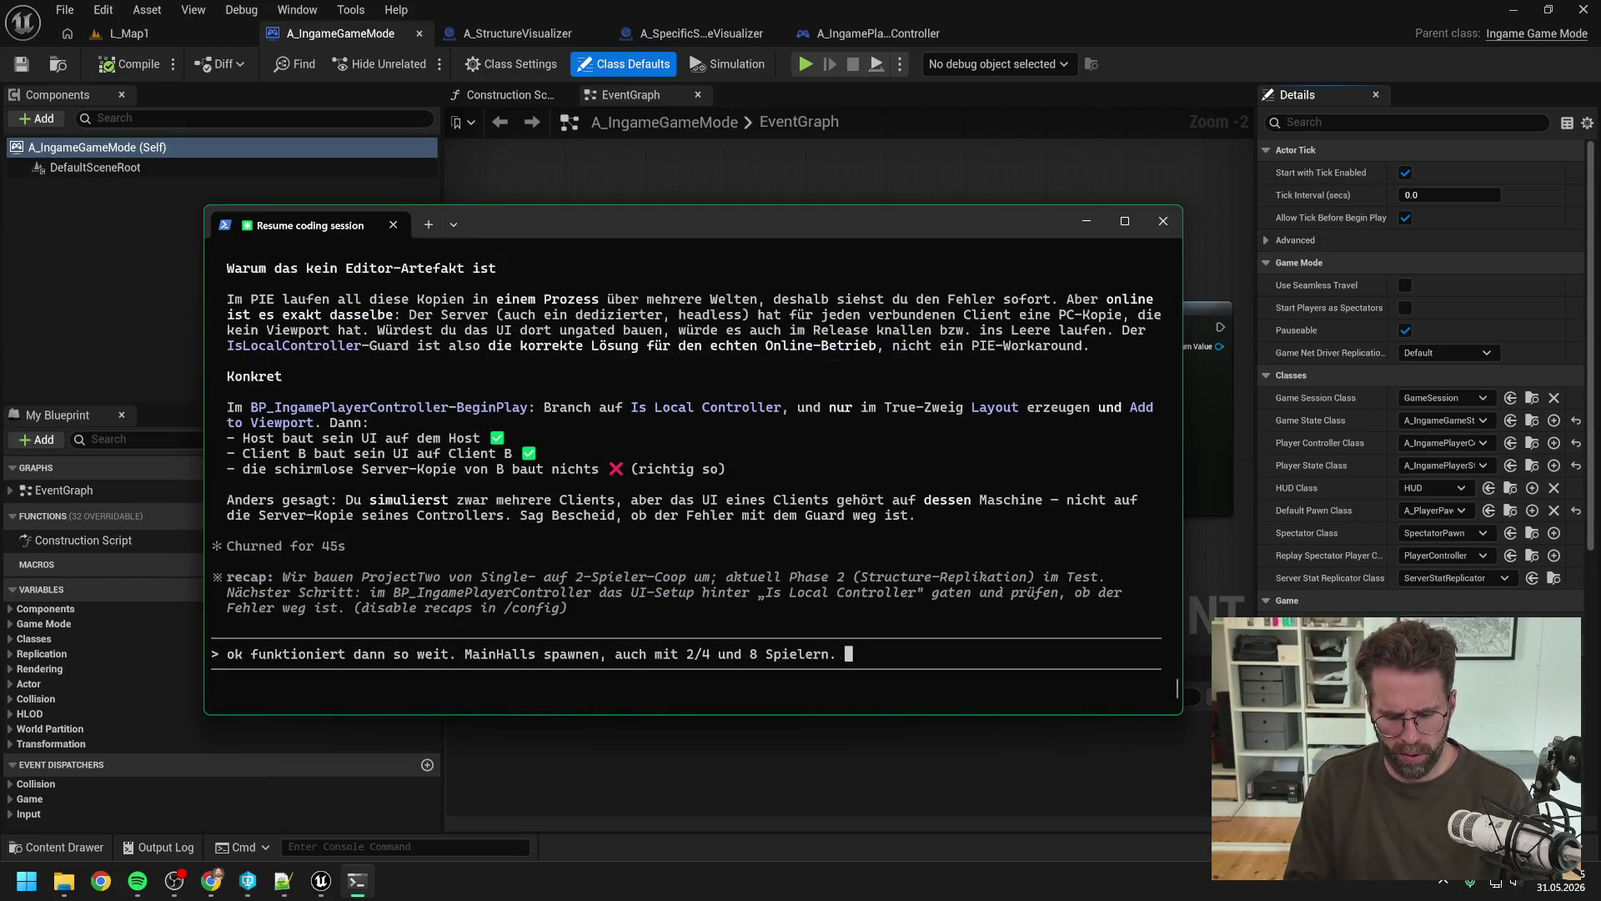
type("Können")
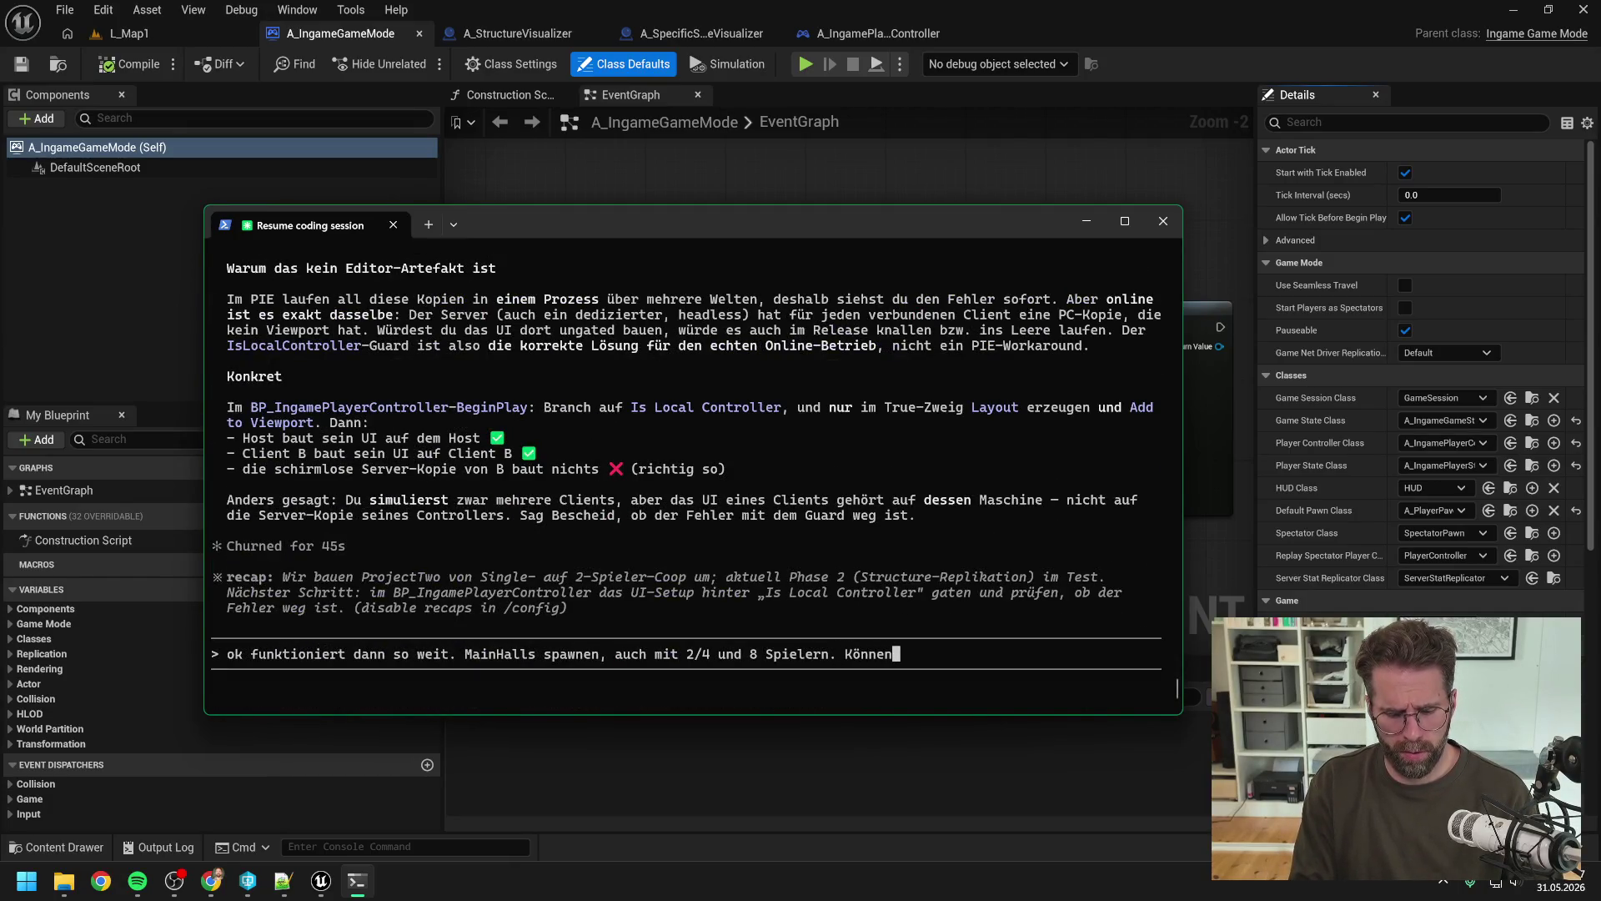
type(" also mit den n")
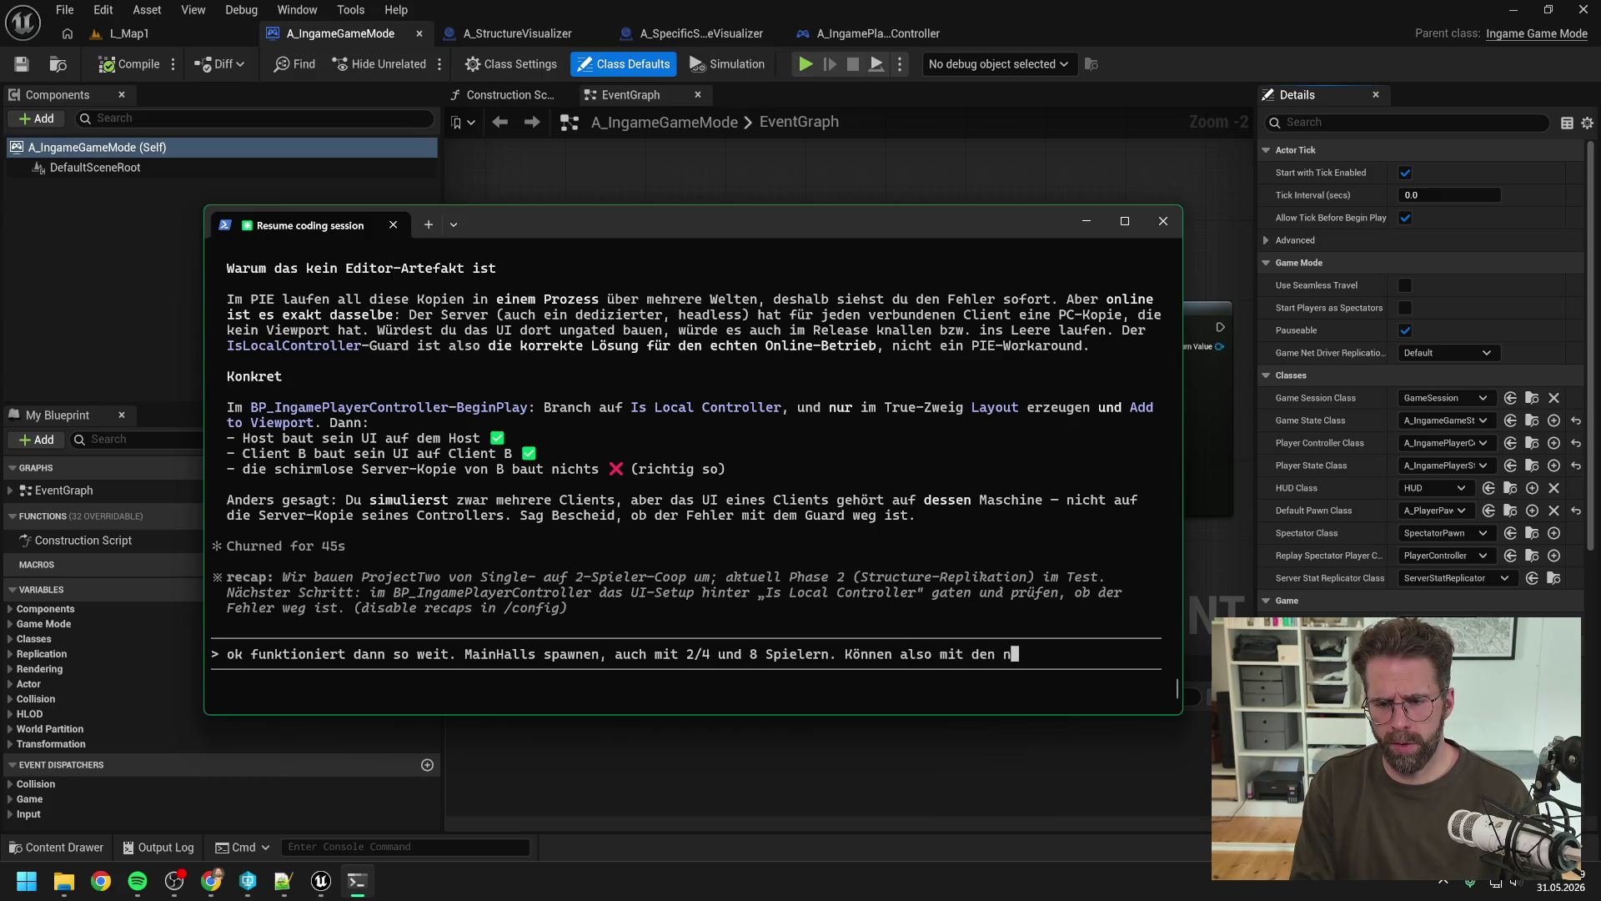
type("ächsten Tasks ")
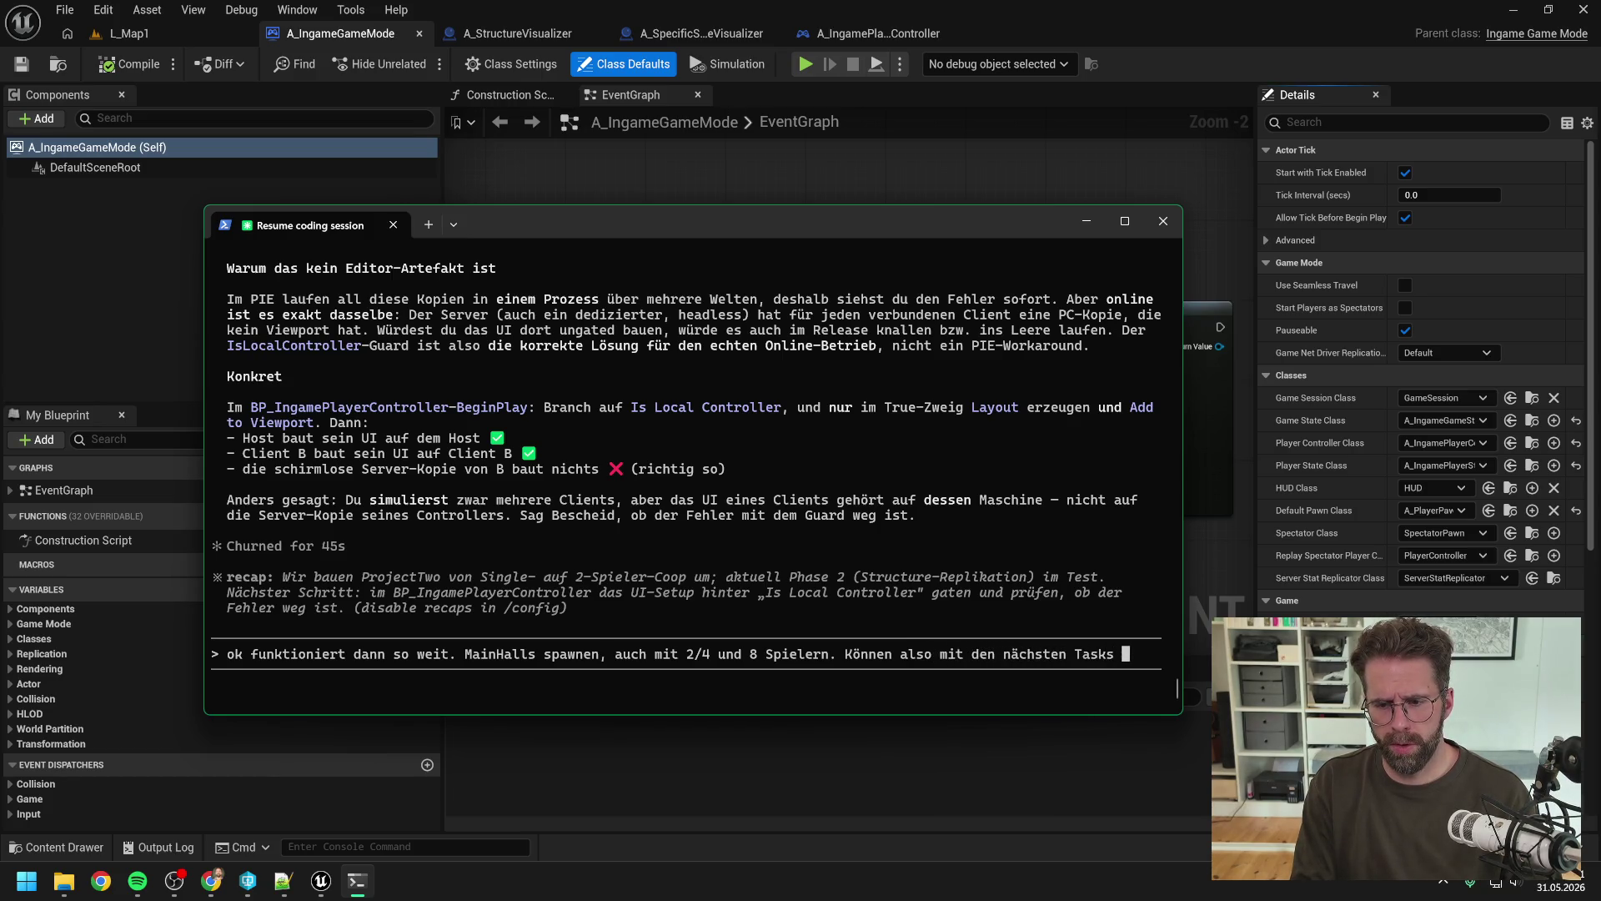
Step: Finish the German reply asking to continue and restore tasks from LastSession.md, and send it
type("weit")
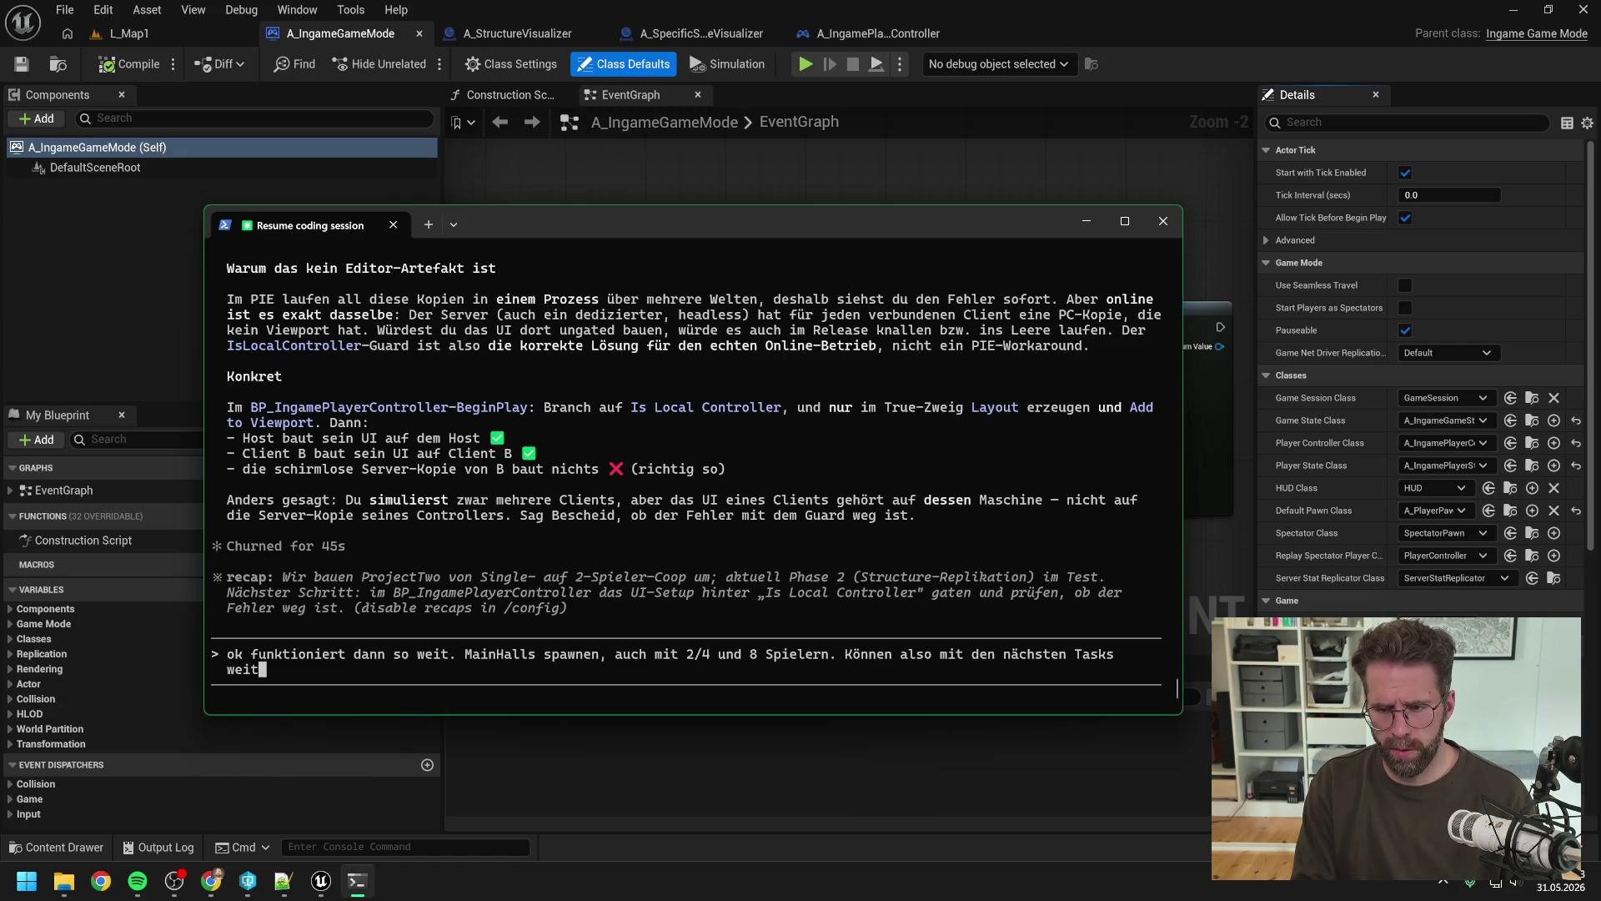
type("ermachen und den aktuellen")
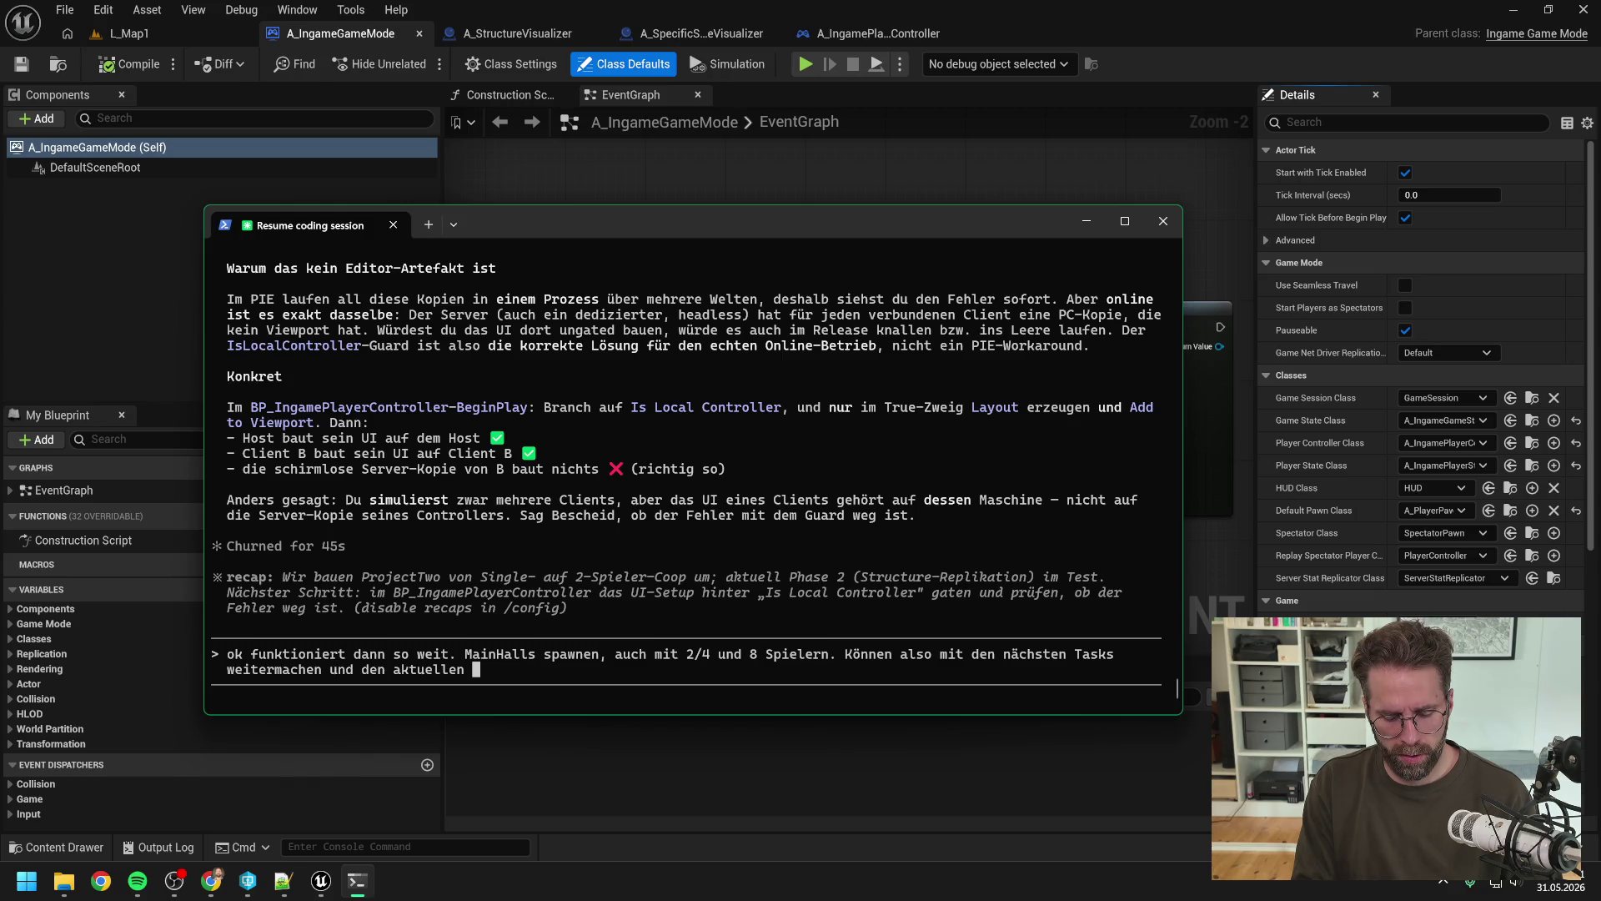
type("abhaken. ")
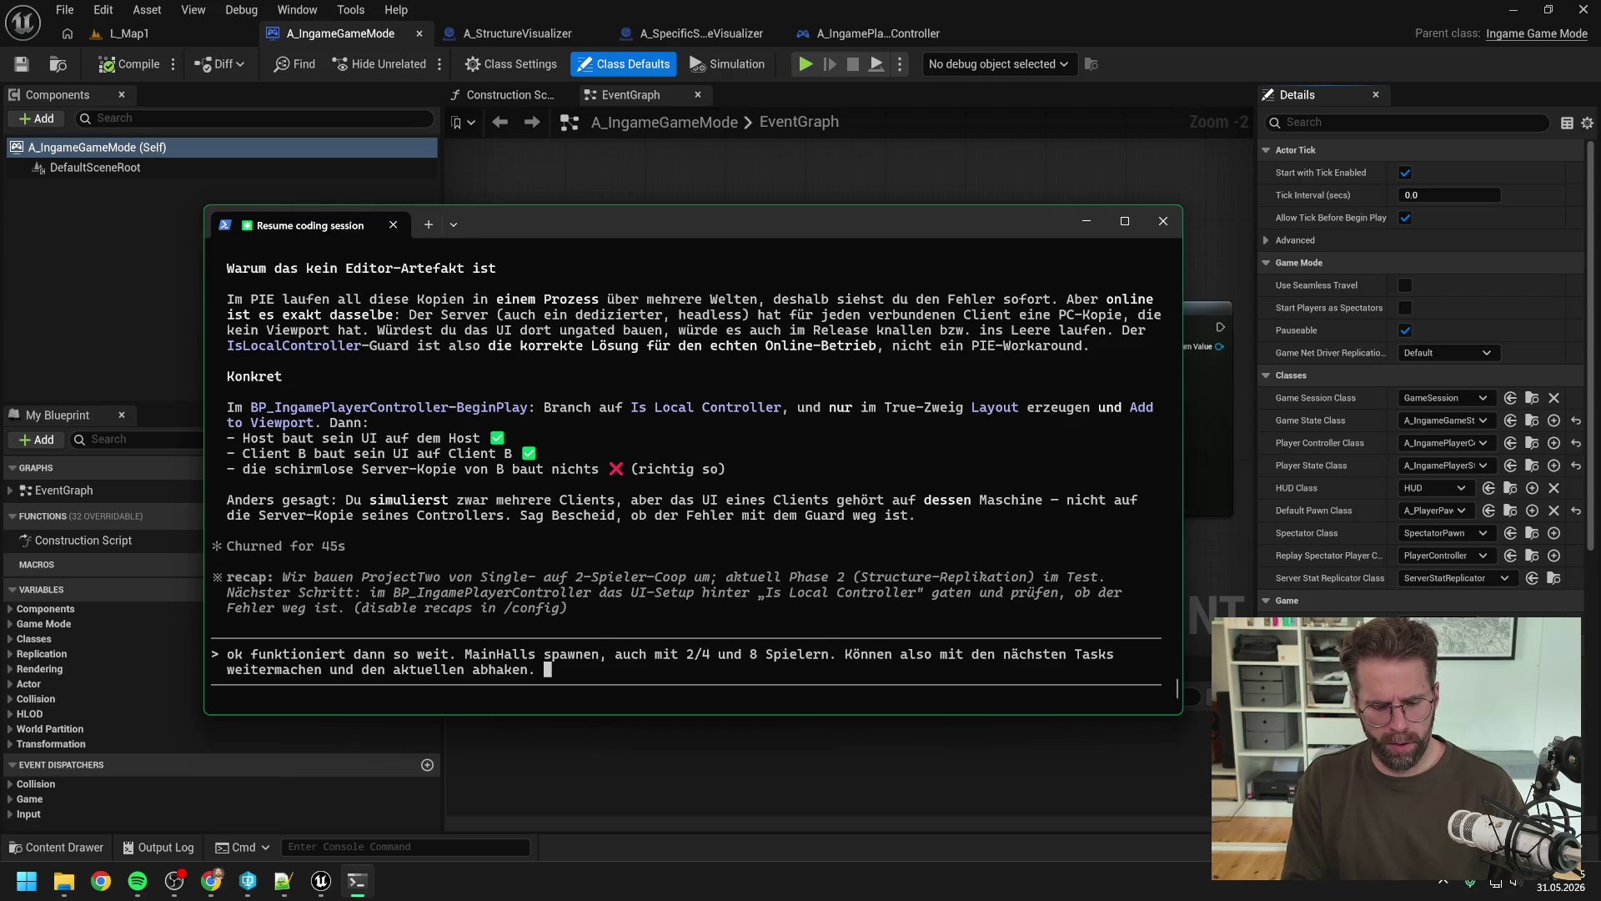
type("Sehe ge")
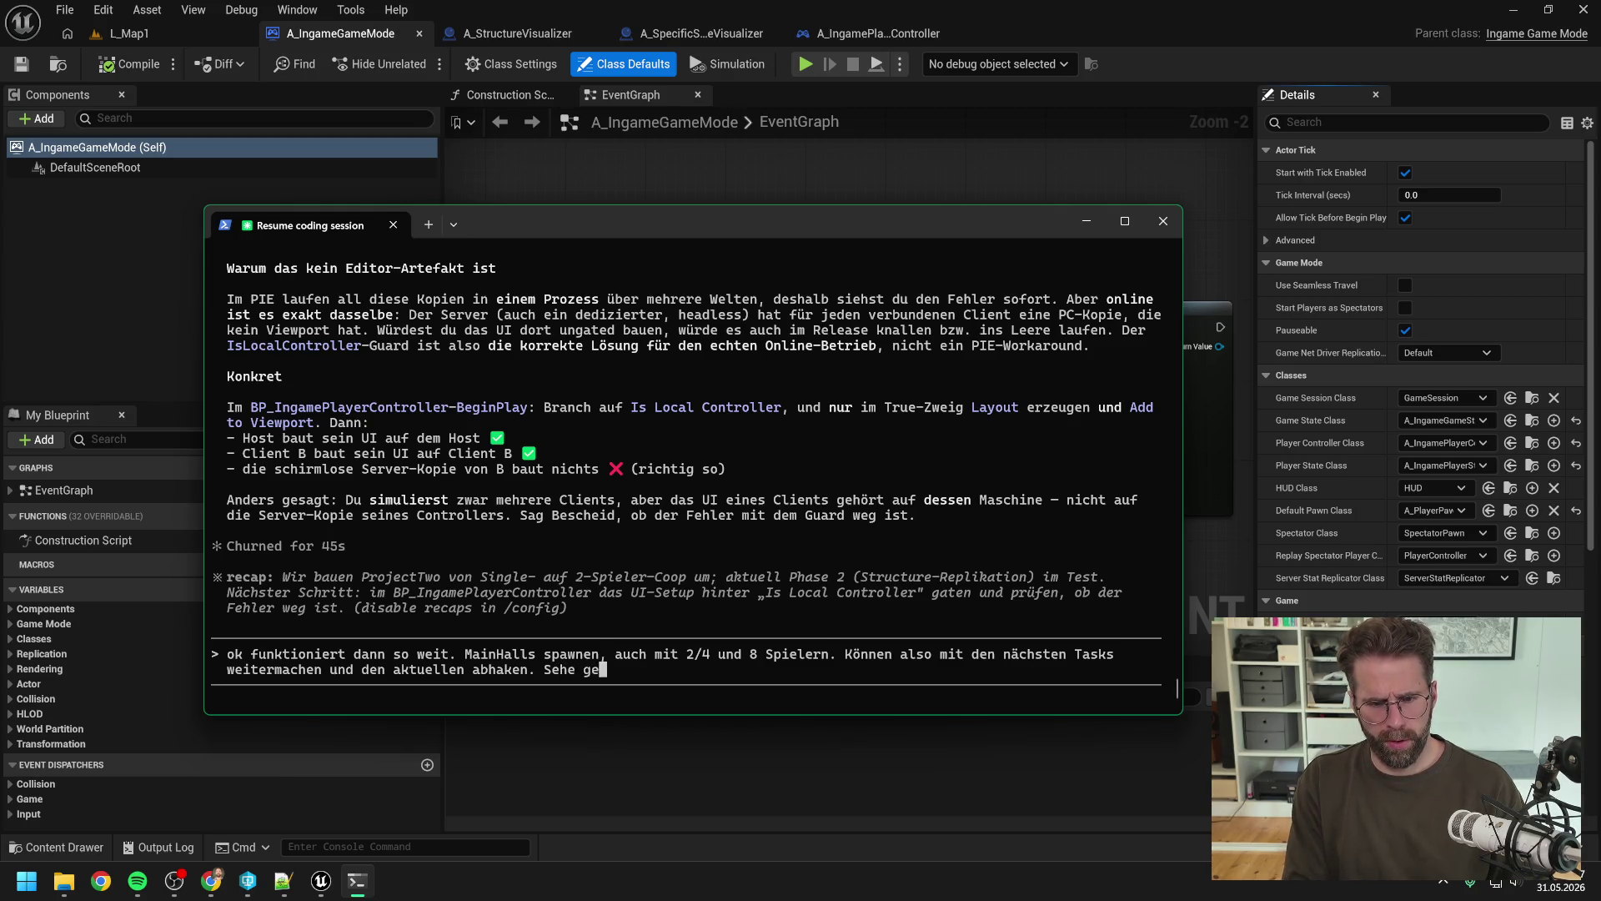
type("rade bzw. dass d")
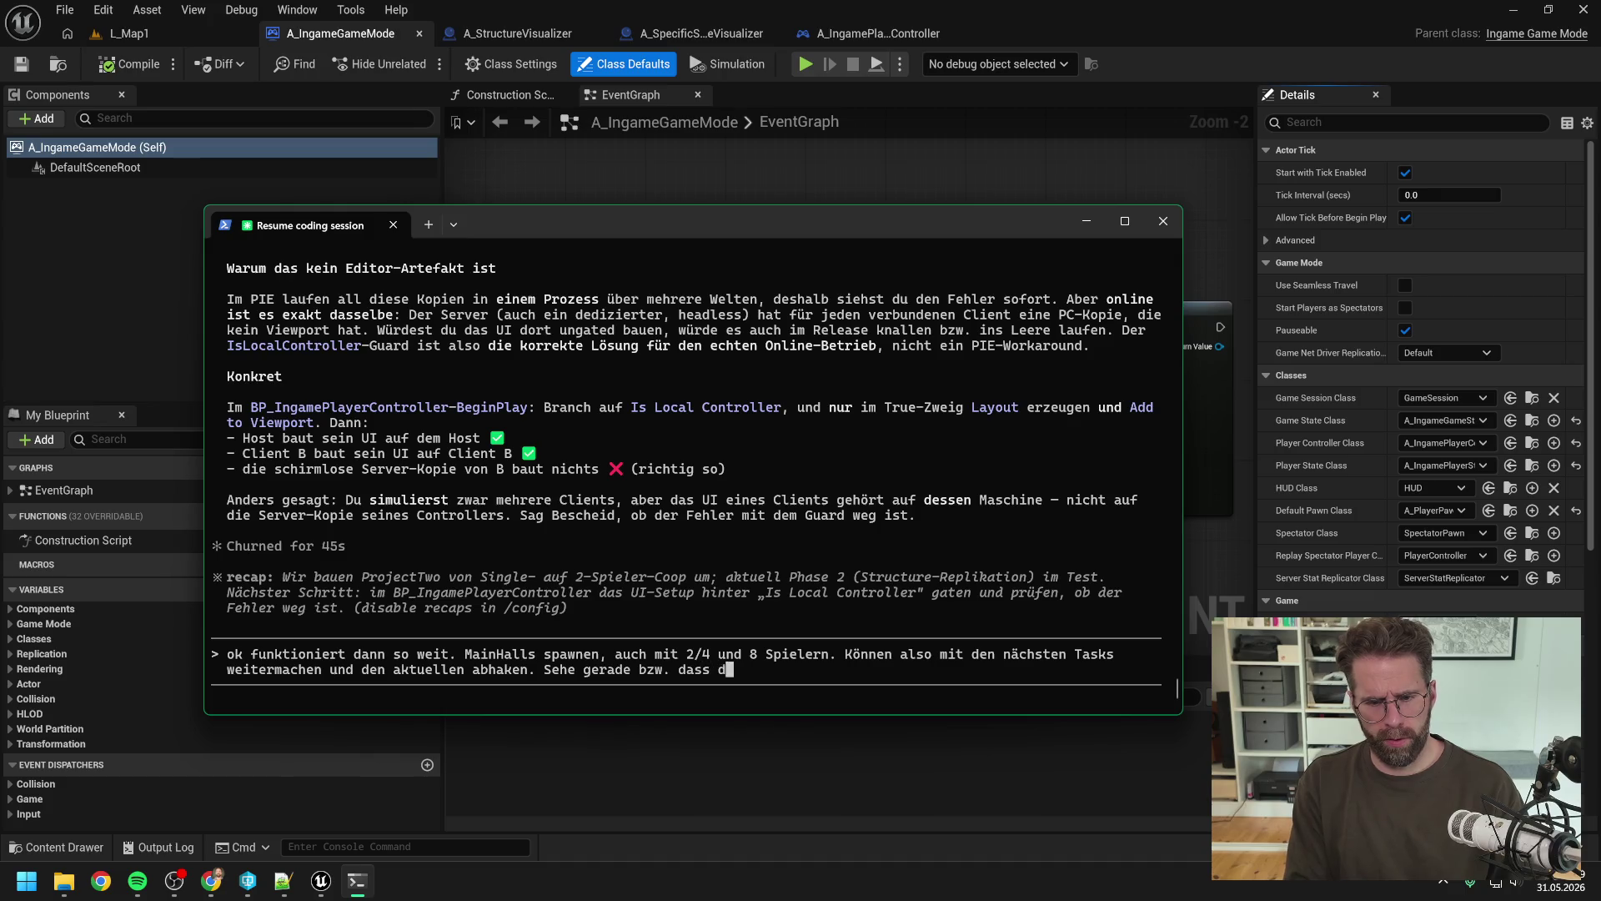
type("ie task ba")
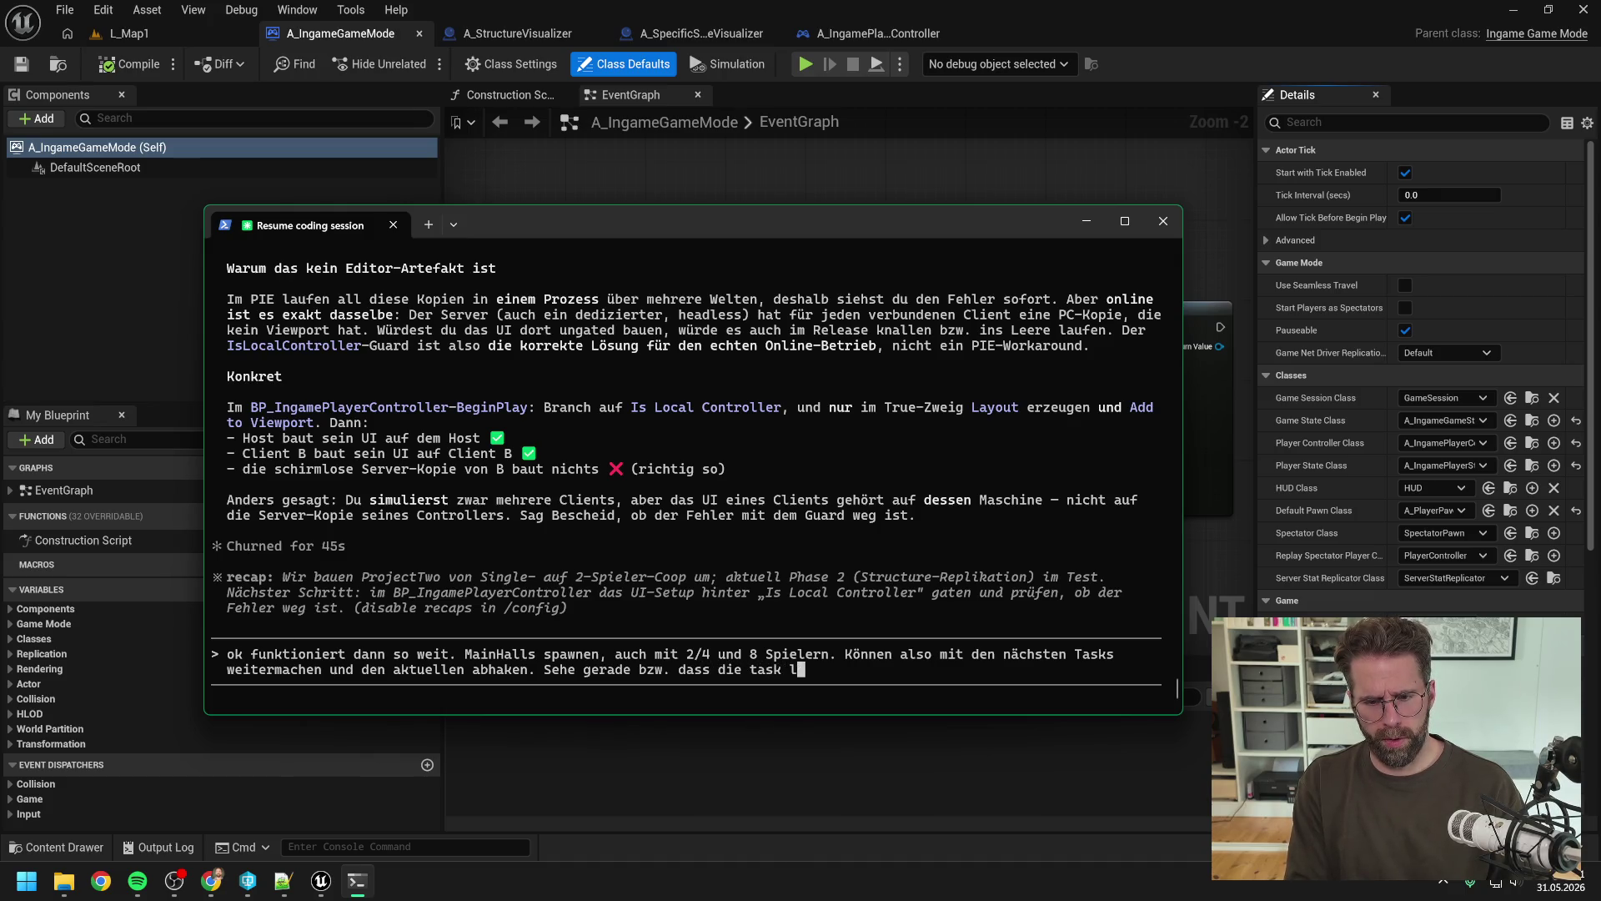
key("BackSpace")
key("BackSpace")
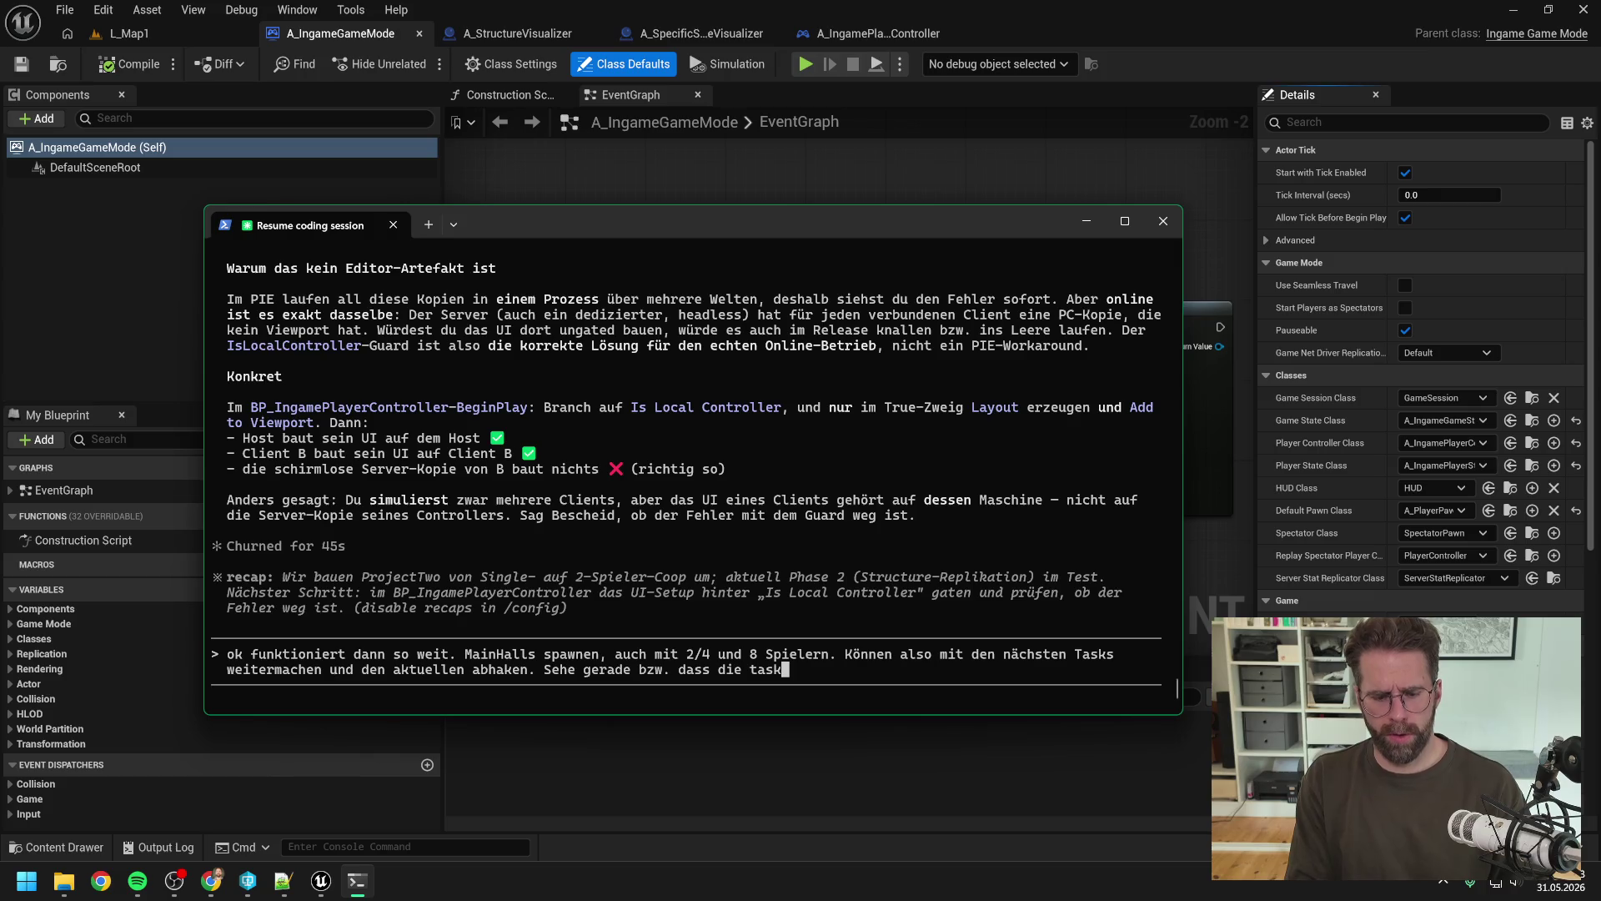
type("s nicht mehr ")
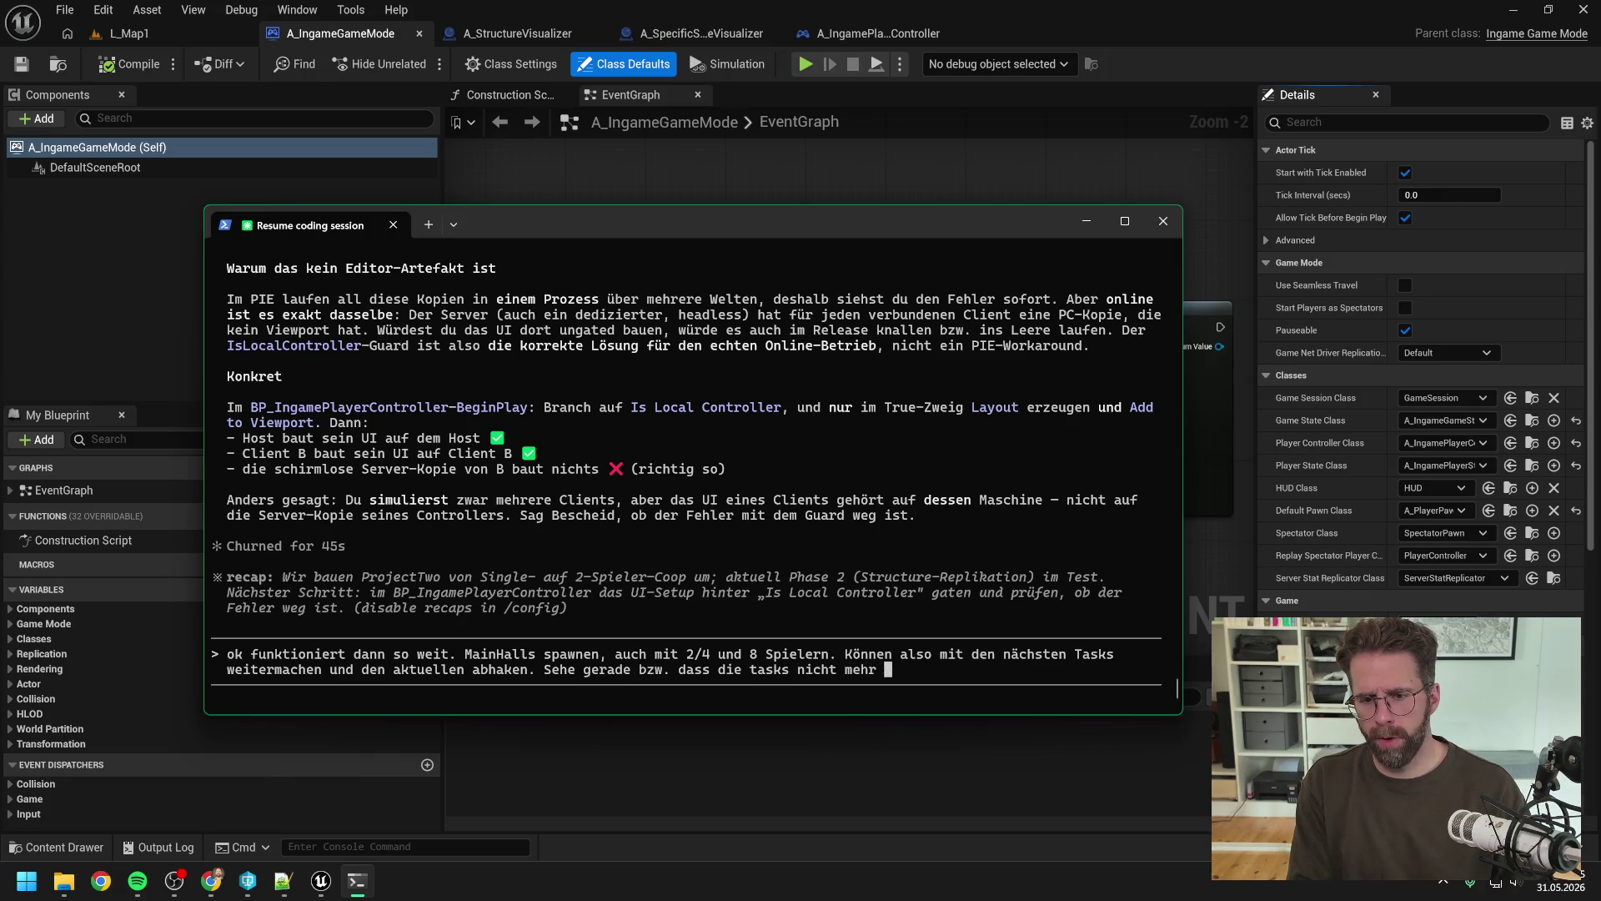
type("da sind (")
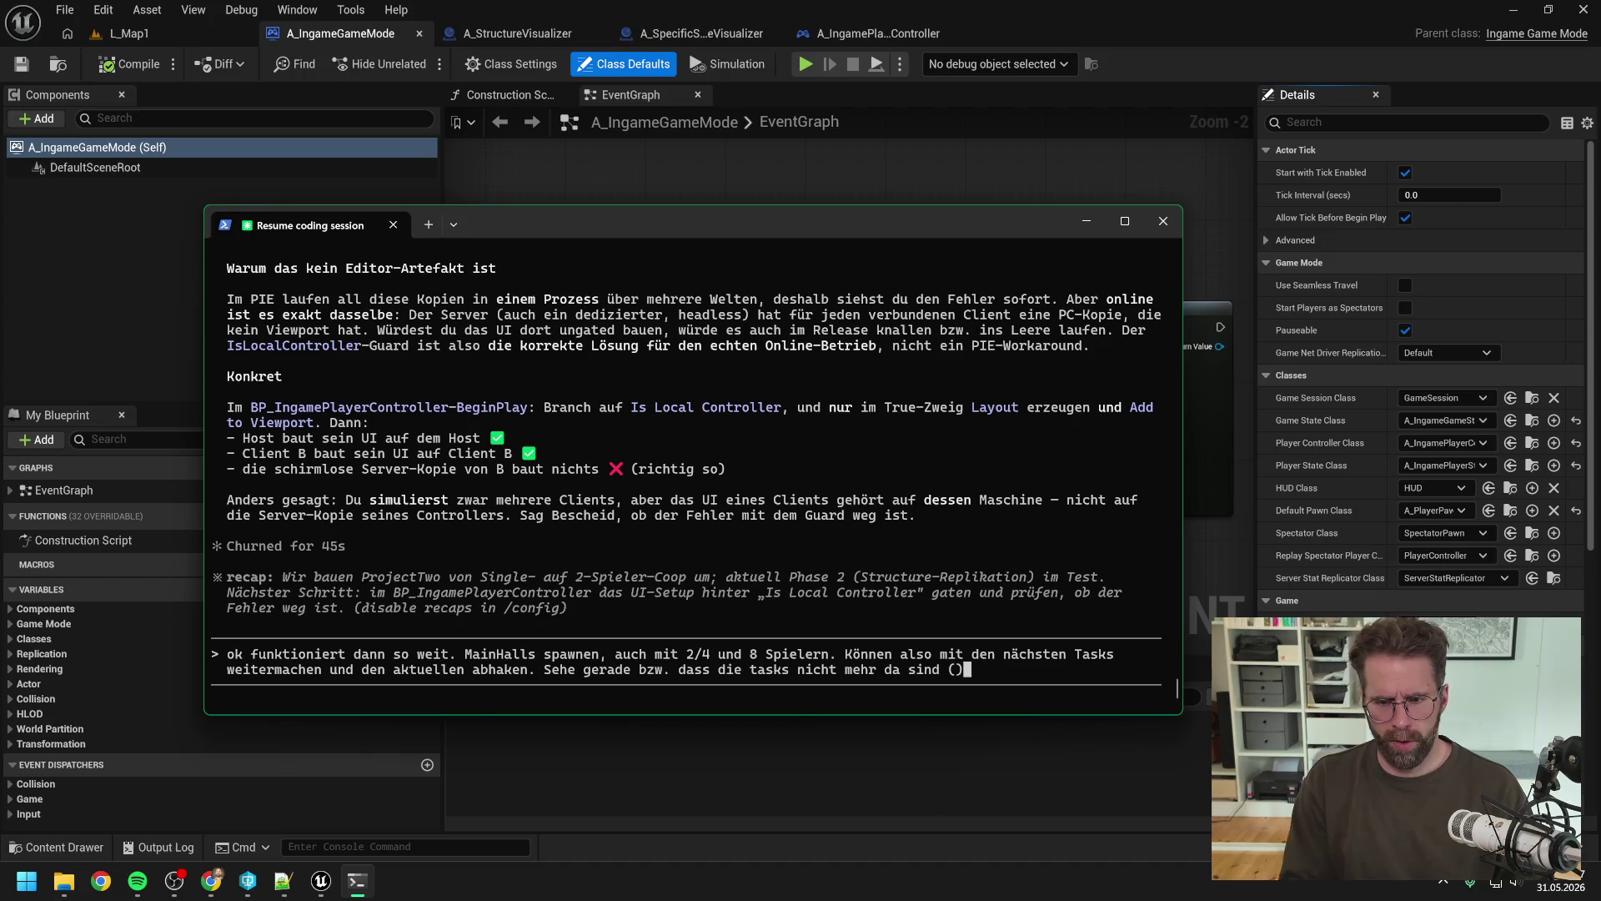
type("hab aus vc")
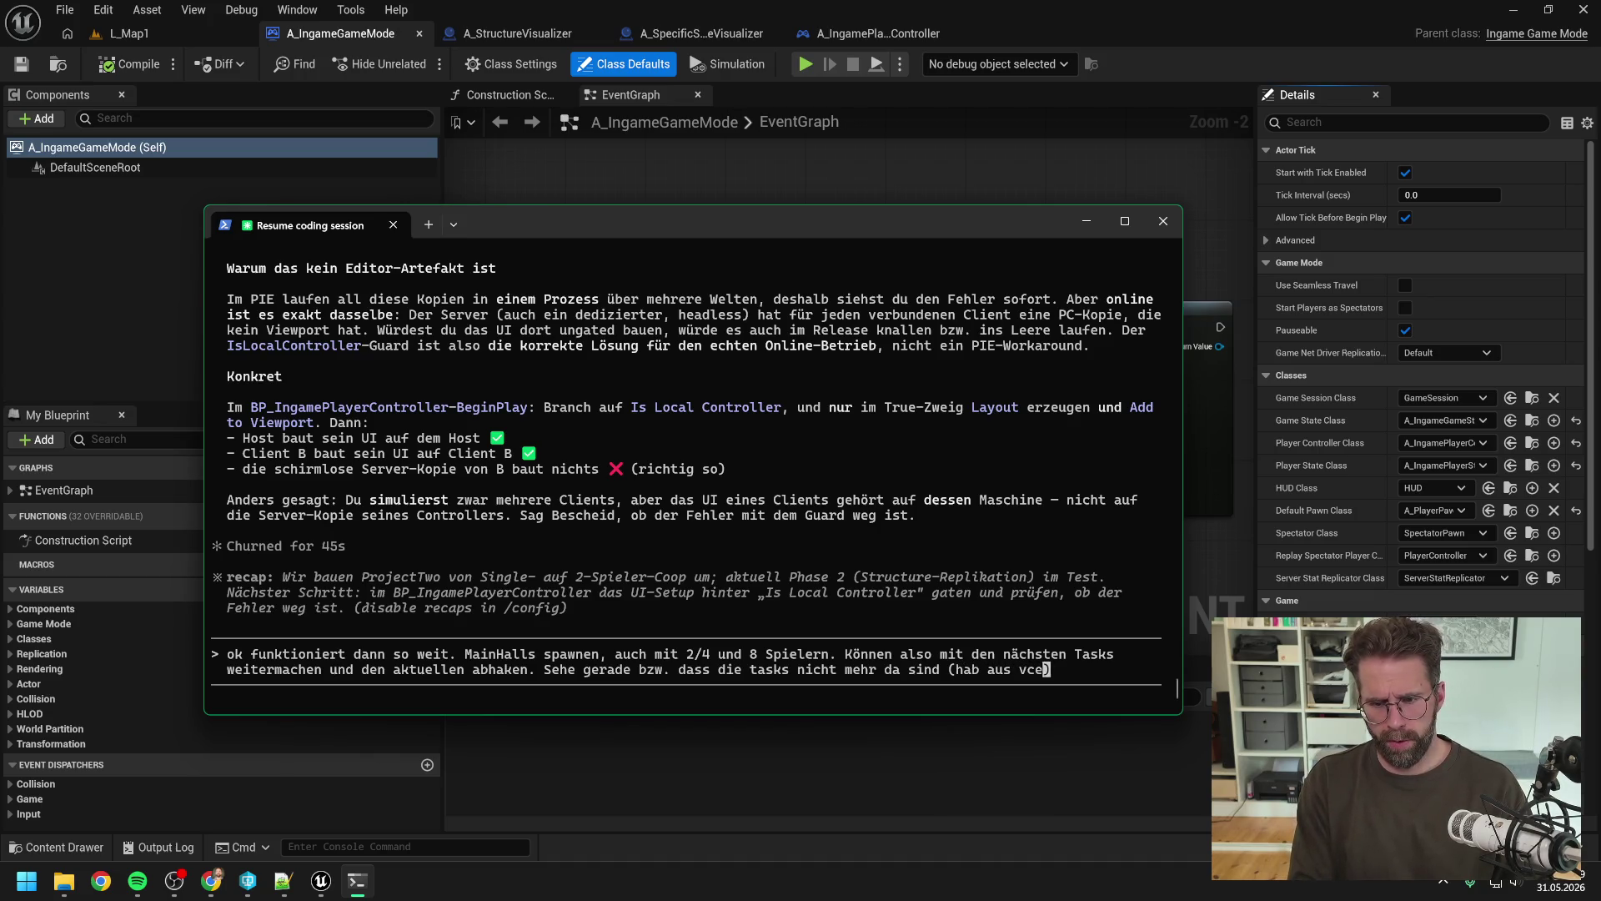
key("BackSpace")
type("ersehen ")
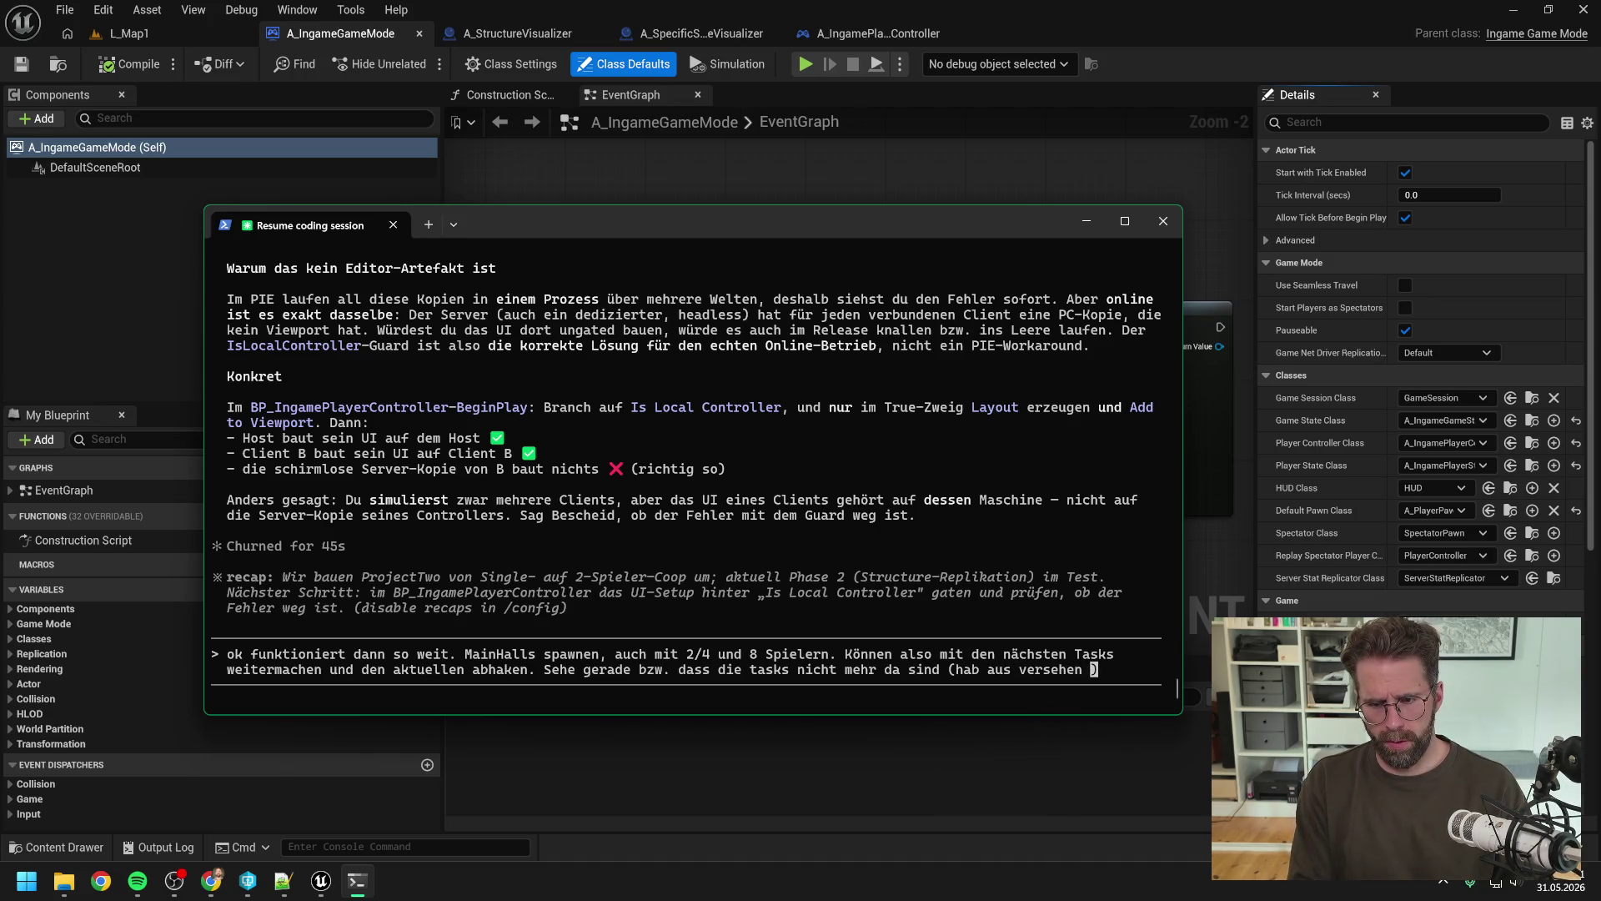
type("einmal die Power")
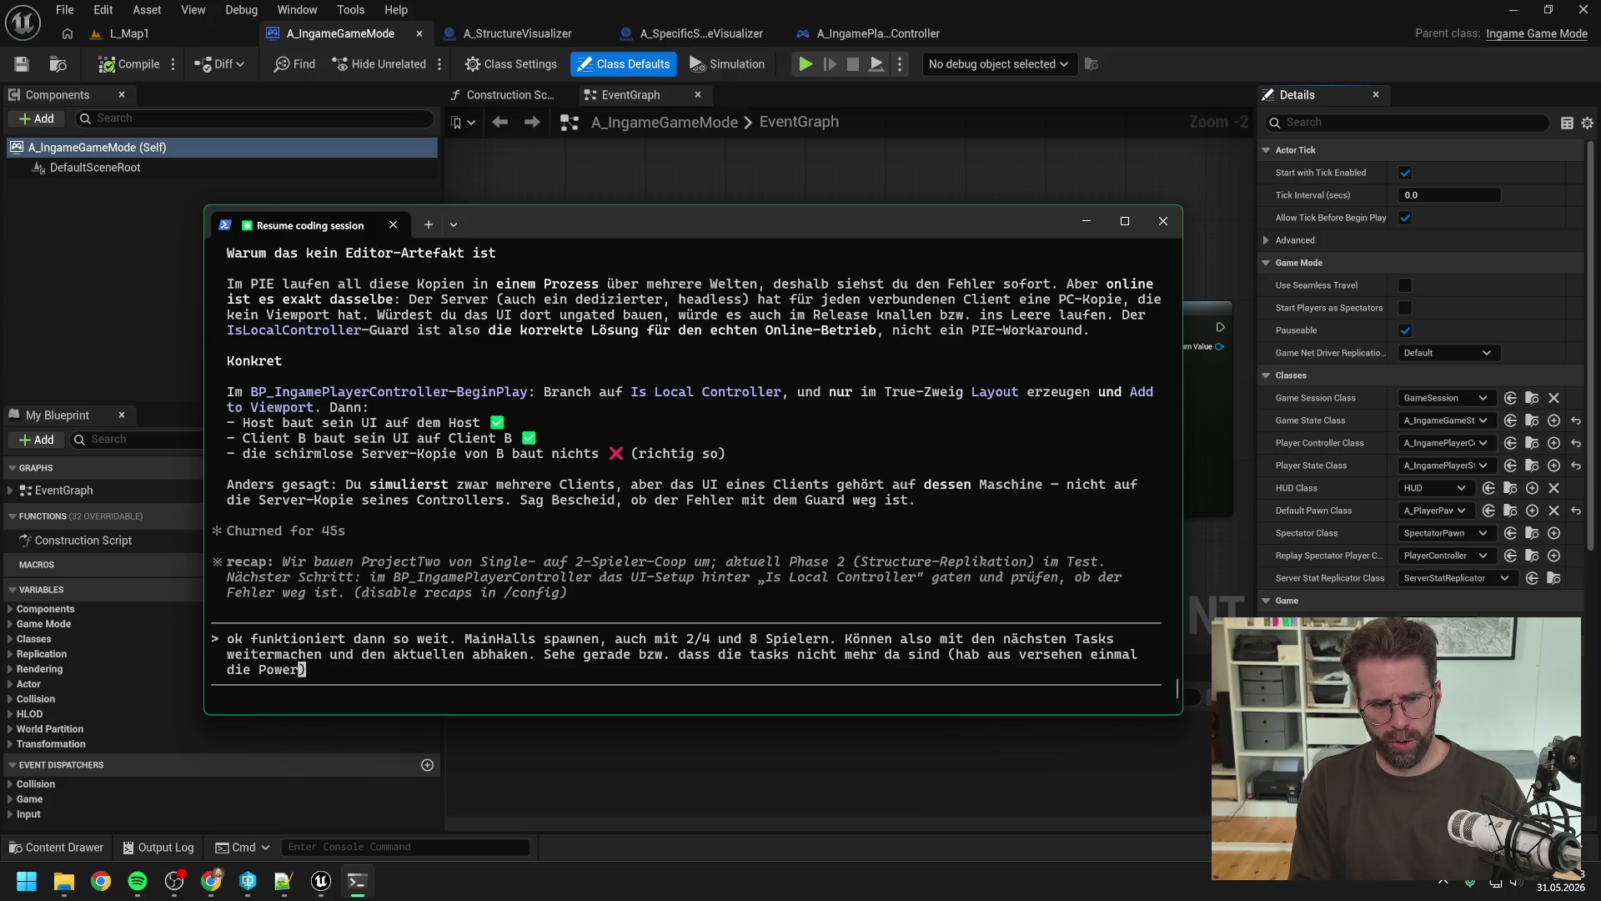
type("shell geschloss")
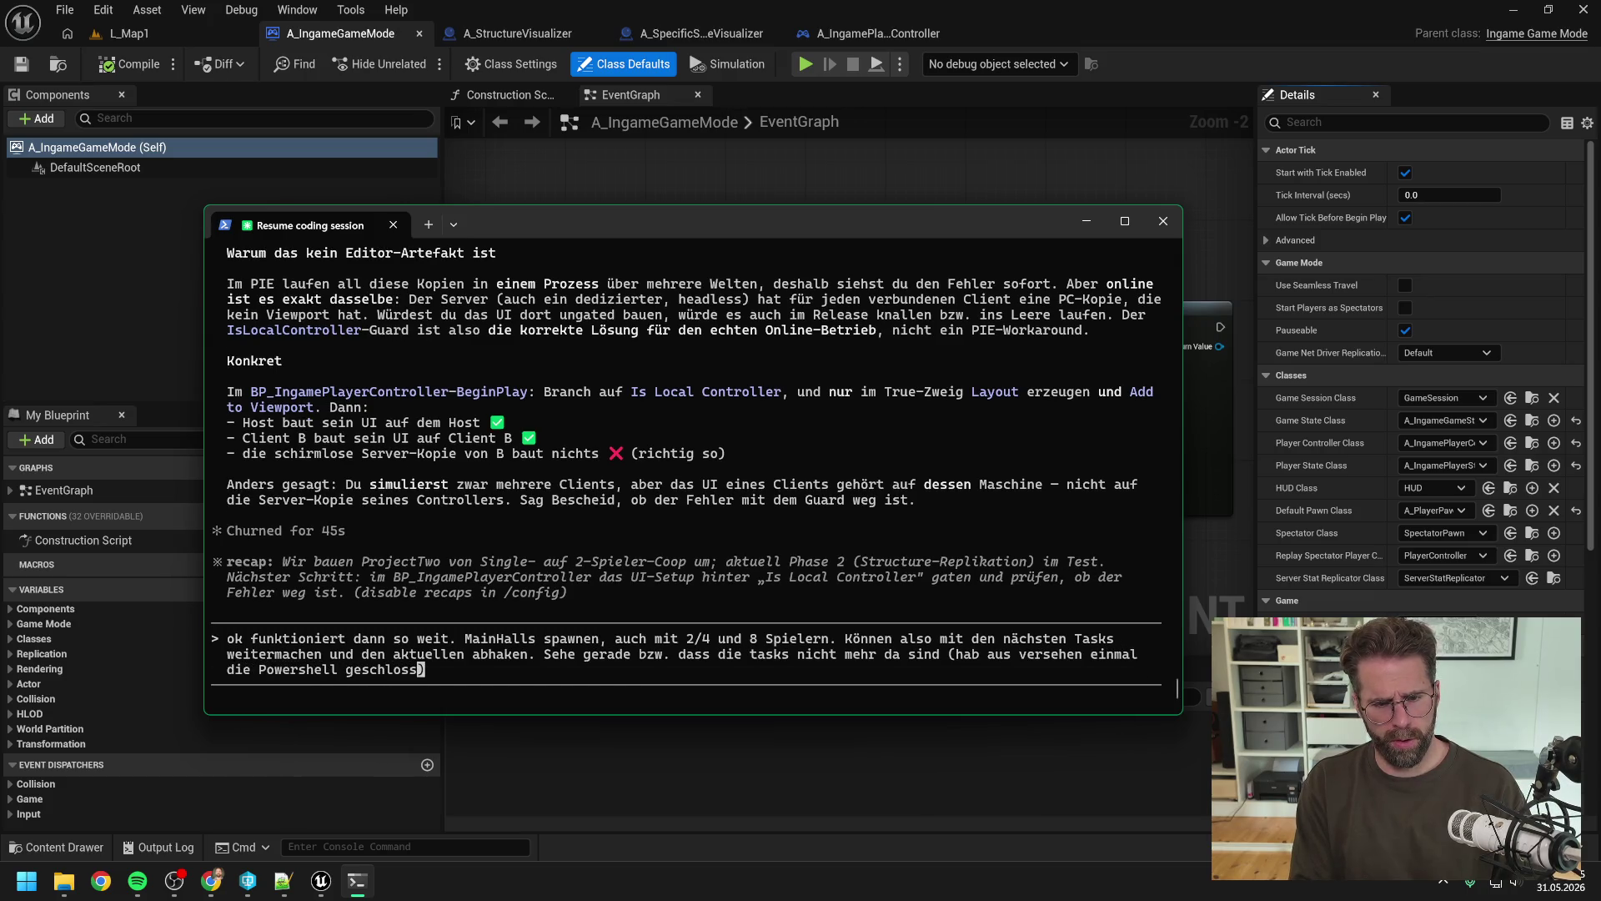
type("en), kanns")
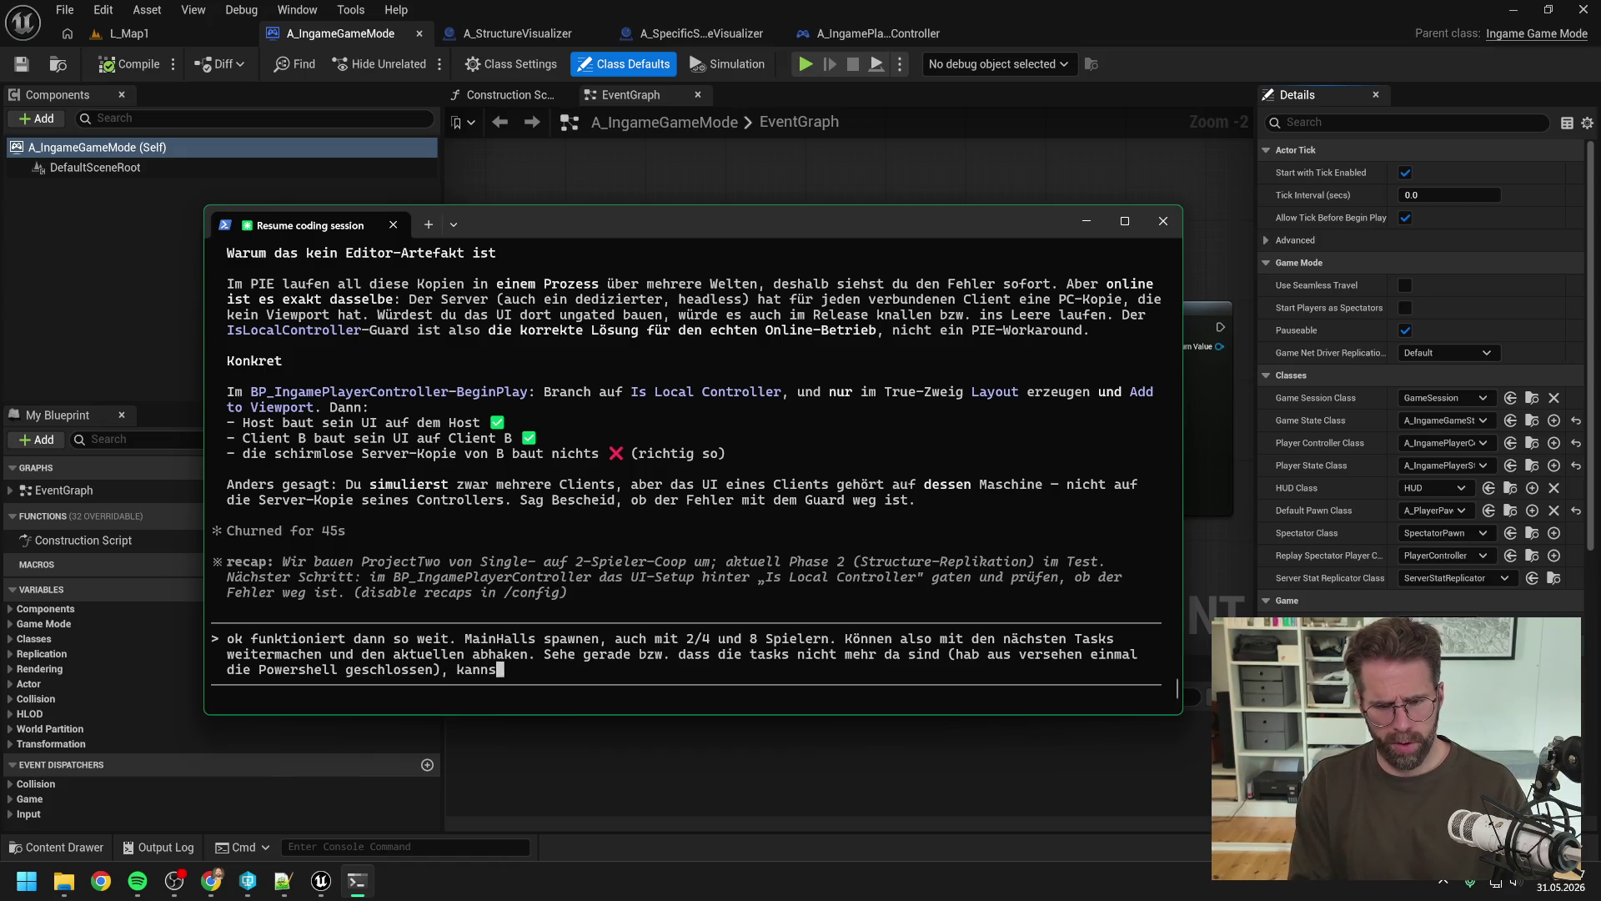
type("t du die aus ")
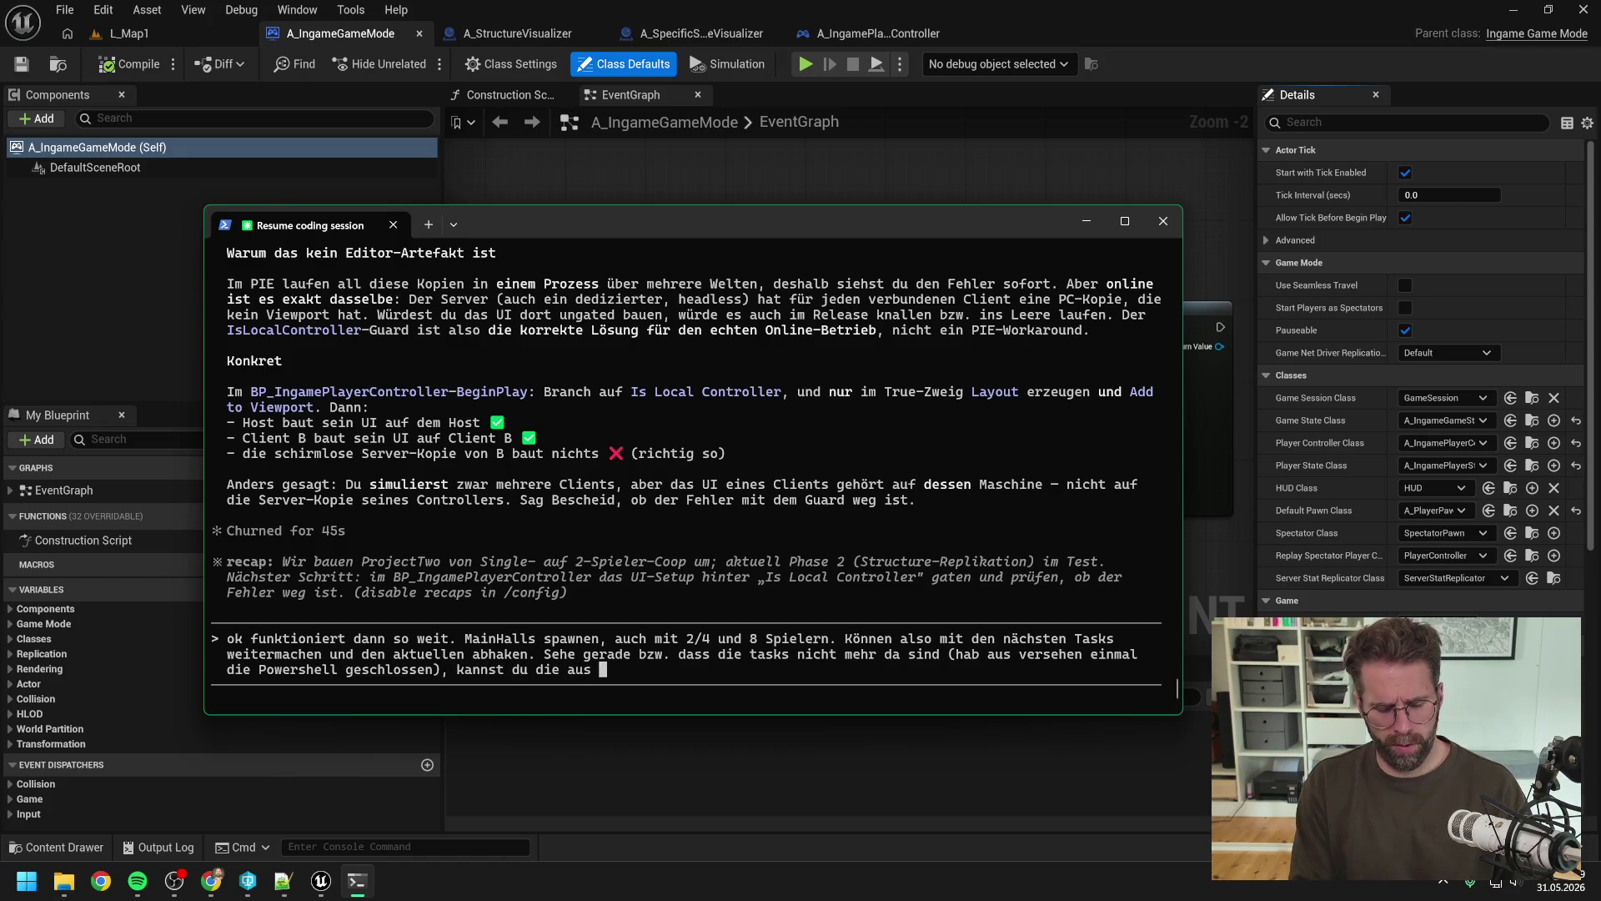
type("La")
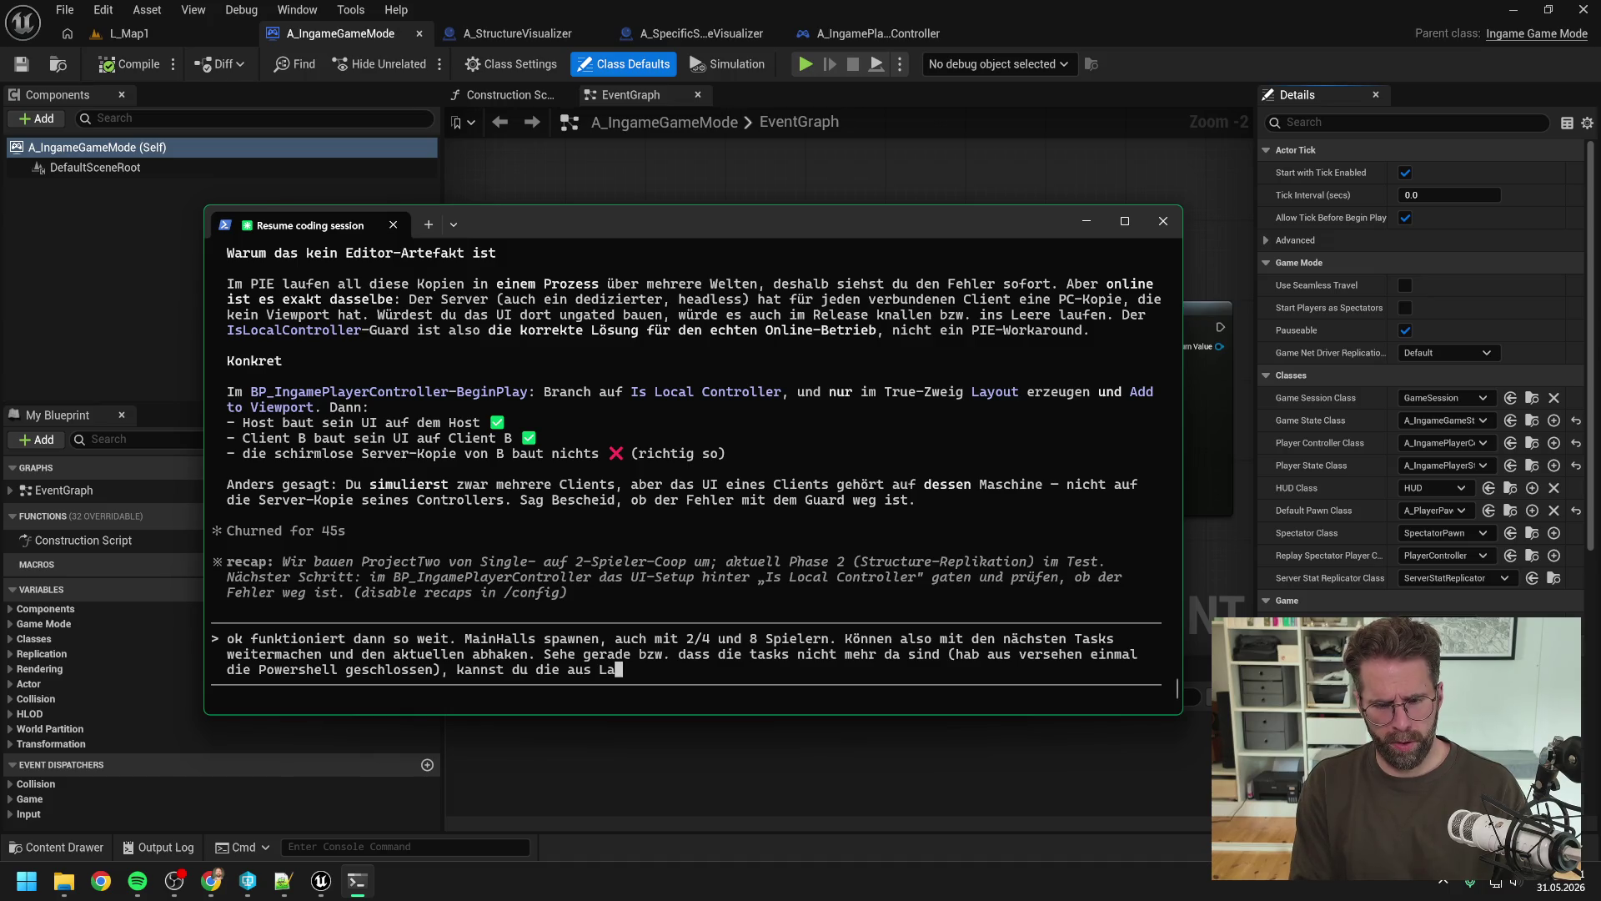
type("stSession.m")
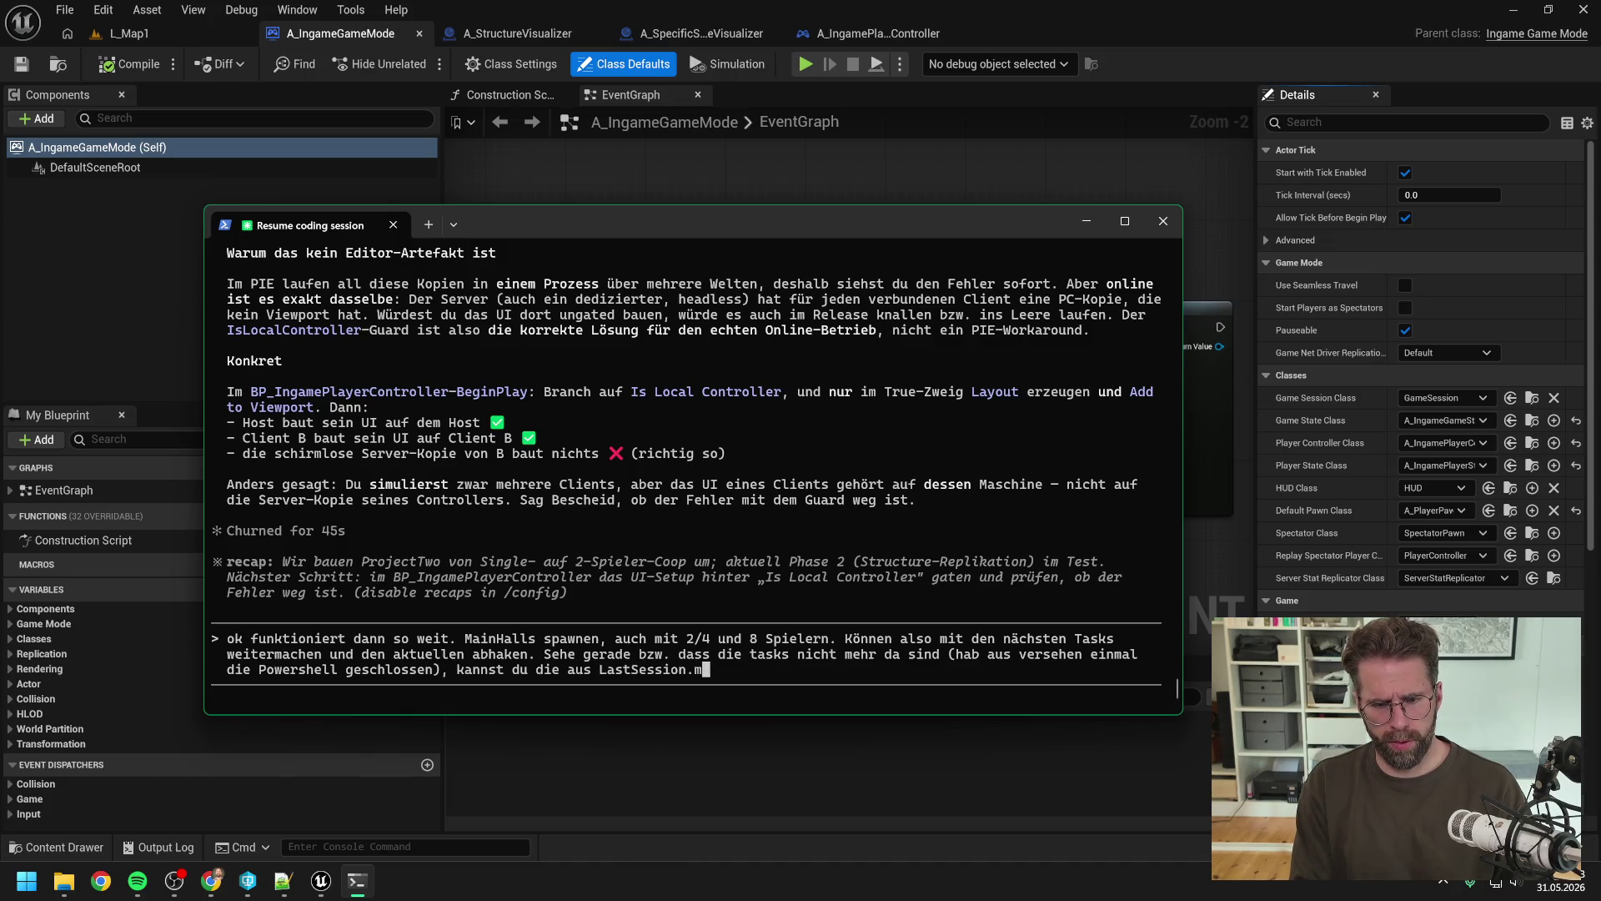
type("d wieder aus")
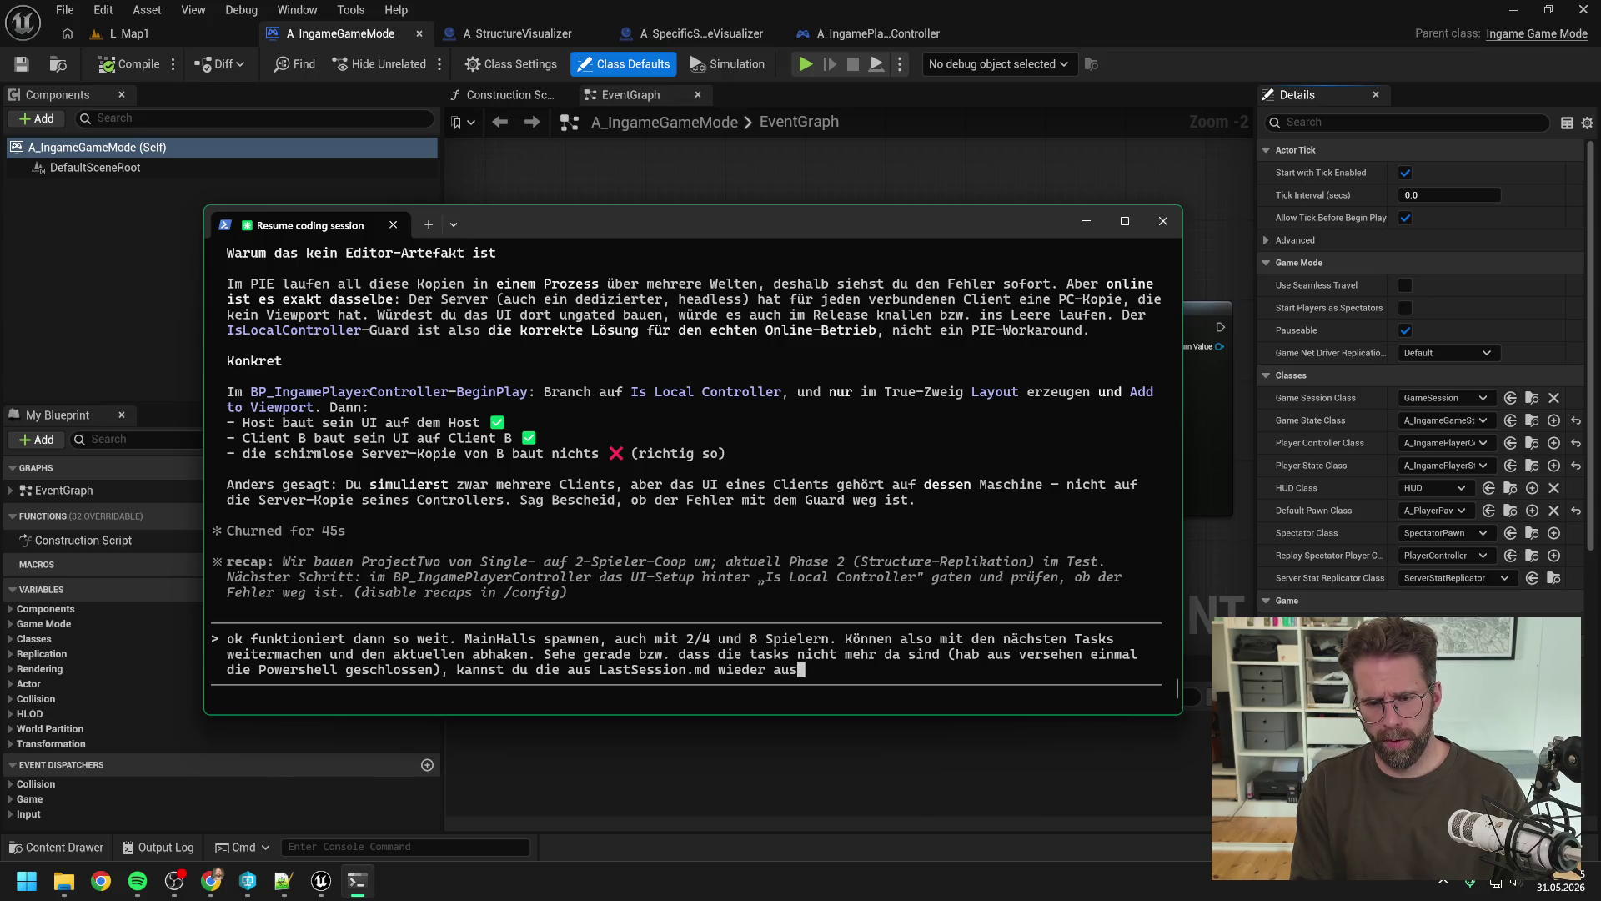
type("lesen und wie g")
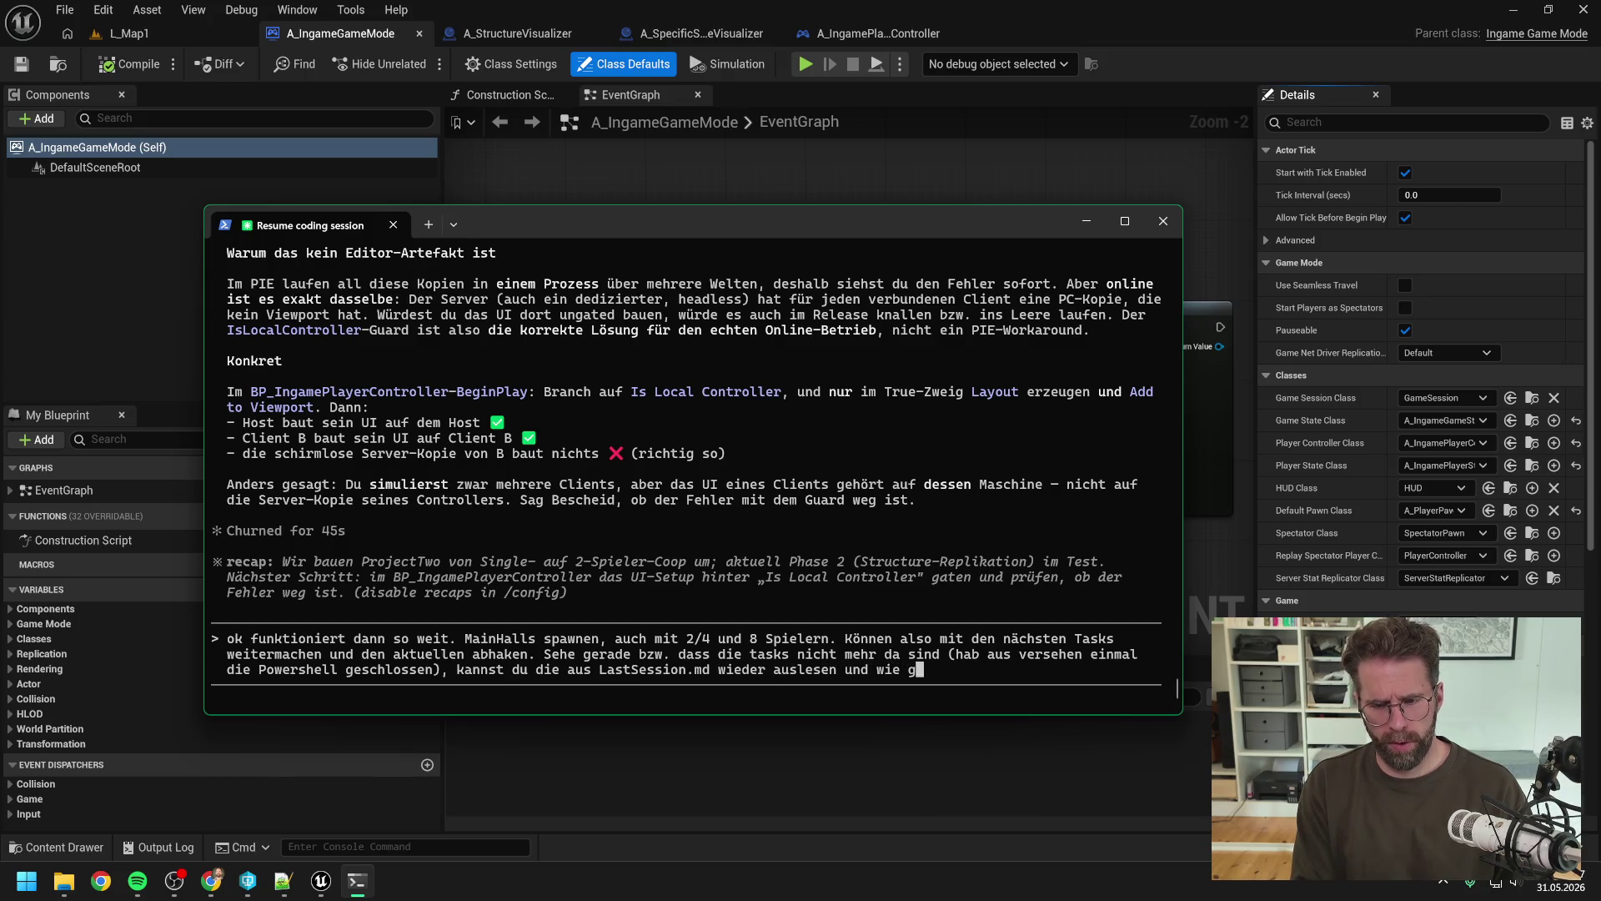
type("ewohnt anzeigen?")
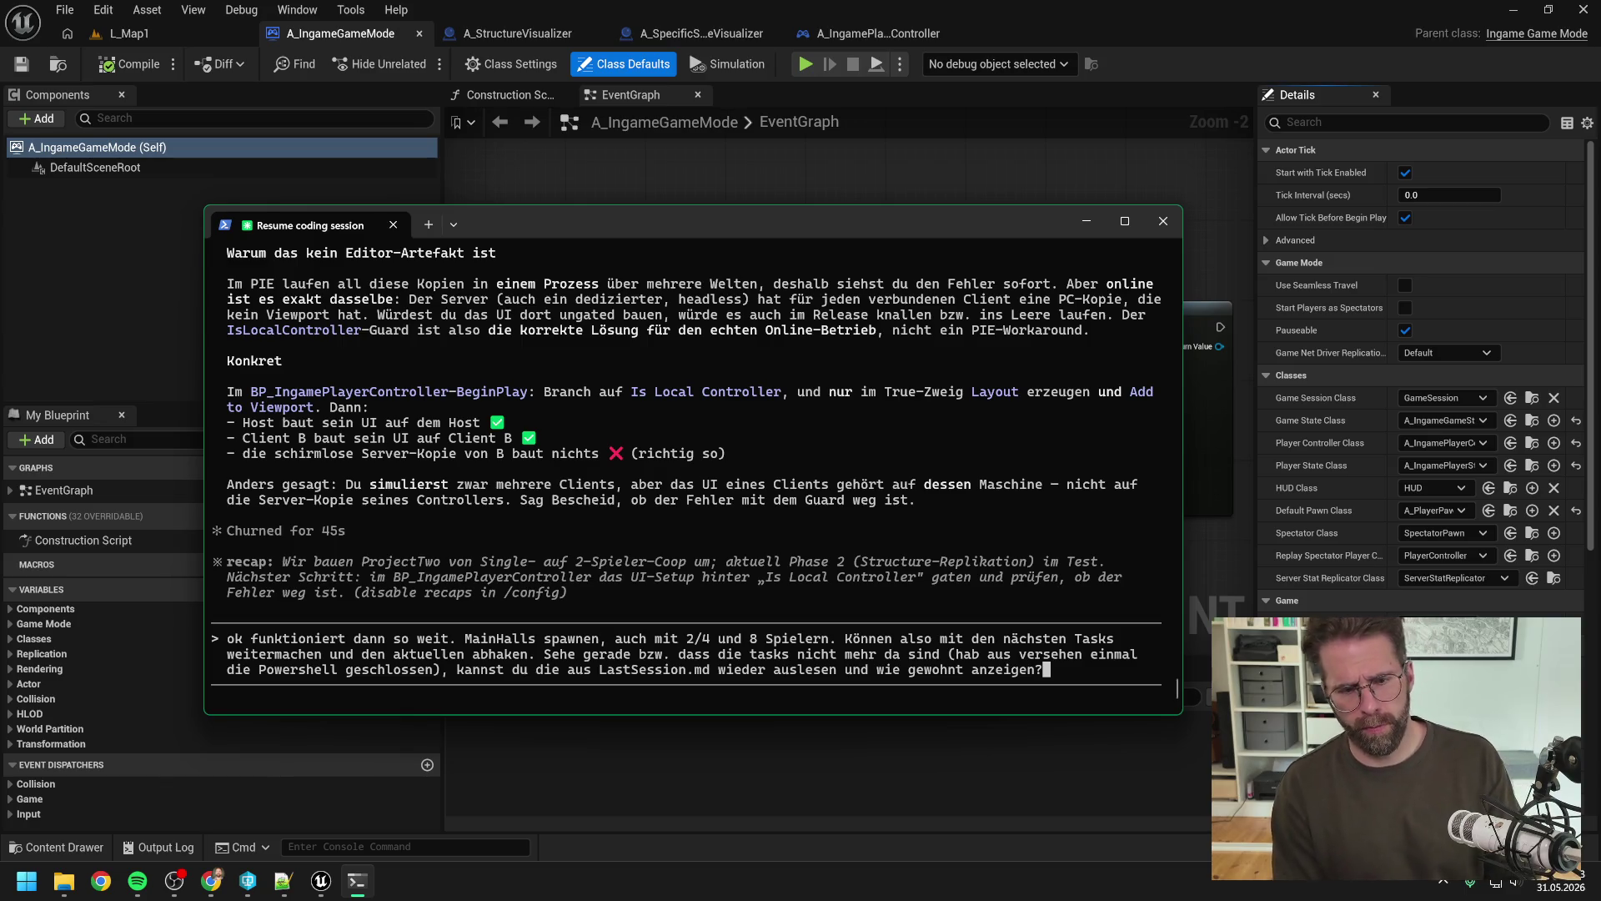
key("Return")
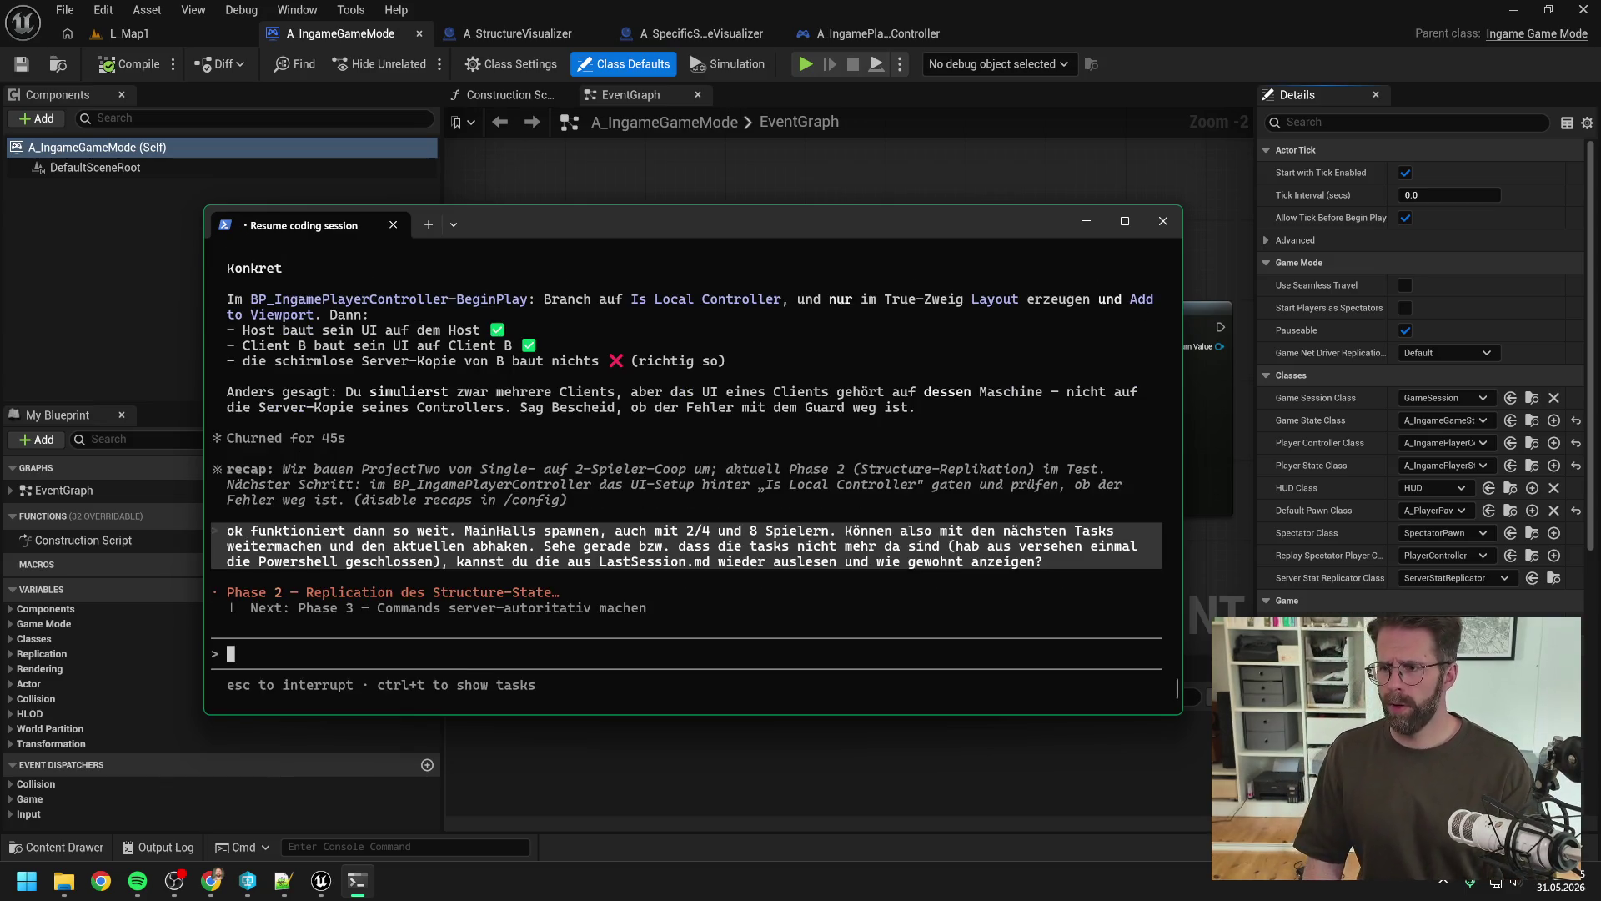
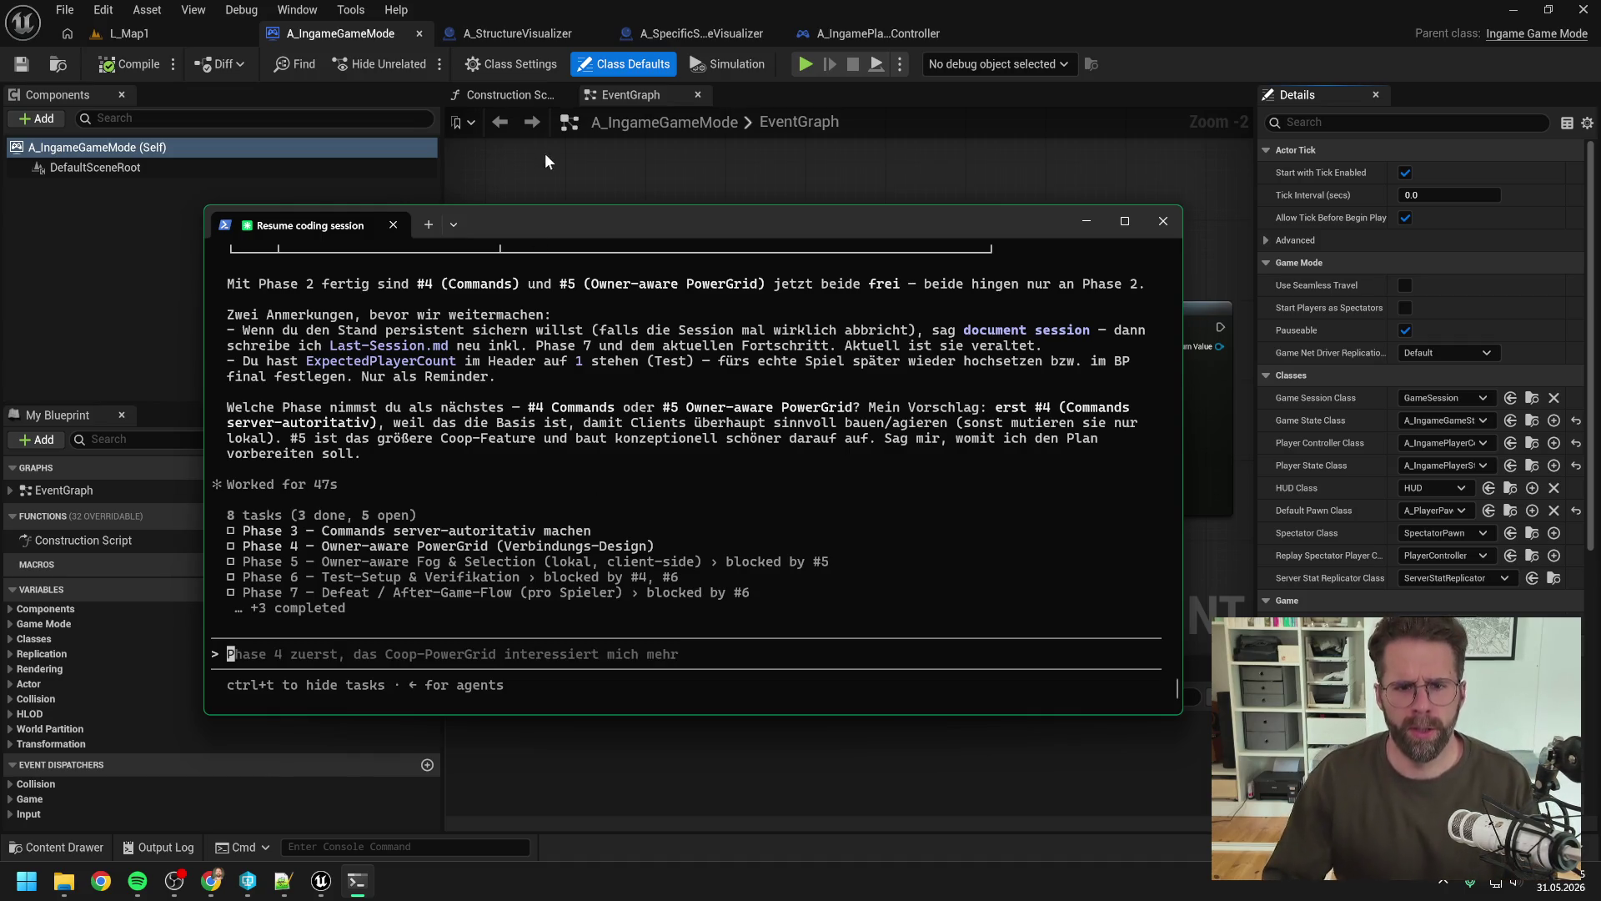
Step: Reply that 1 as the ExpectedPlayerCount default is intended and will be adjusted via Blueprint
scroll(600, 399, "up", 10)
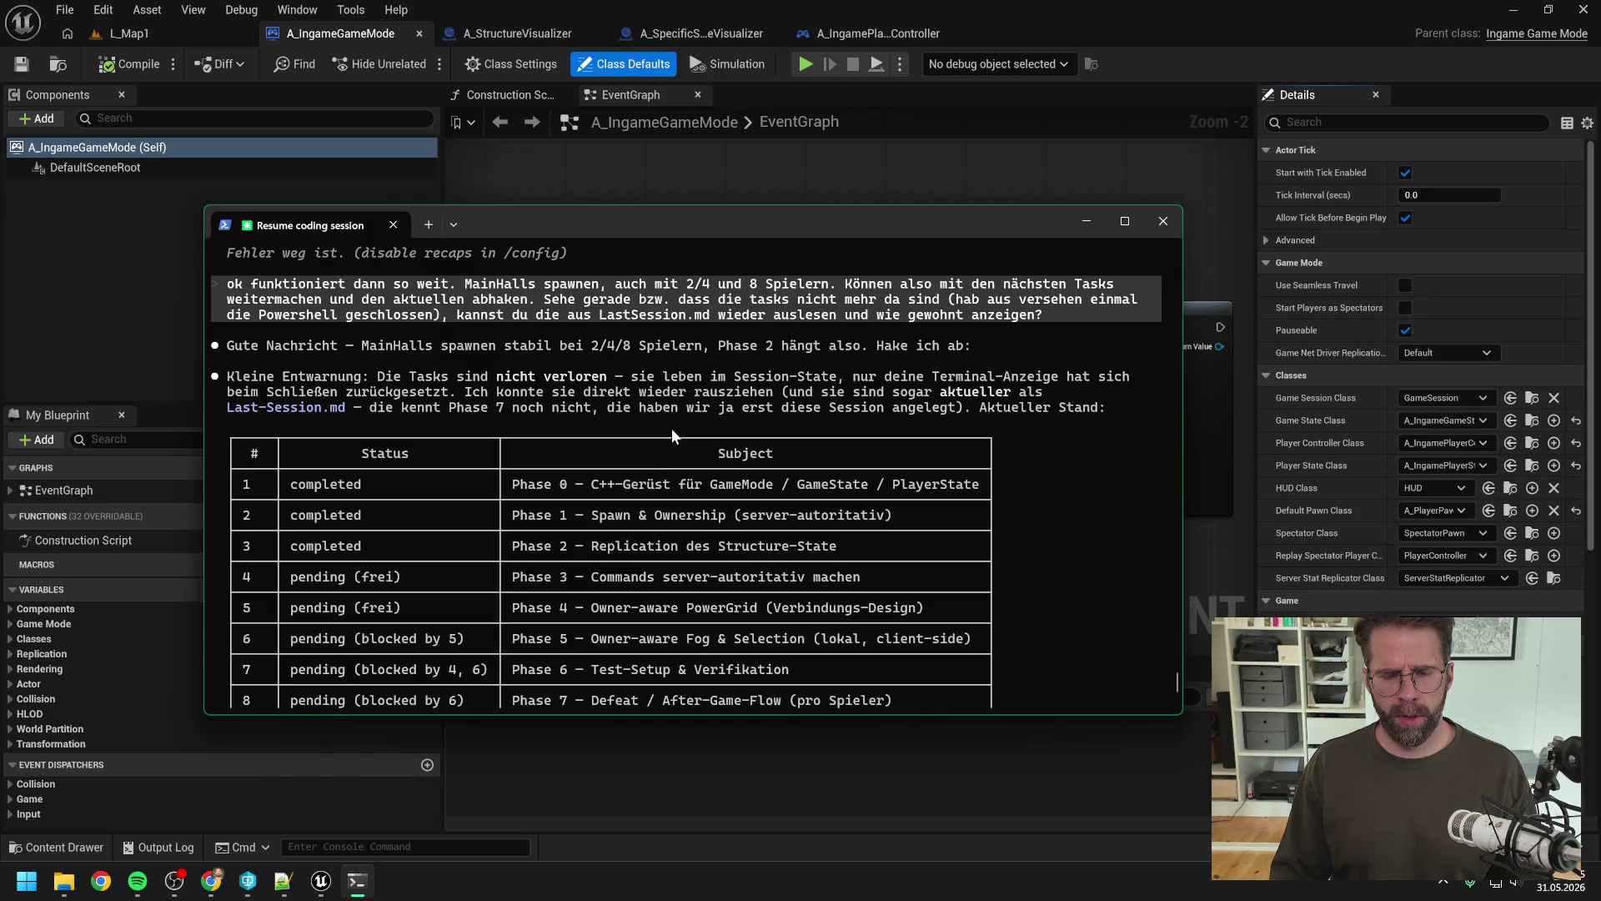
scroll(820, 413, "down", 1)
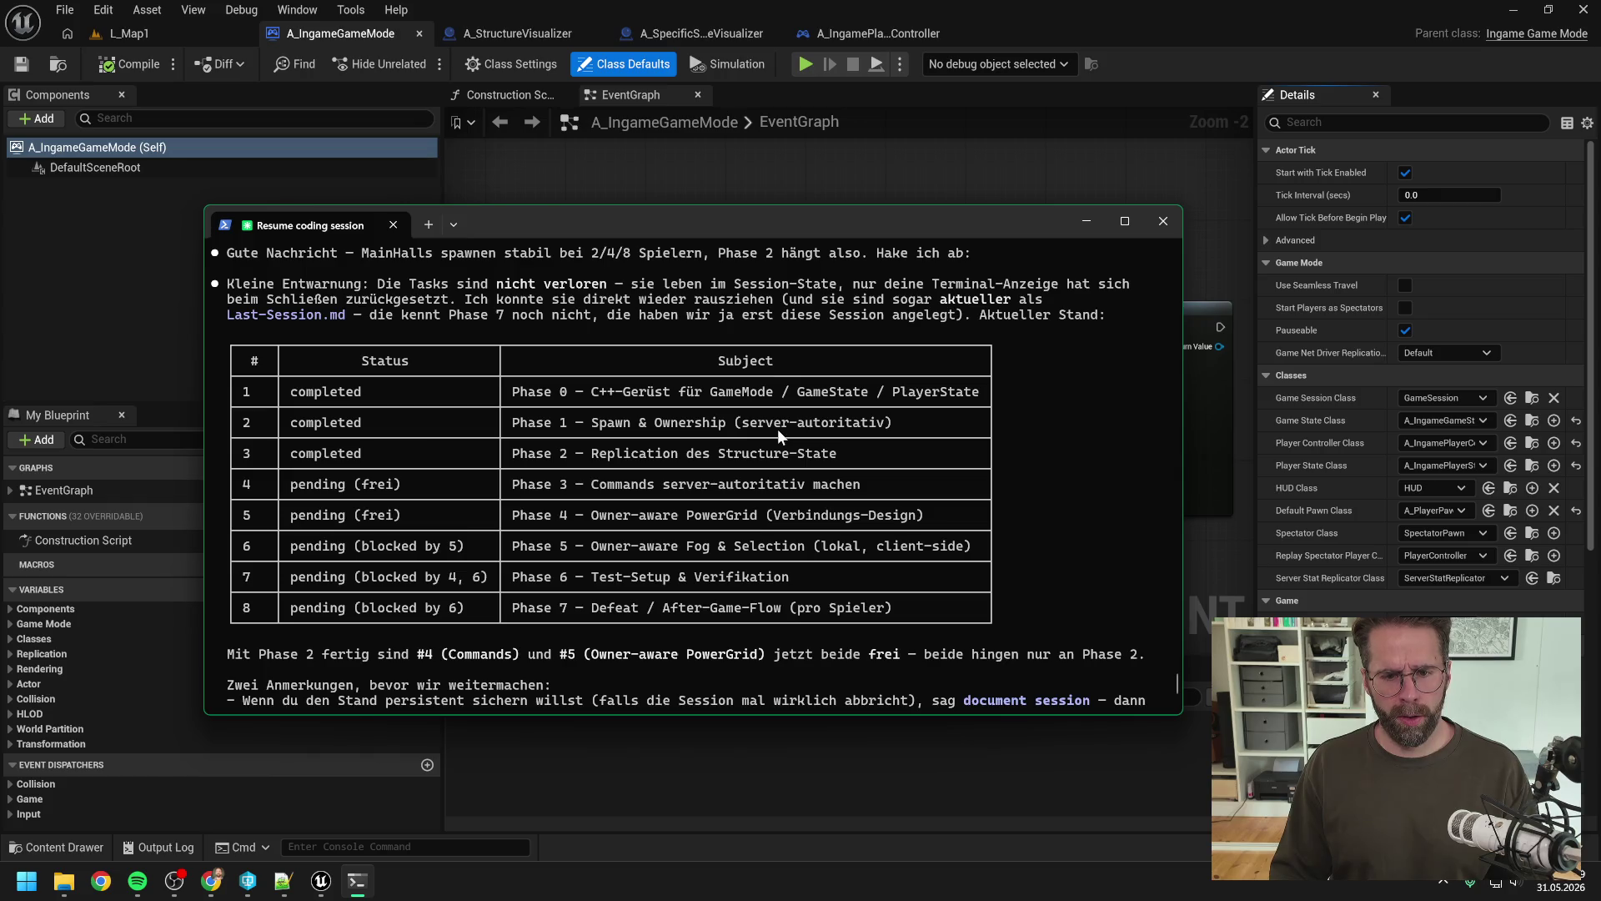
scroll(777, 428, "down", 2)
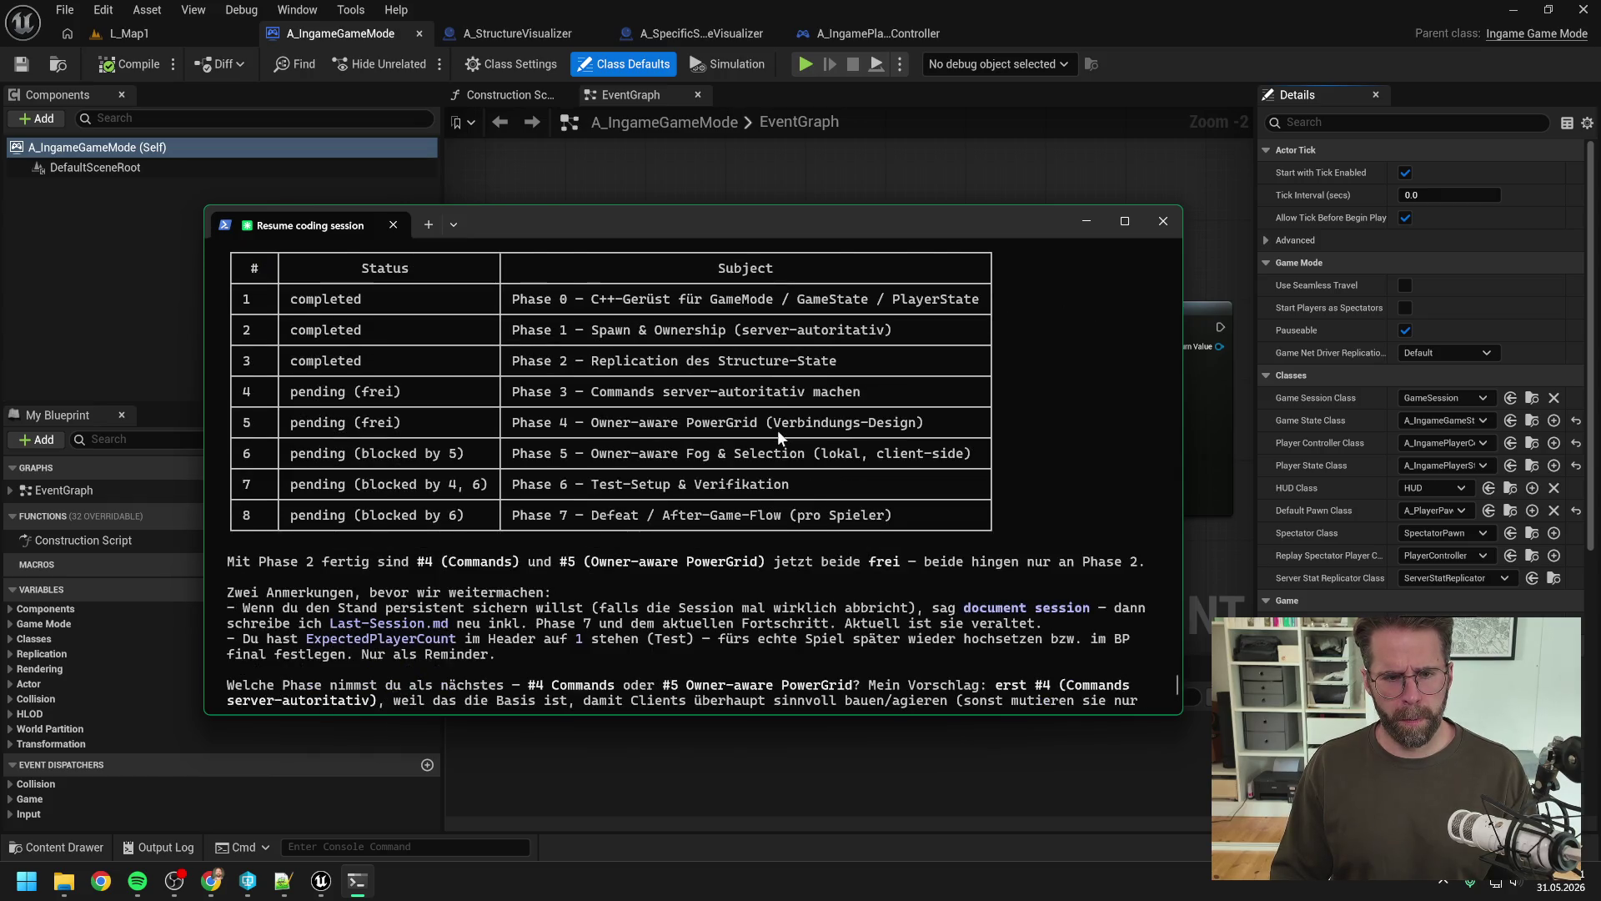
scroll(777, 429, "down", 1)
scroll(772, 433, "down", 2)
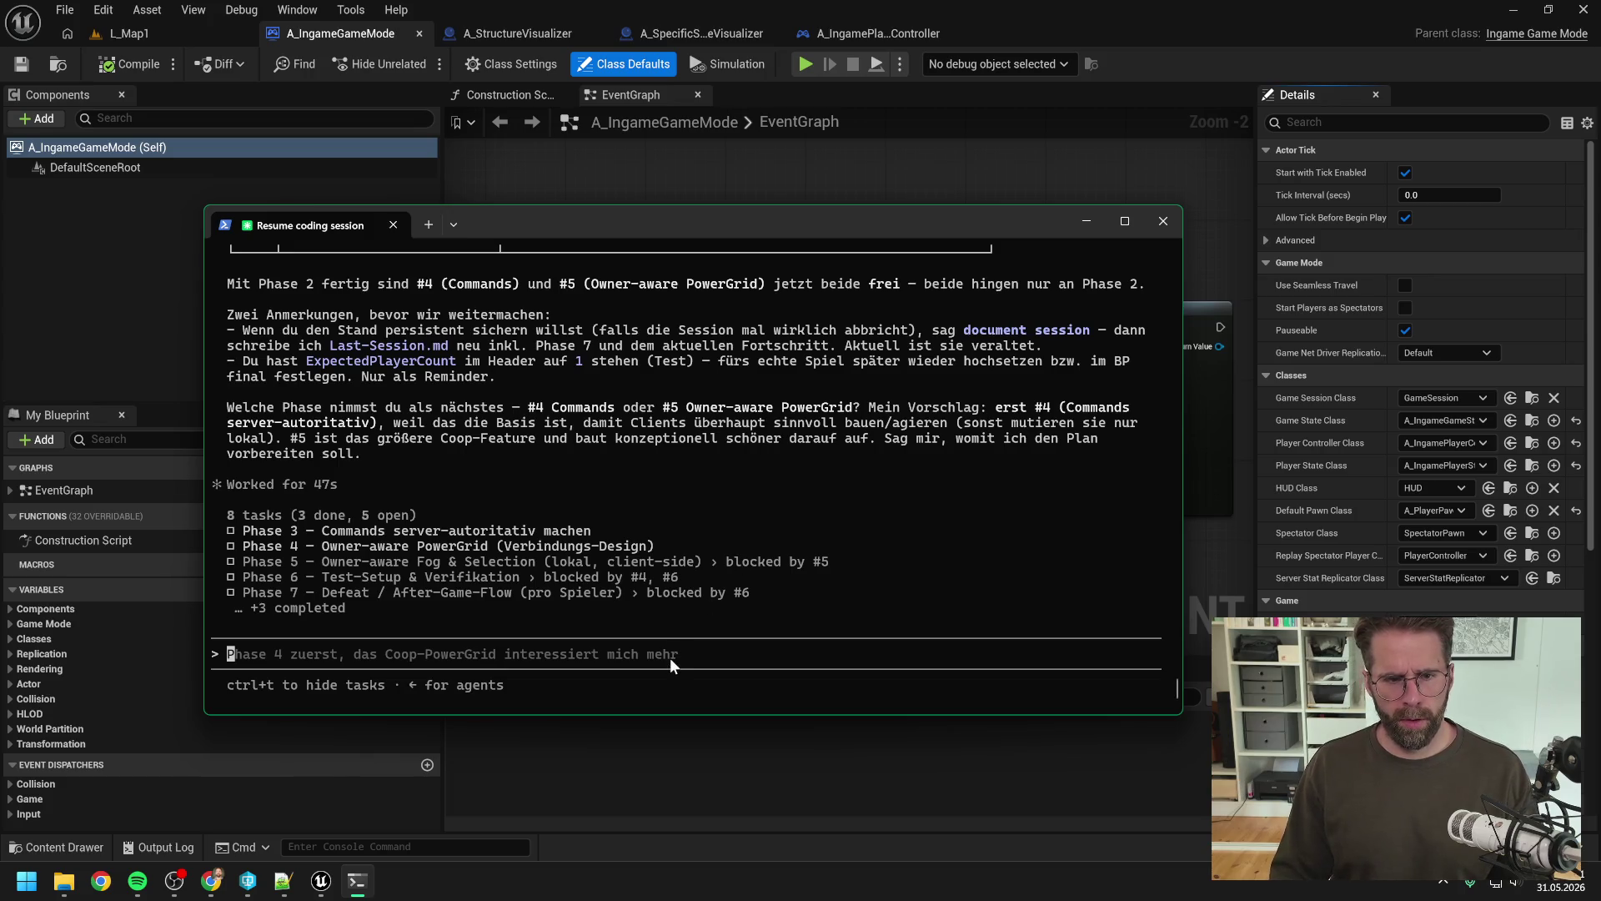
type("1 als Default ")
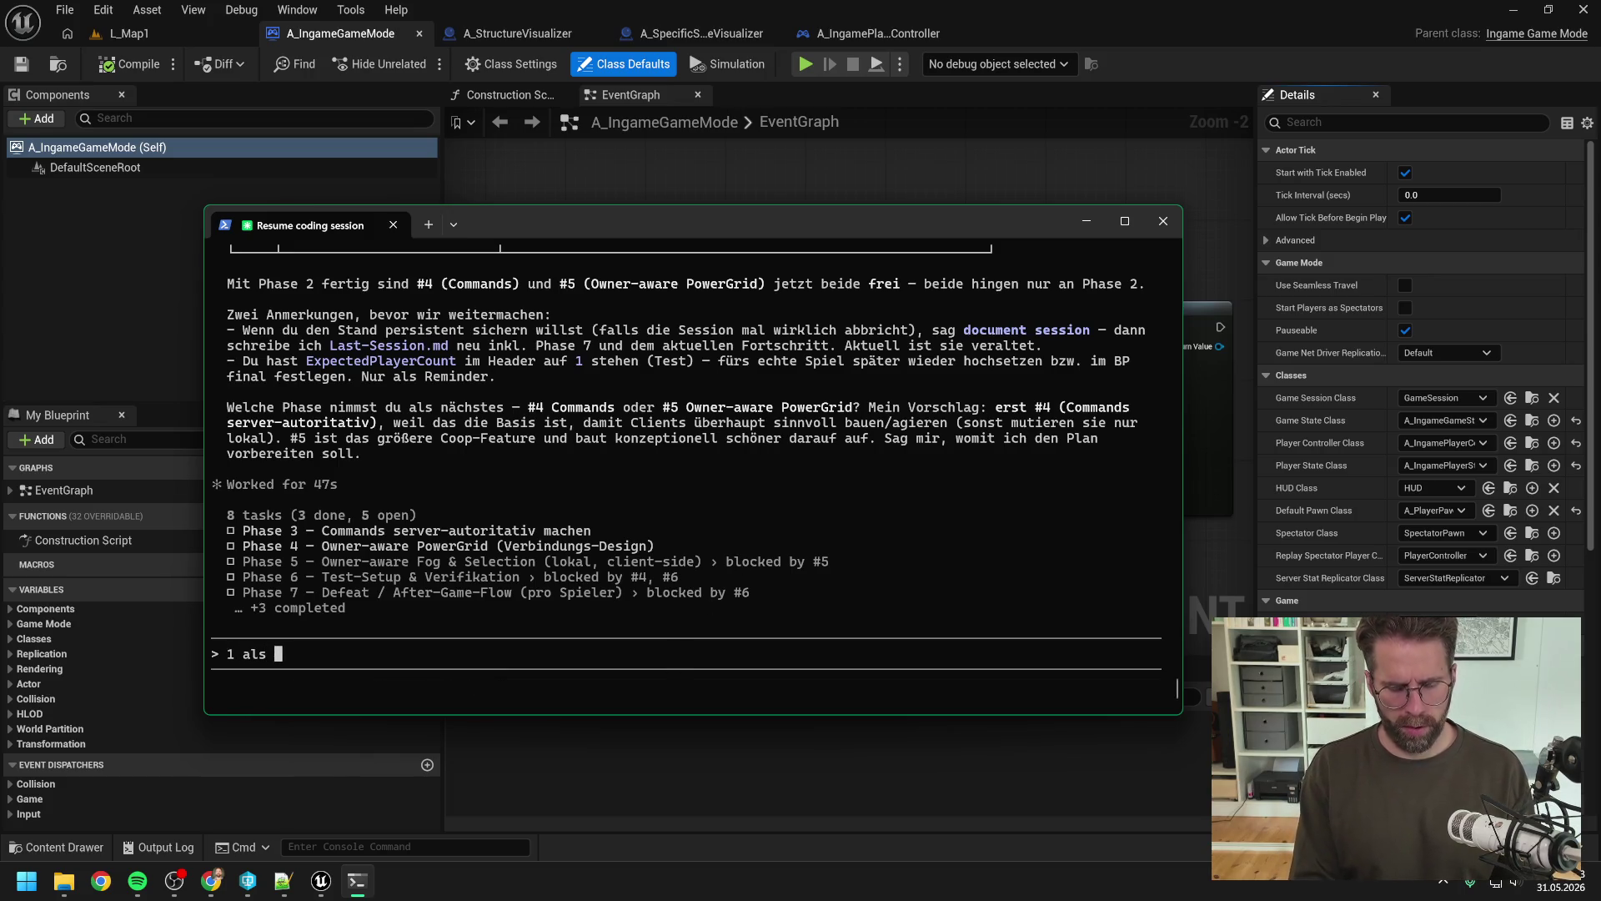
type("für E")
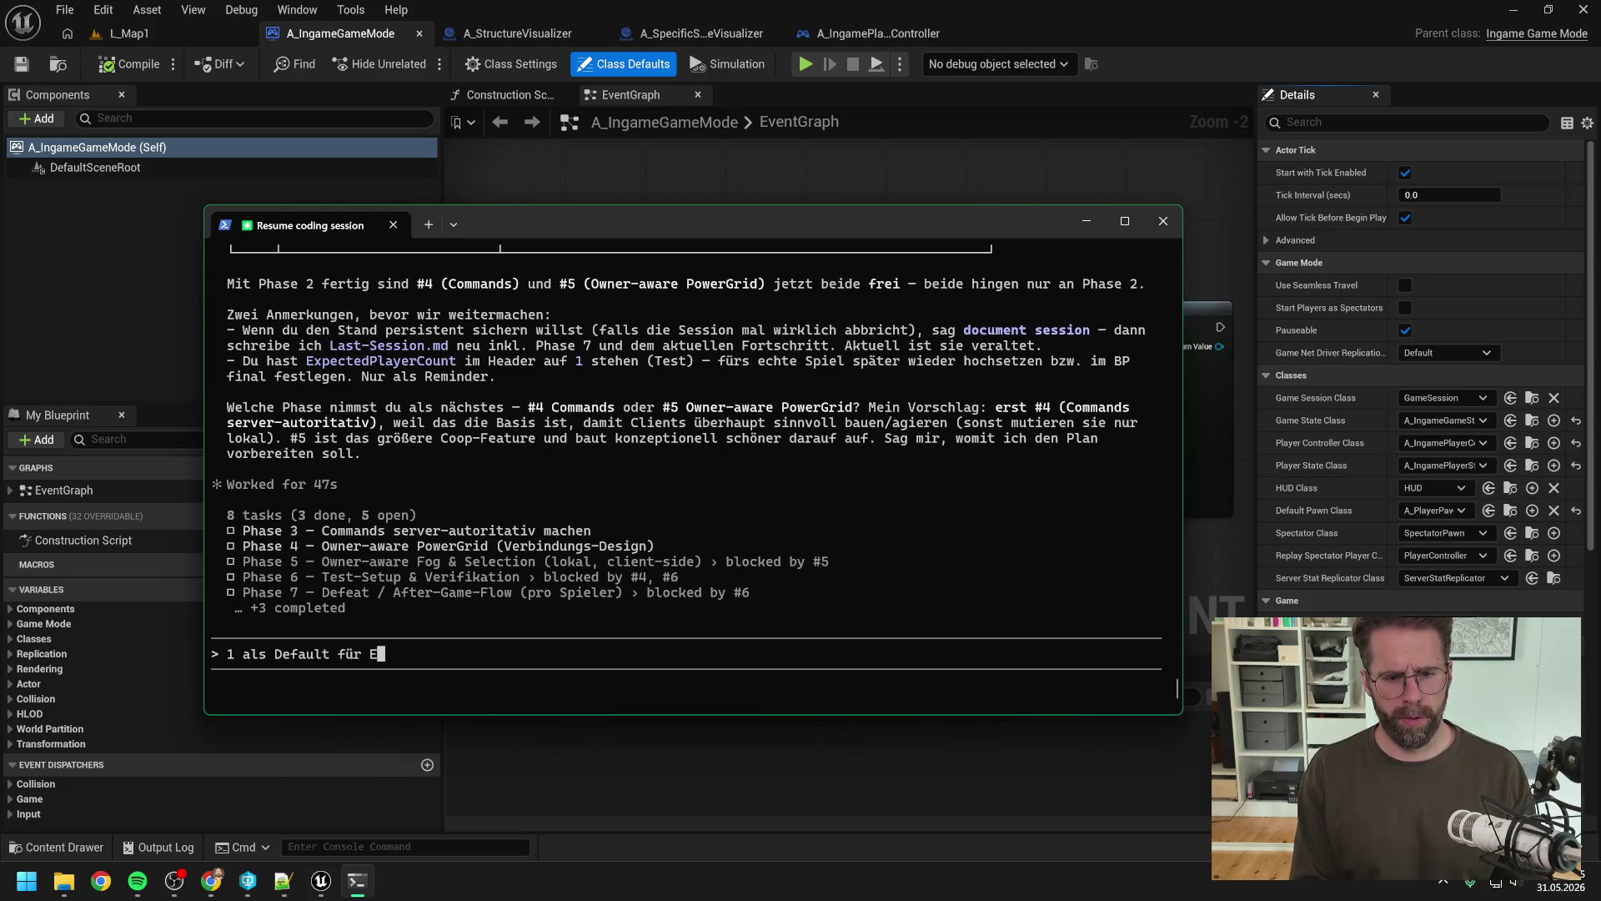
type("xpectedPlay")
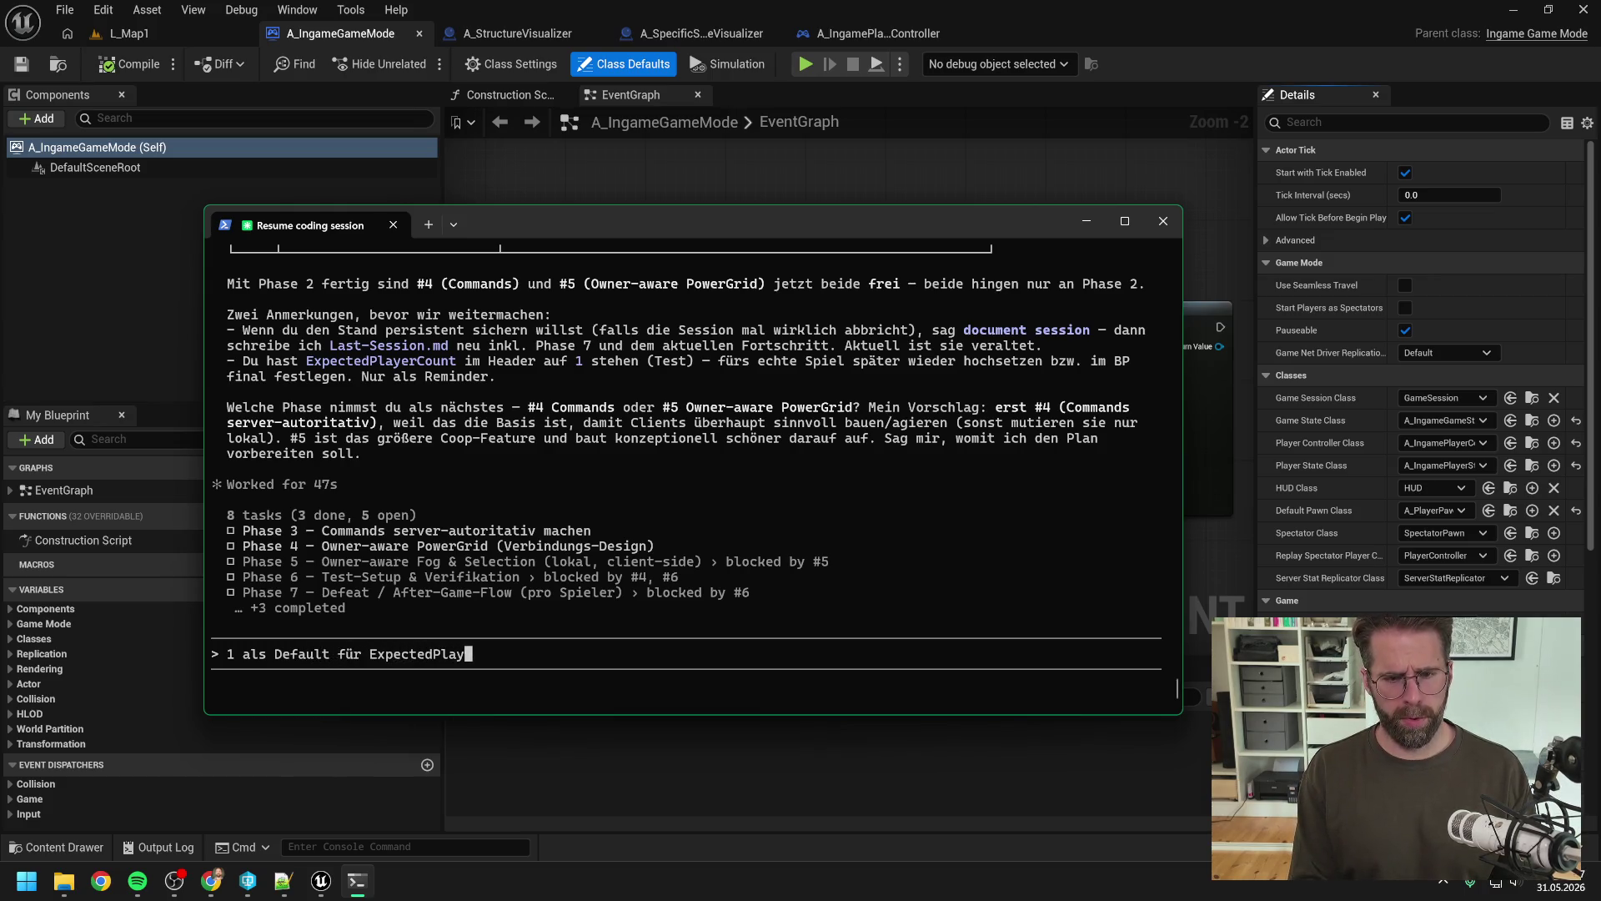
type("erCount ist so ")
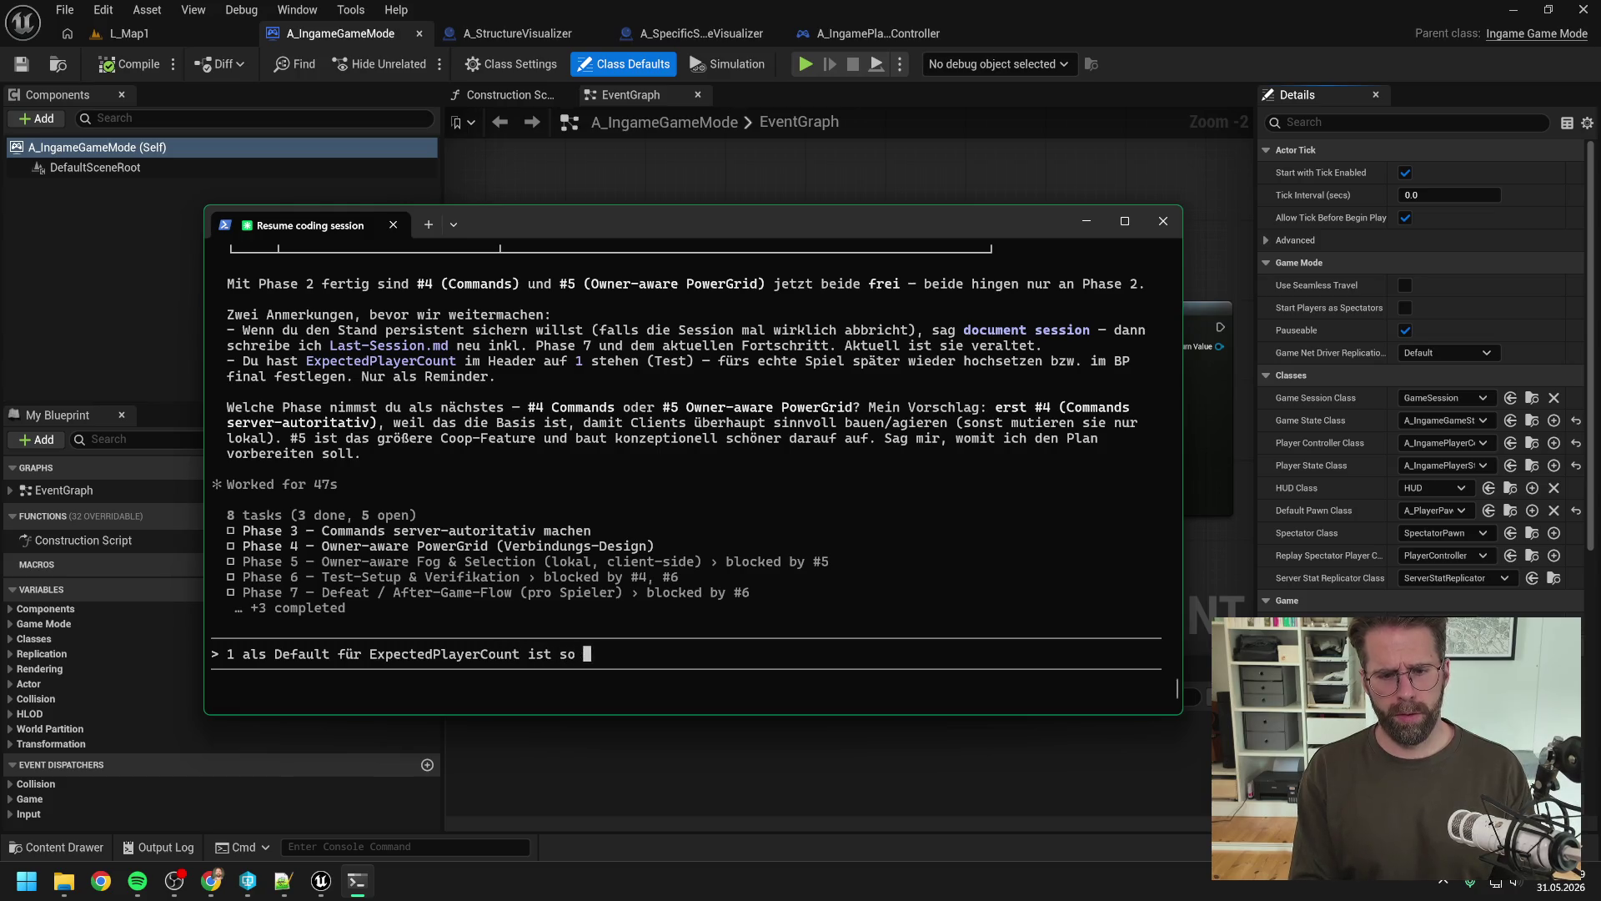
type("gewünscht. ")
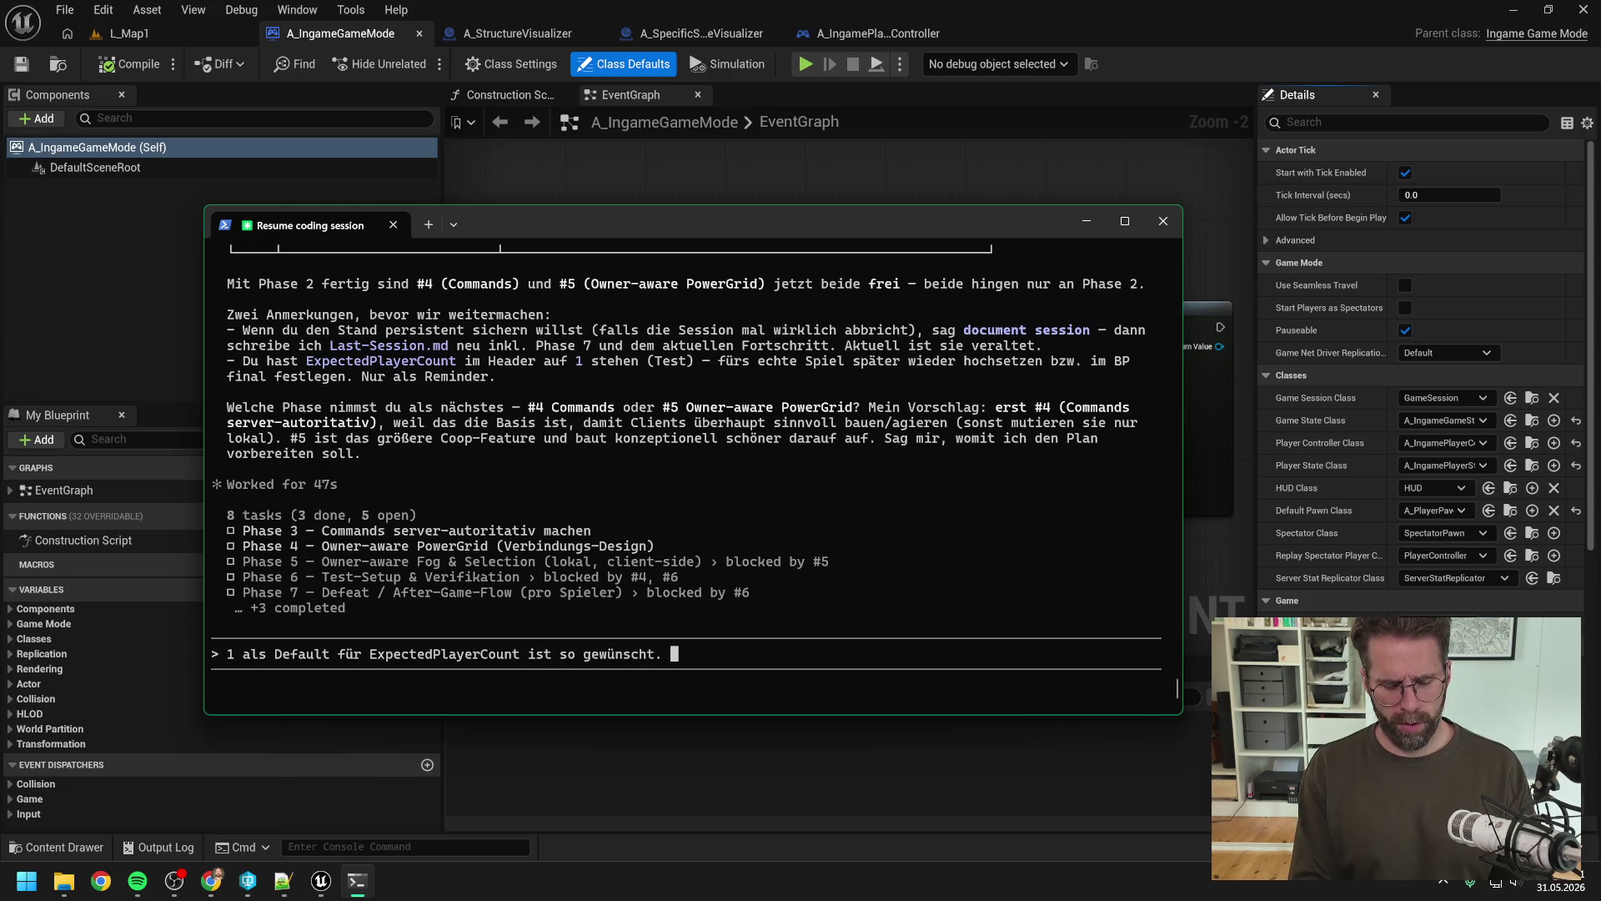
type("Passen wir")
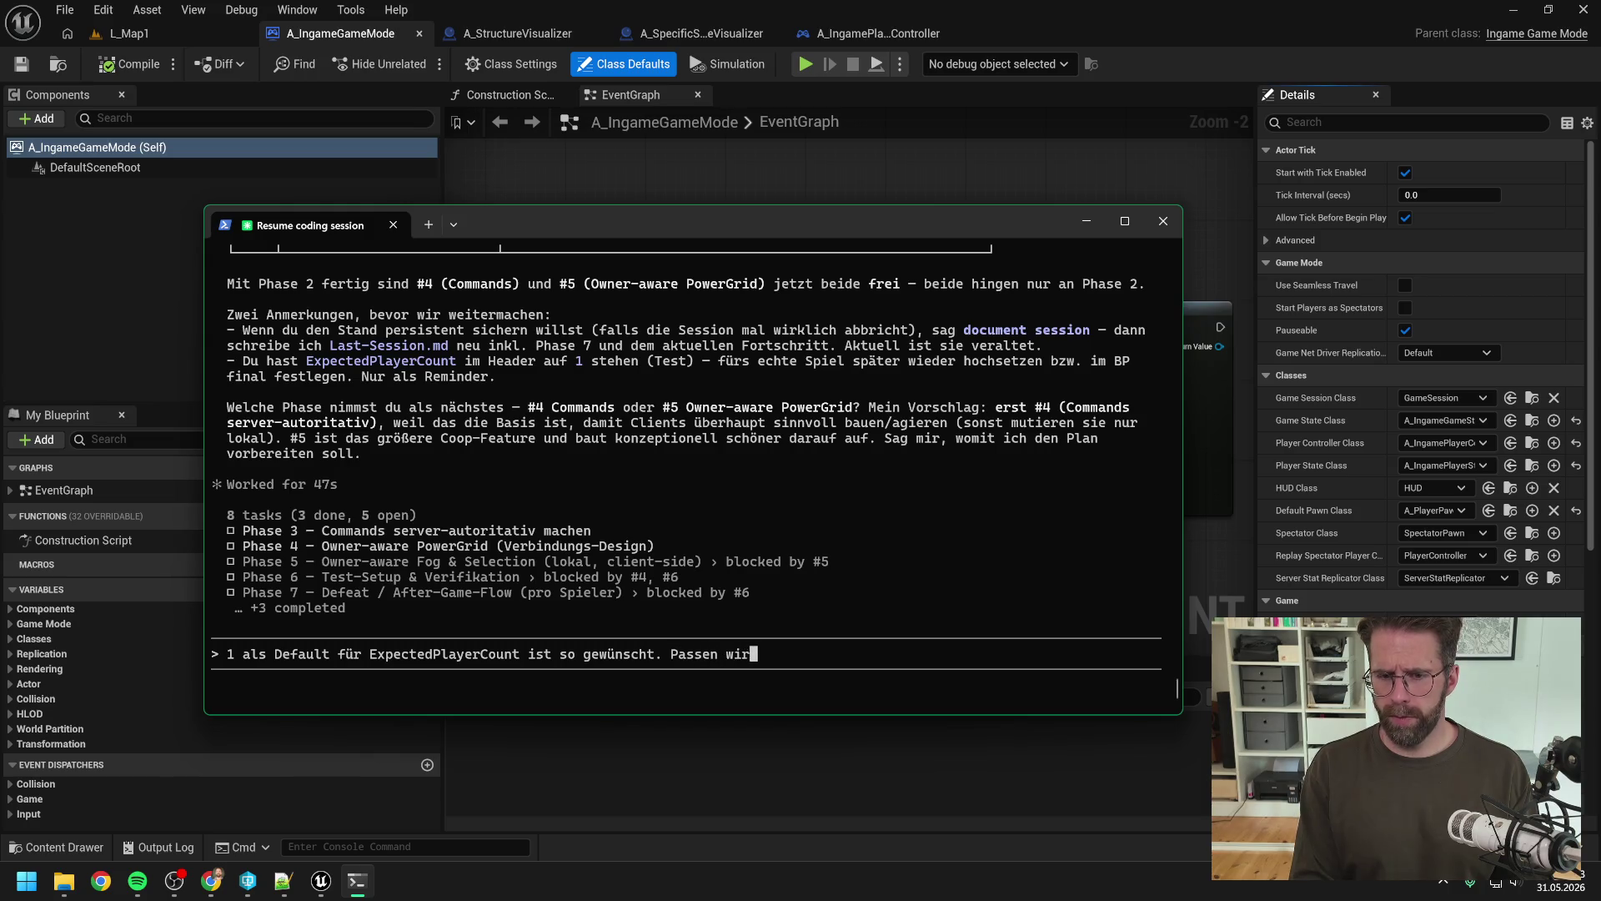
type(" dann ")
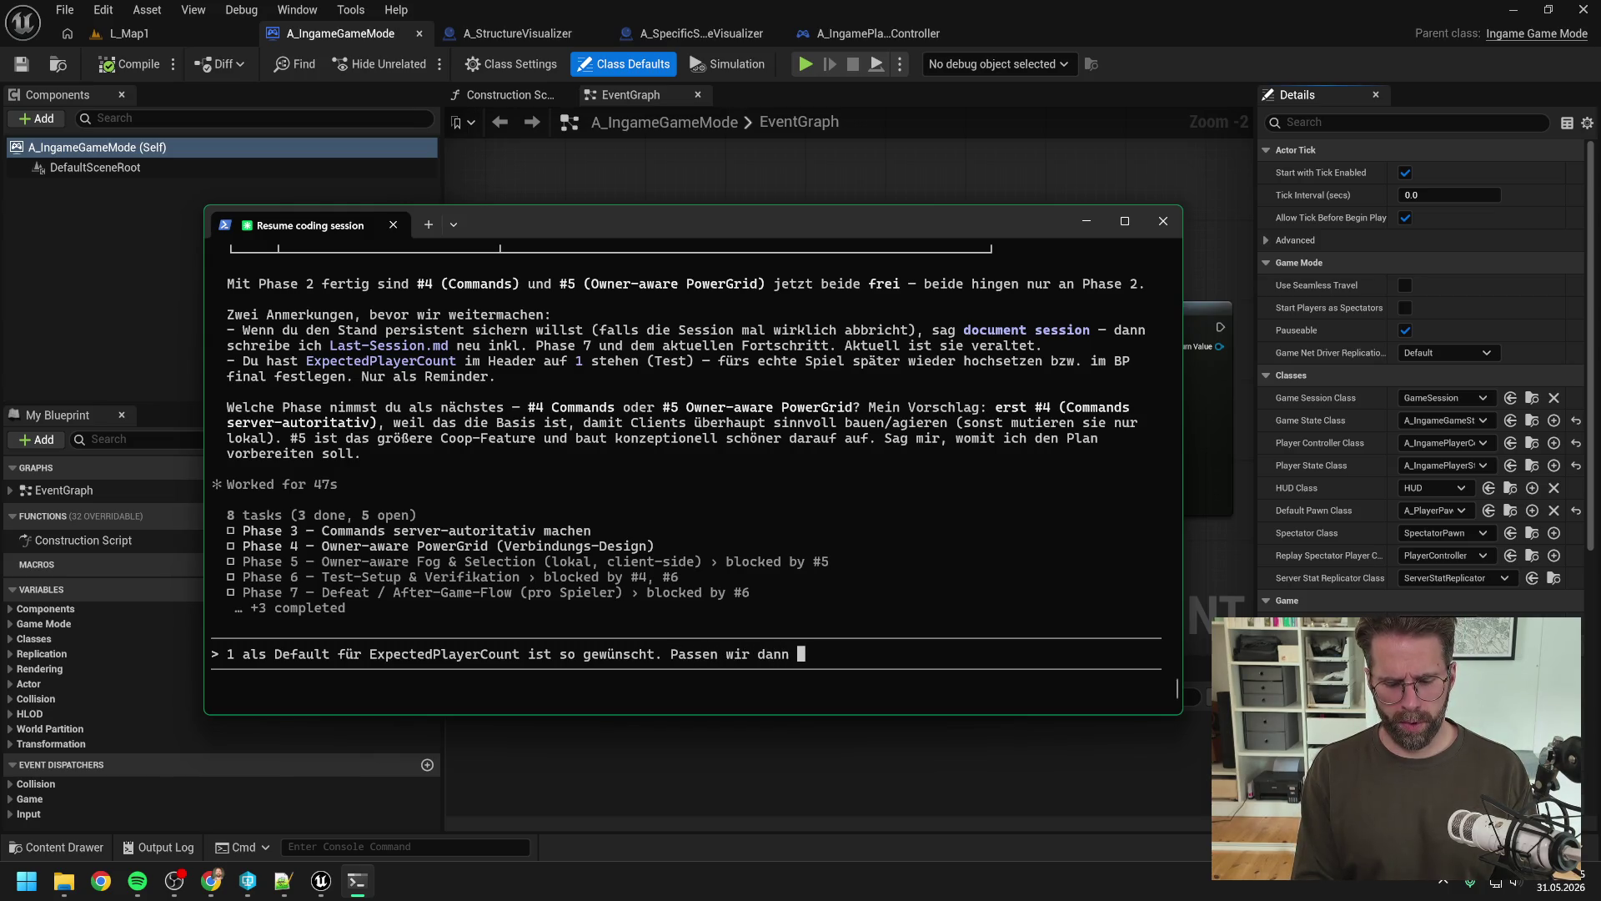
type("wie ")
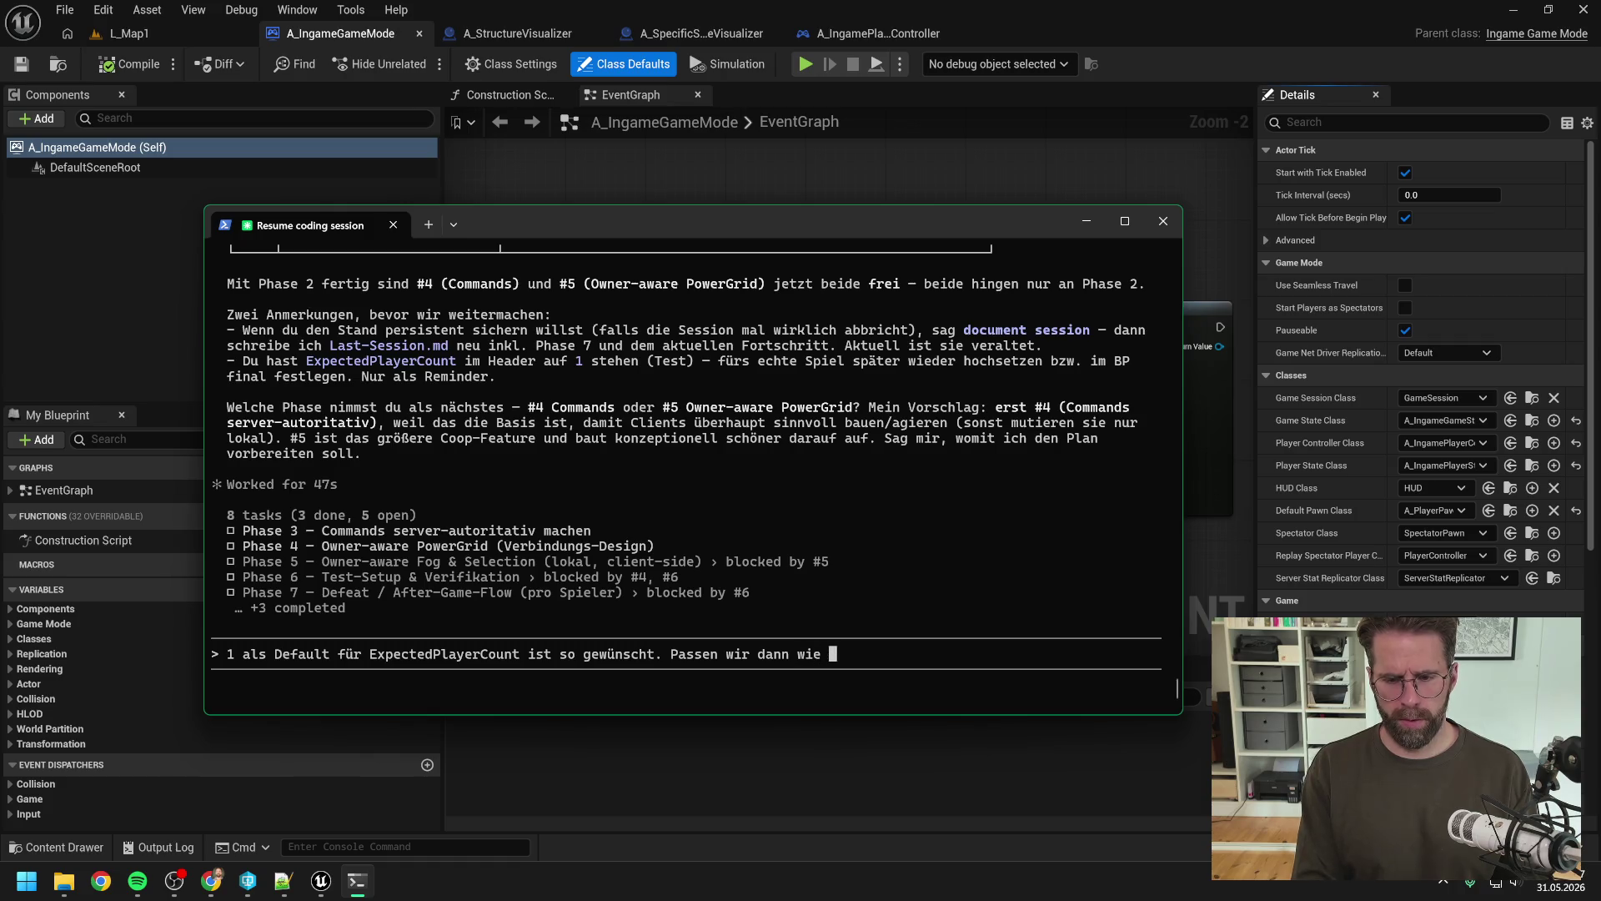
type("du sagst über BP an")
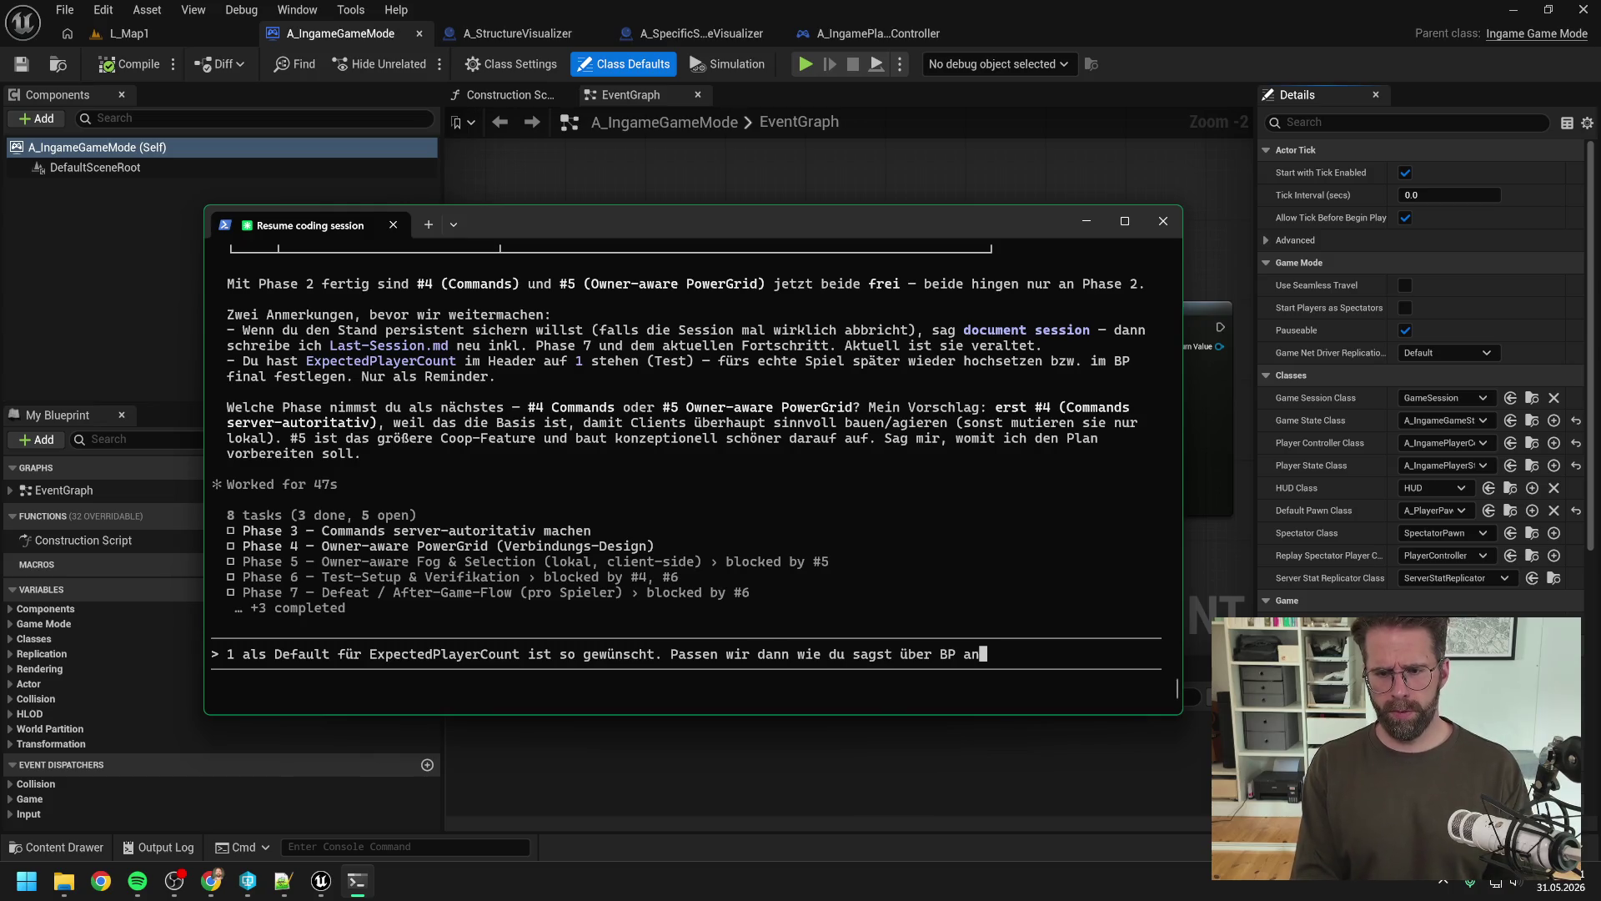
type(".")
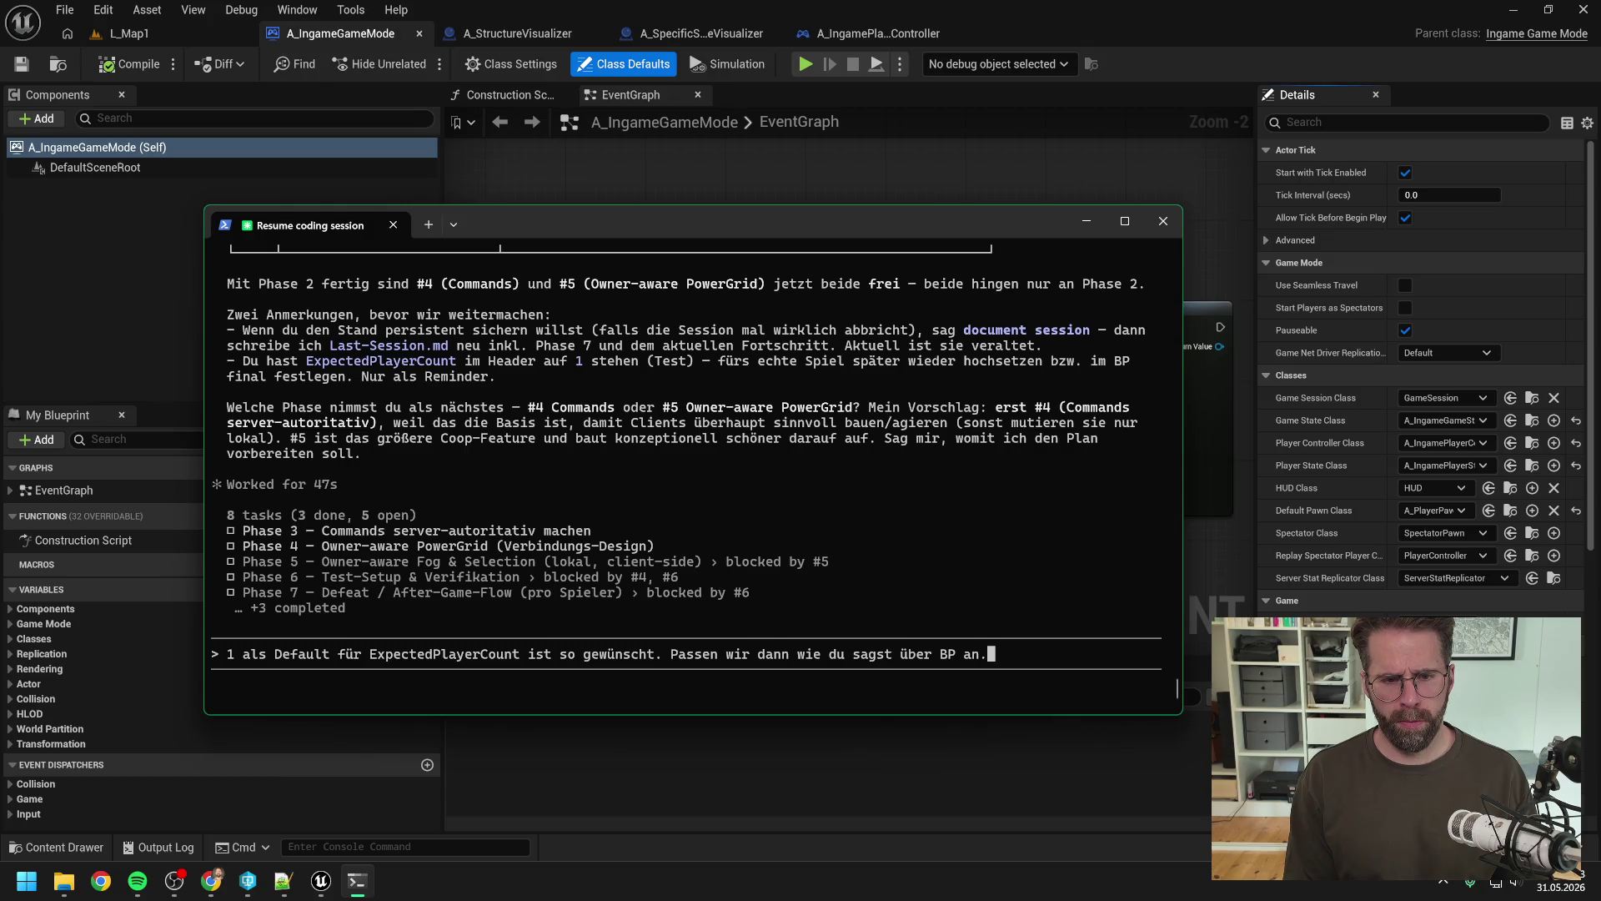
type(" W")
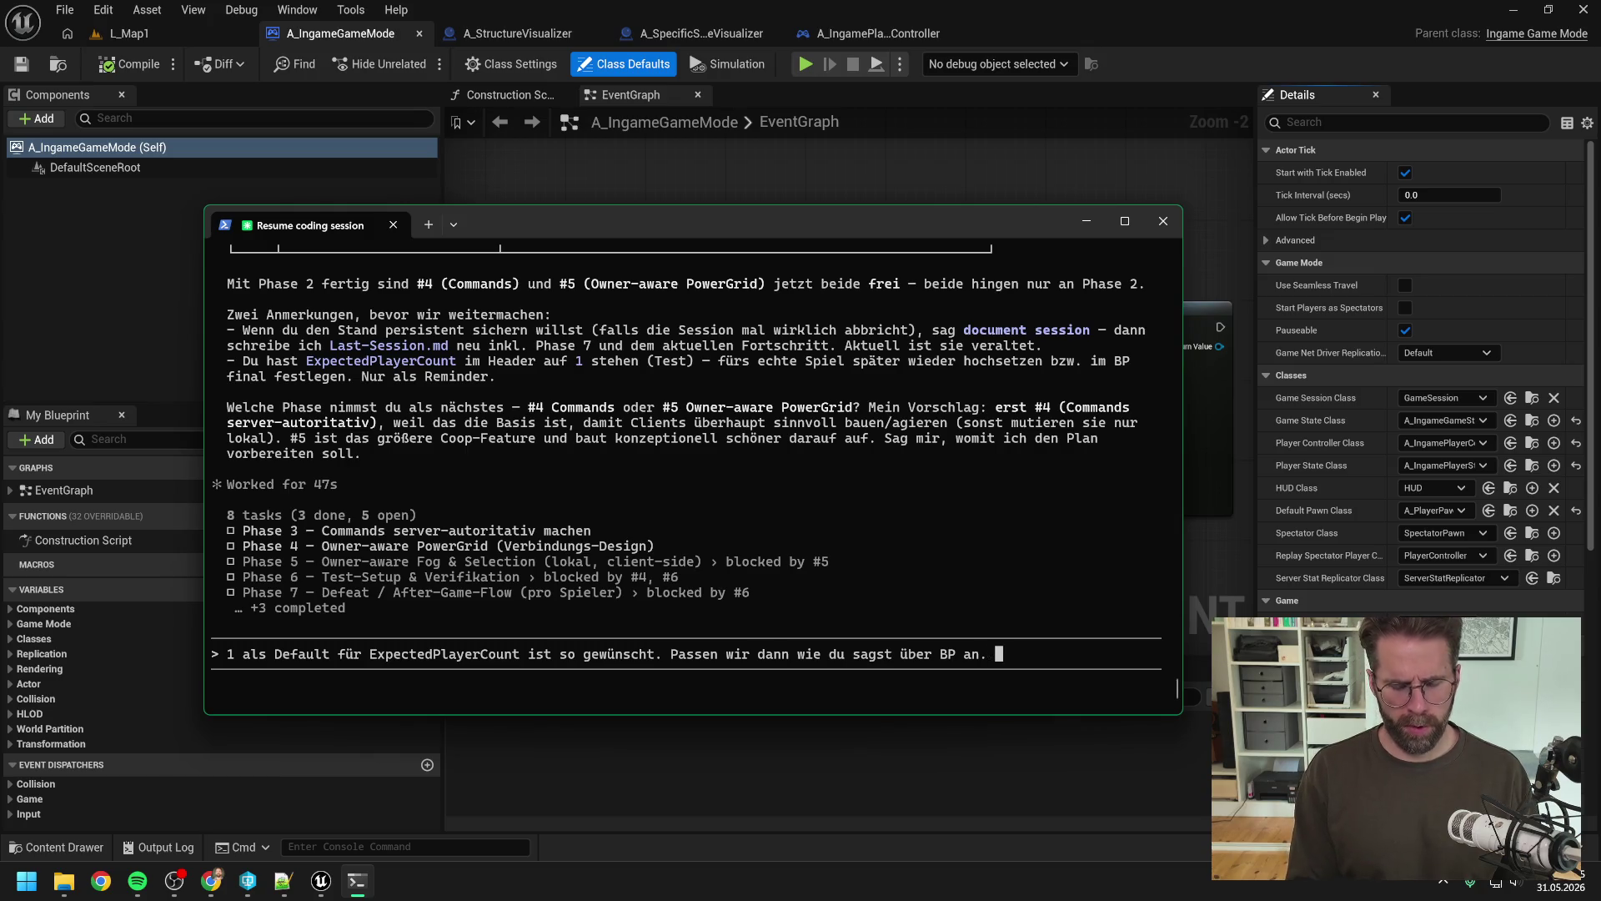
key("BackSpace")
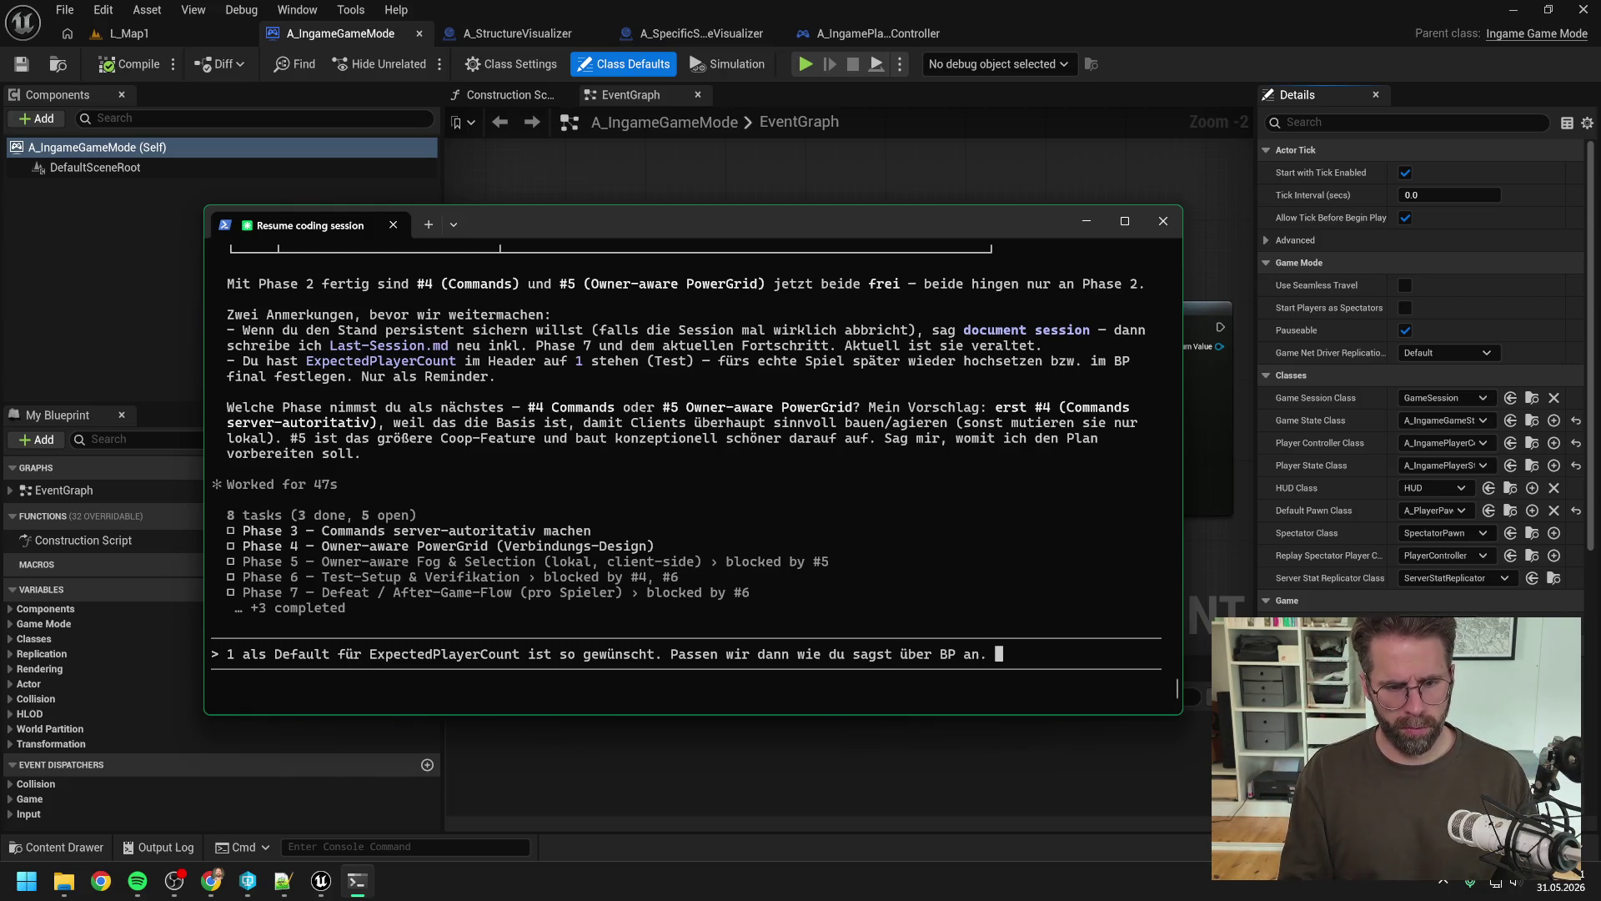
type("Lasss")
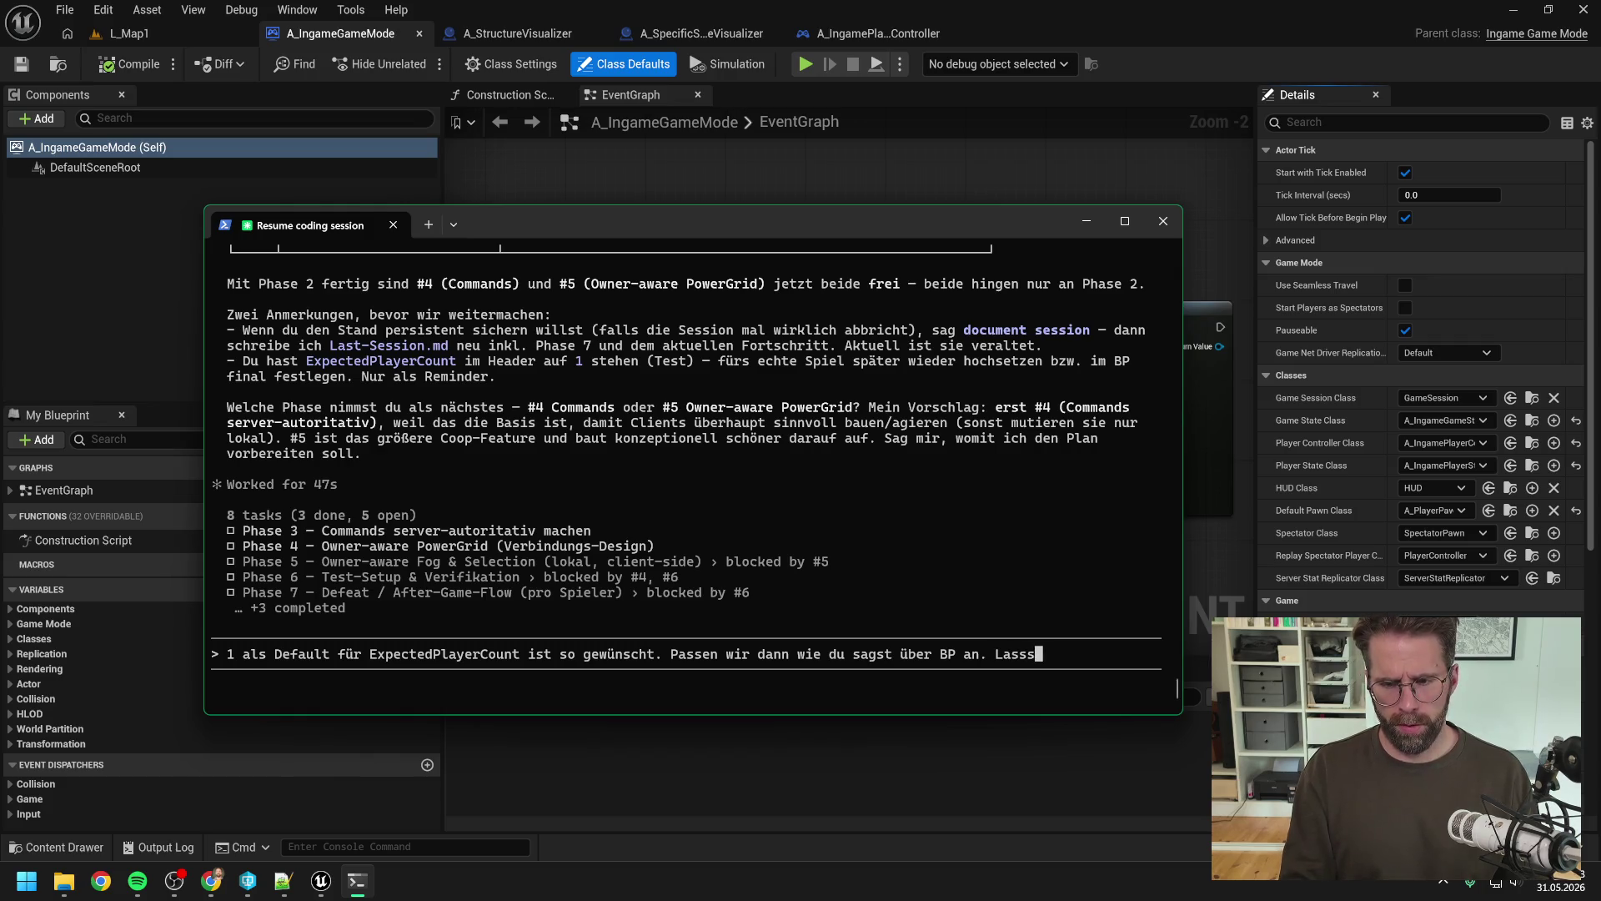
key("BackSpace")
type(" uns als nächstes")
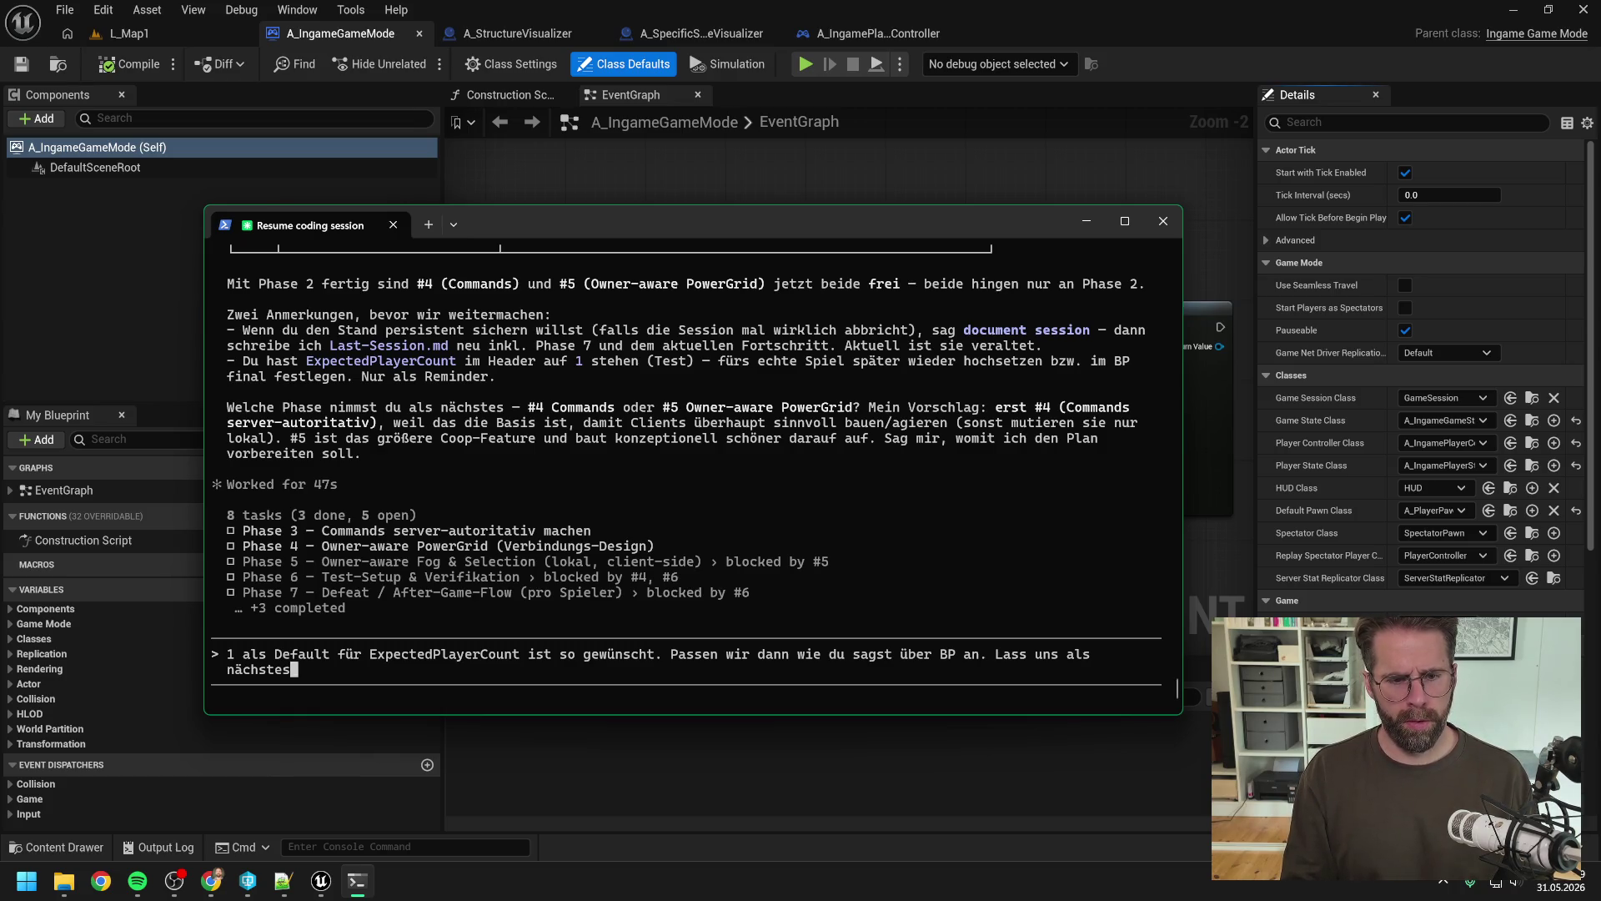
Step: Check out the nine Claude .md docs in P4V and send the document-session-then-Phase-3 MainHall request
type("mit Phase ")
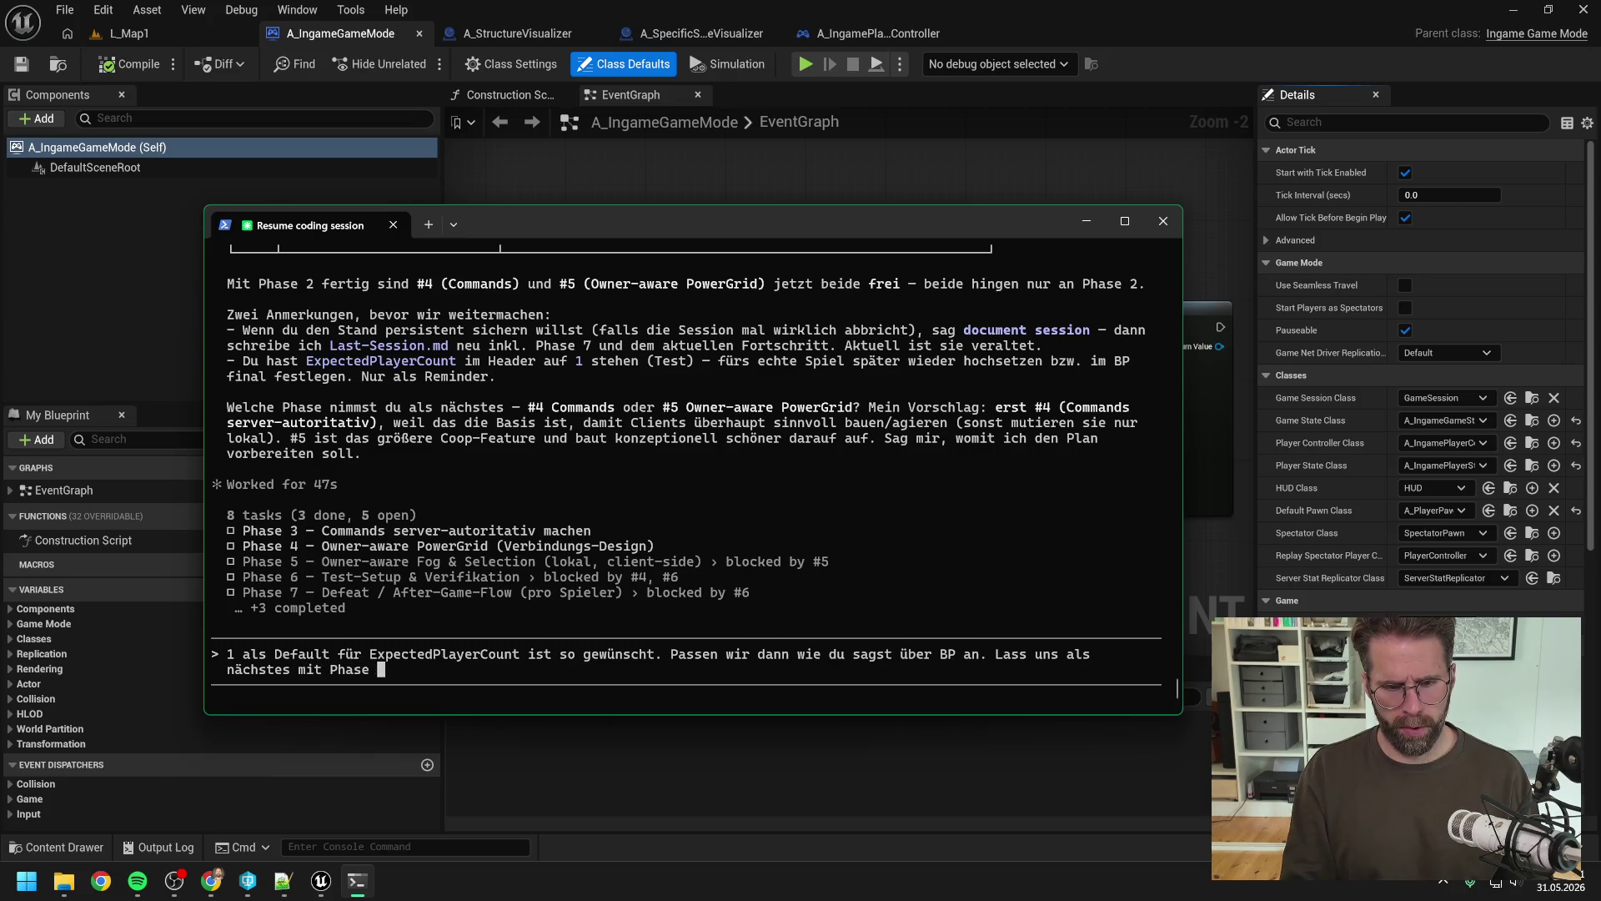
type("3 weiter mach")
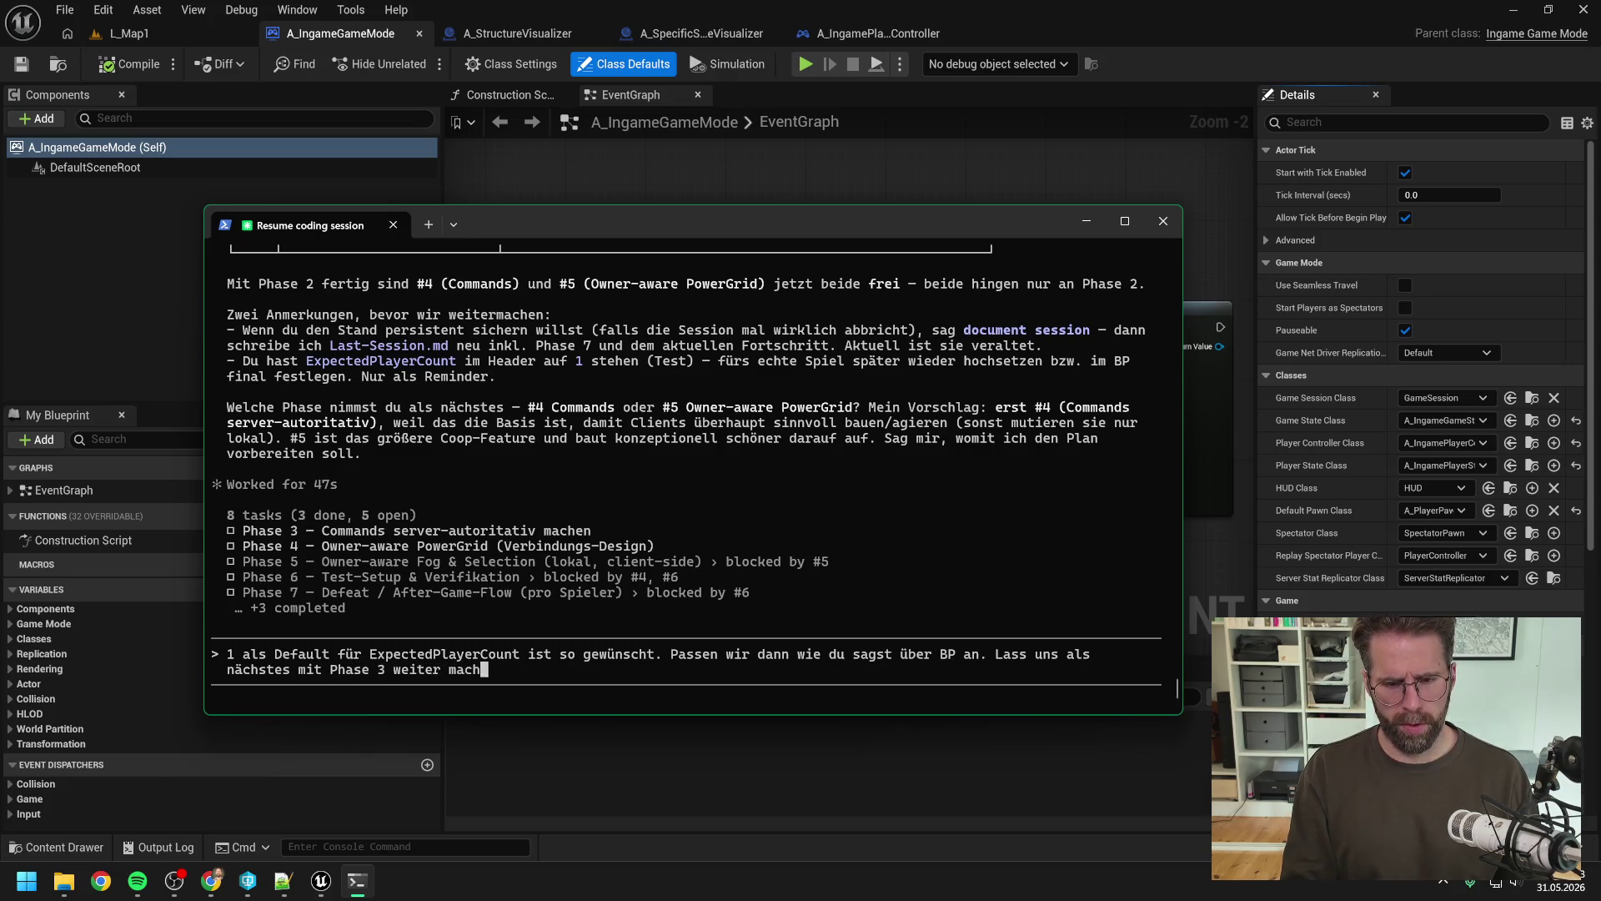
type("en. Da gehört dann")
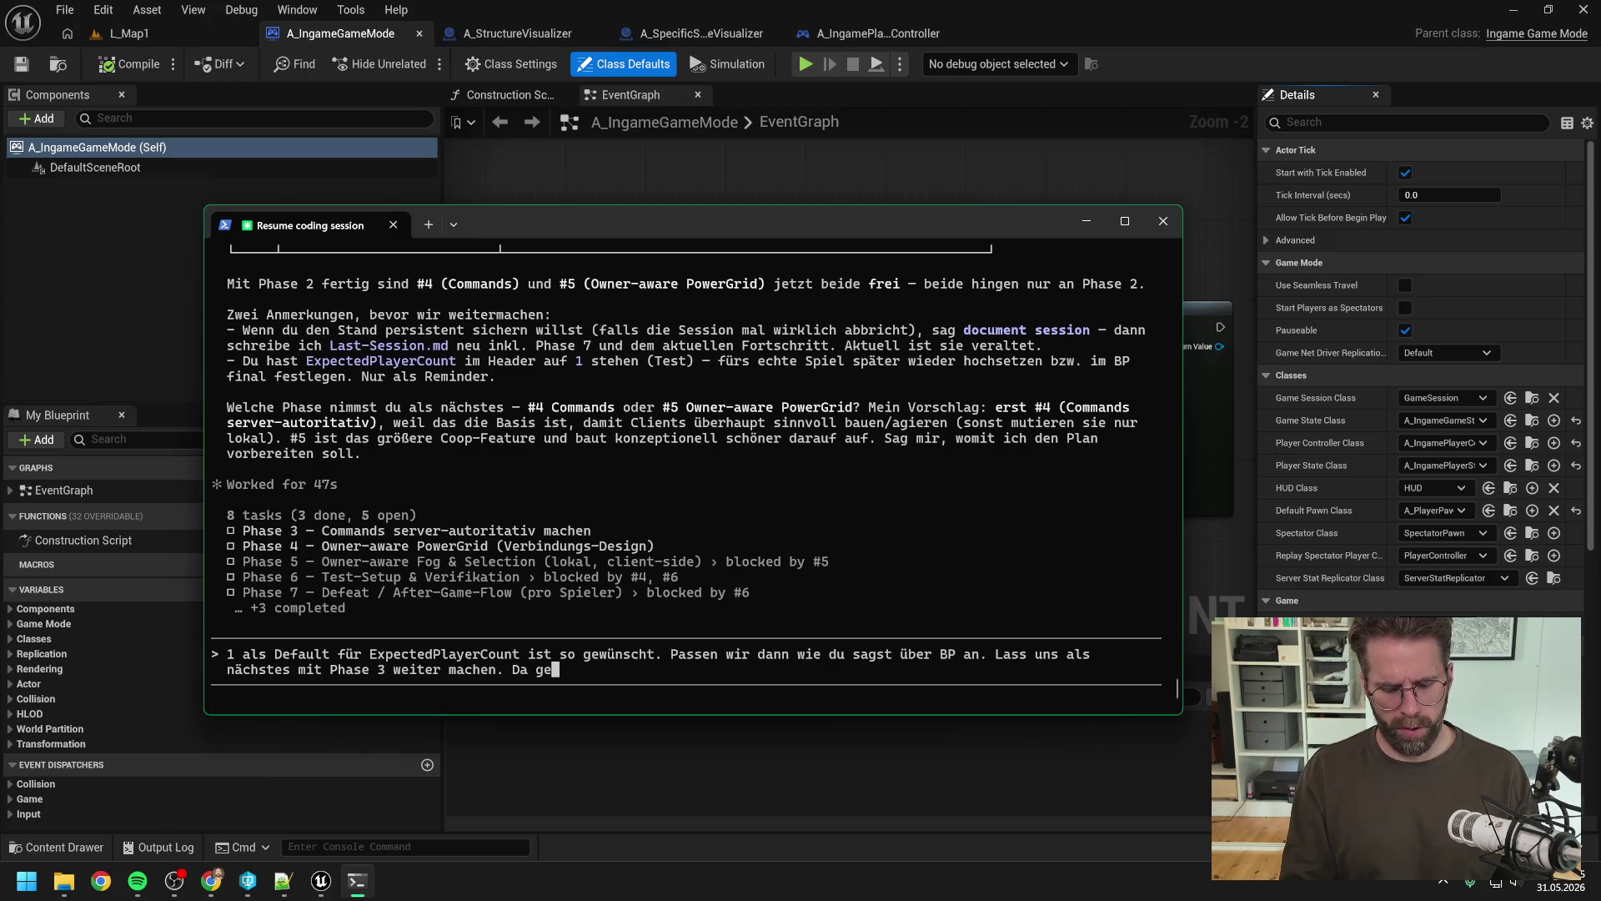
type(" auch zu,")
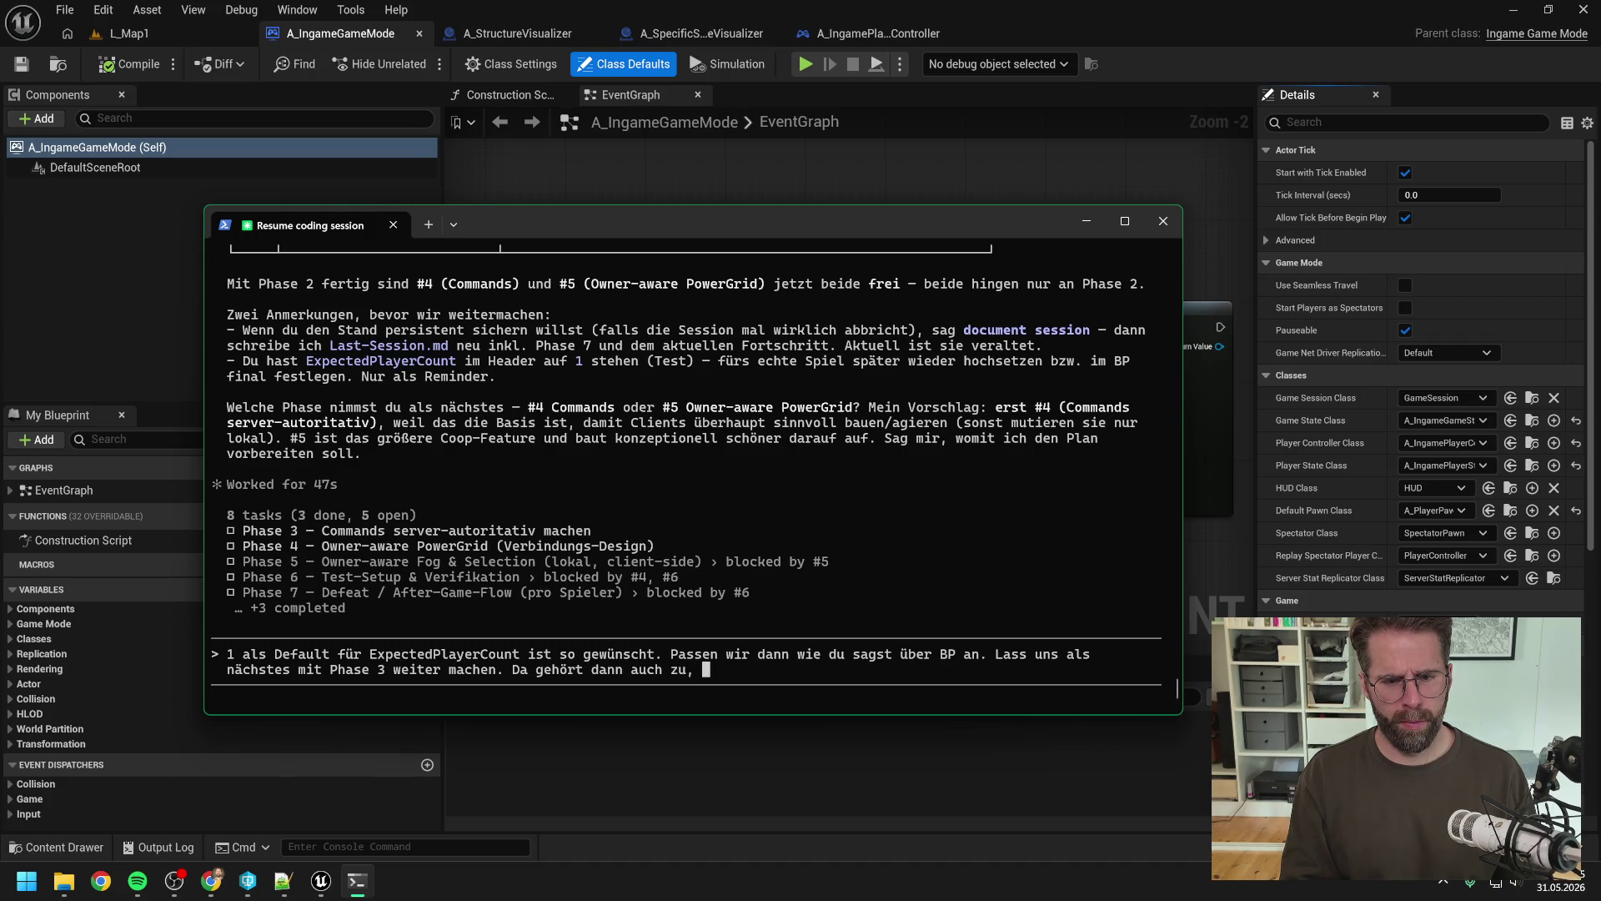
type("dass wir ")
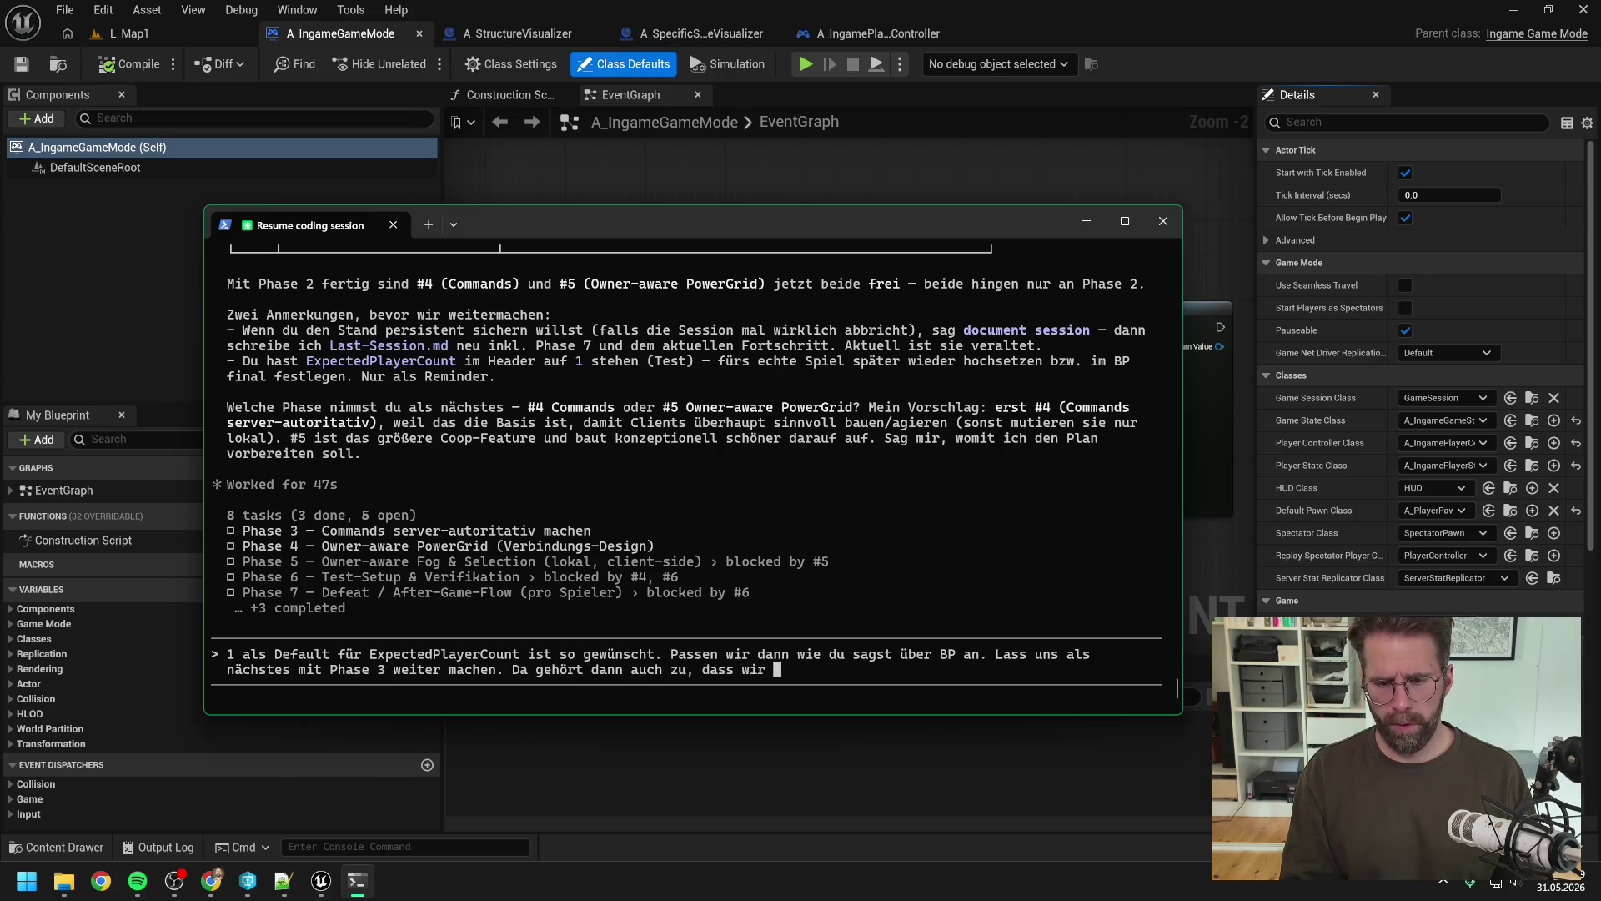
type("spieler ")
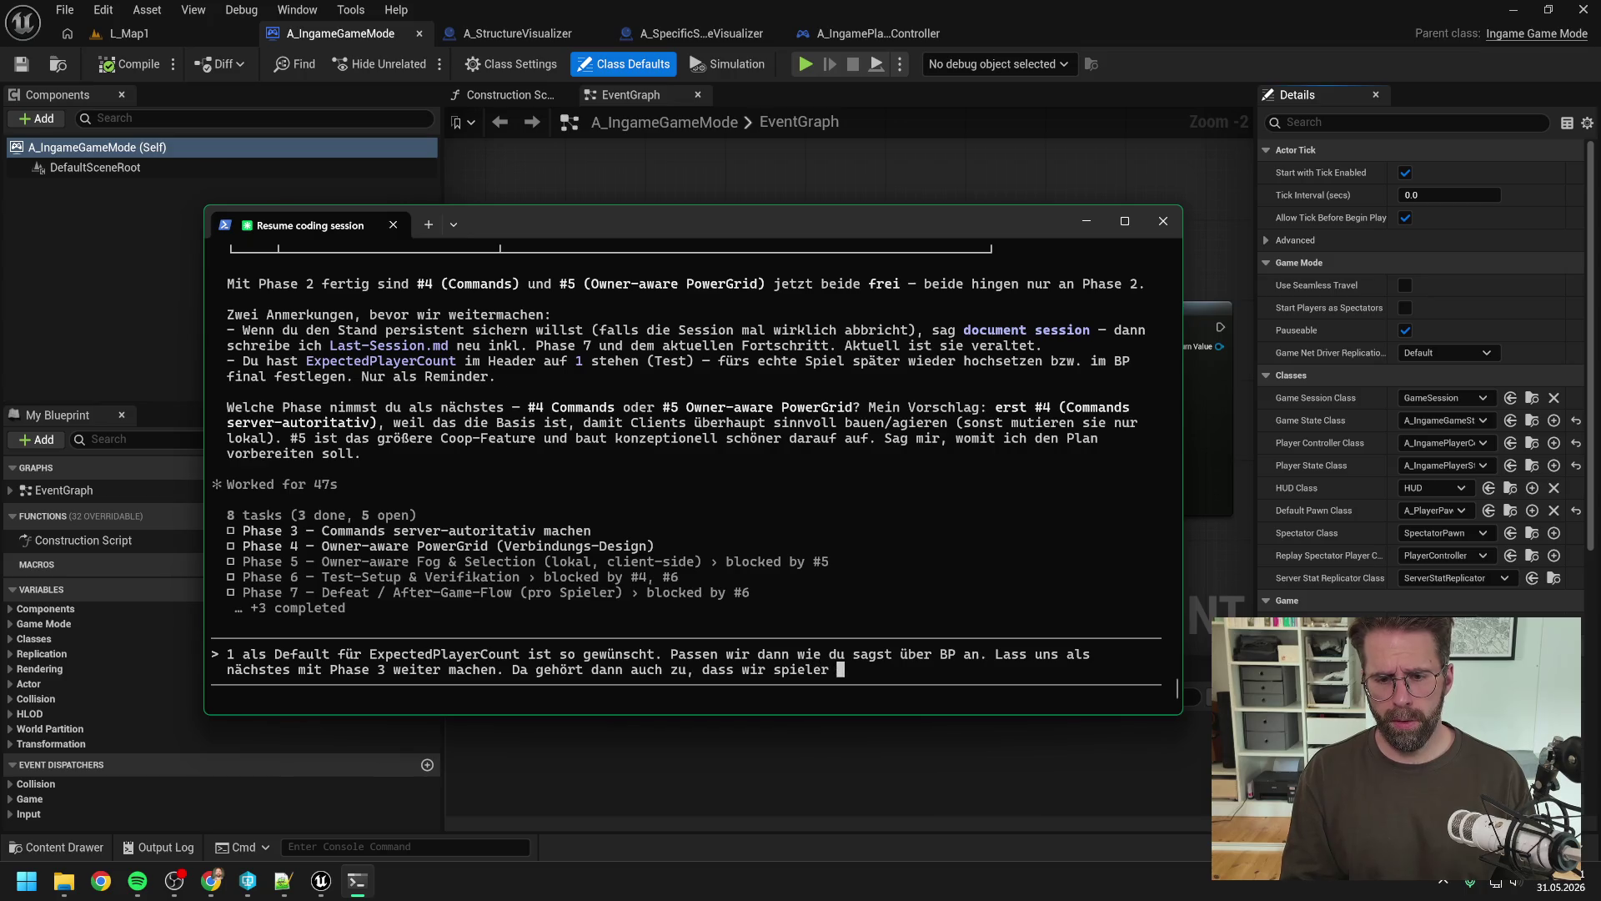
type("einer MainHall ")
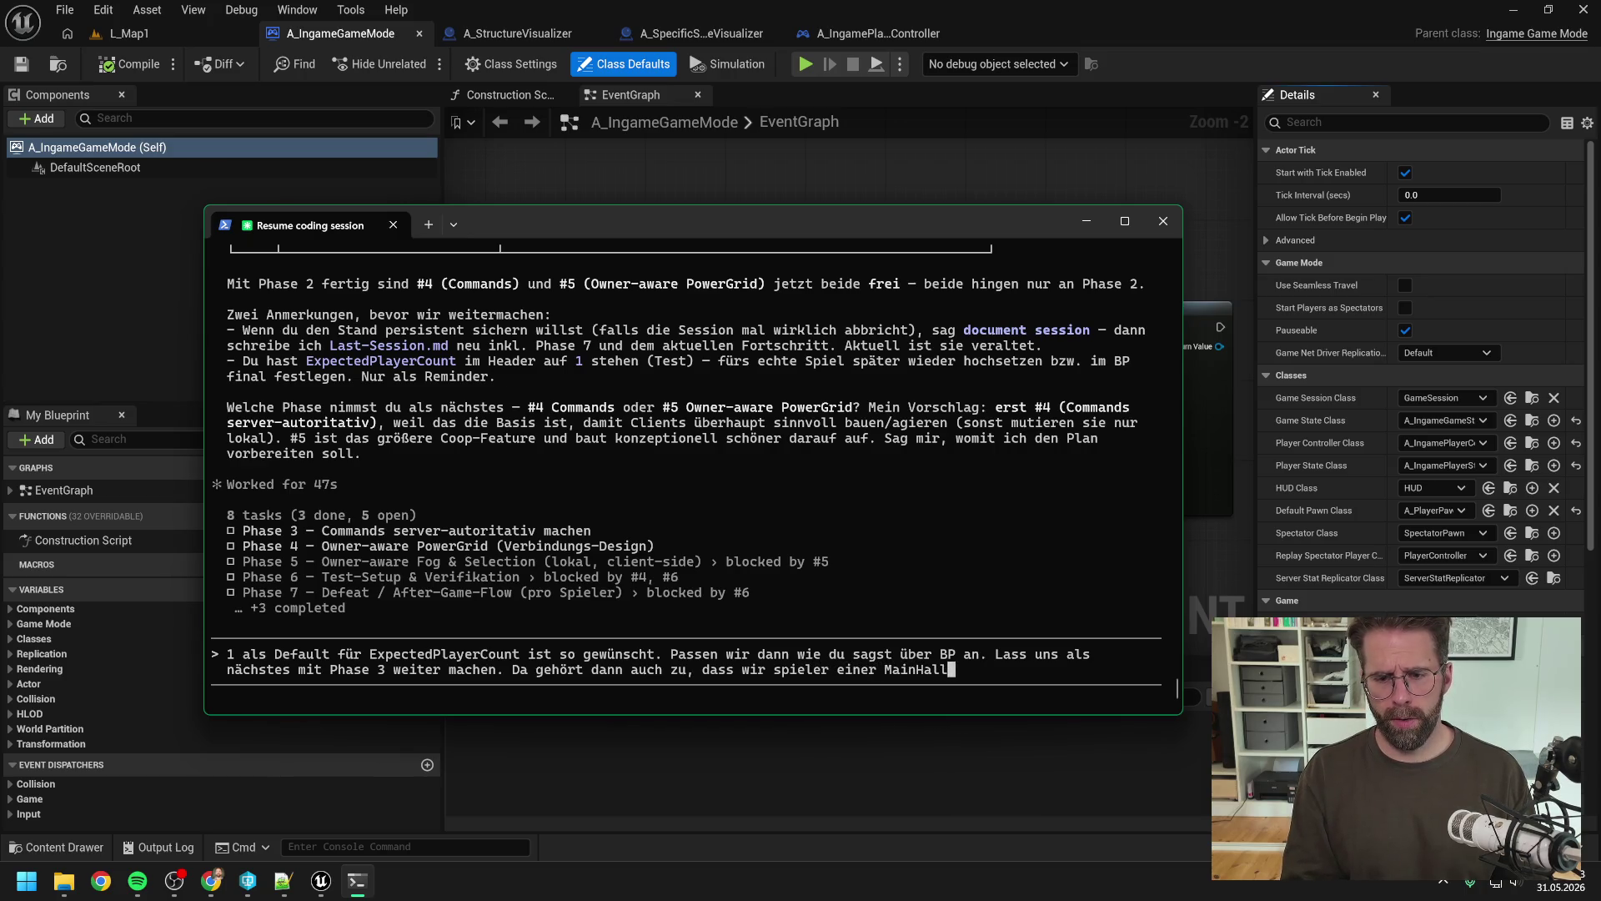
type("zuweisen ")
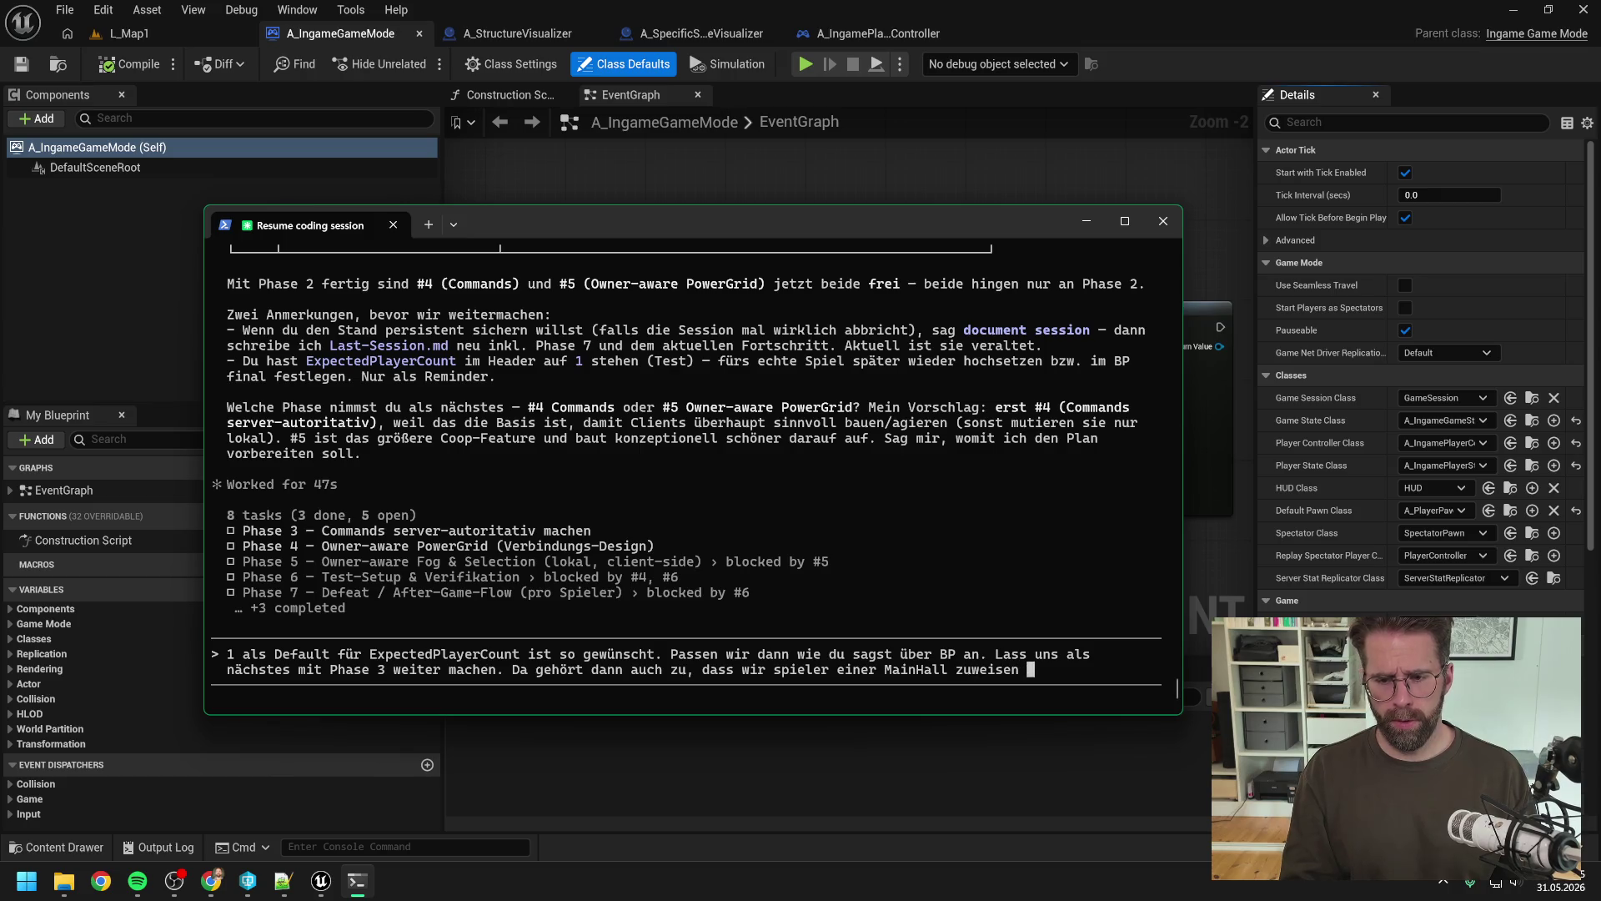
type("und auf")
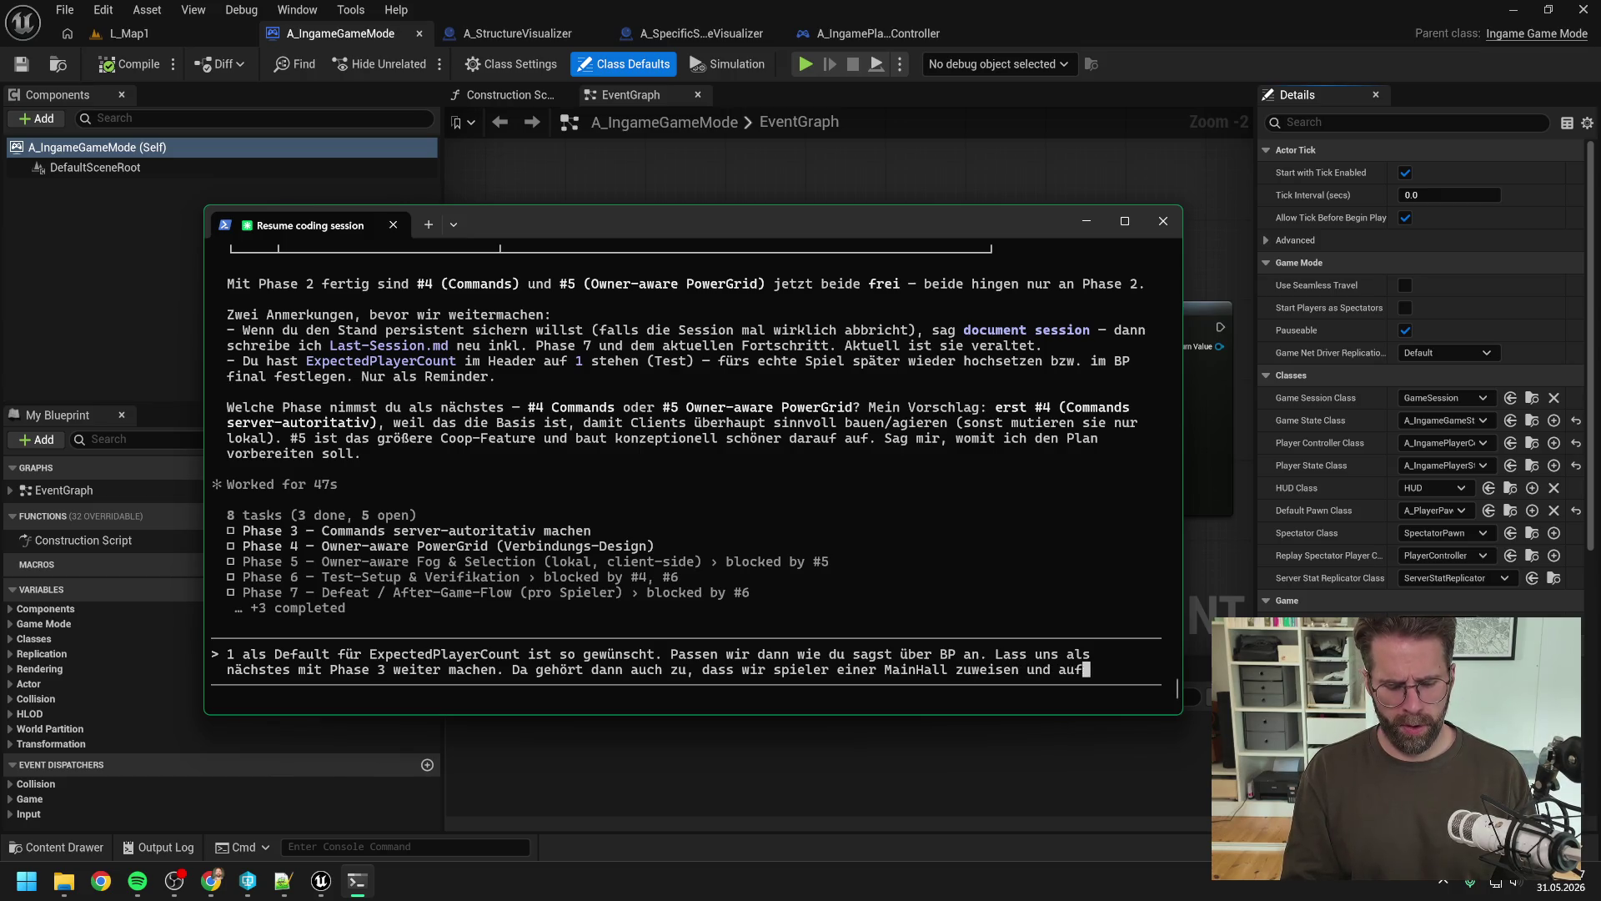
type(" die MainHall z")
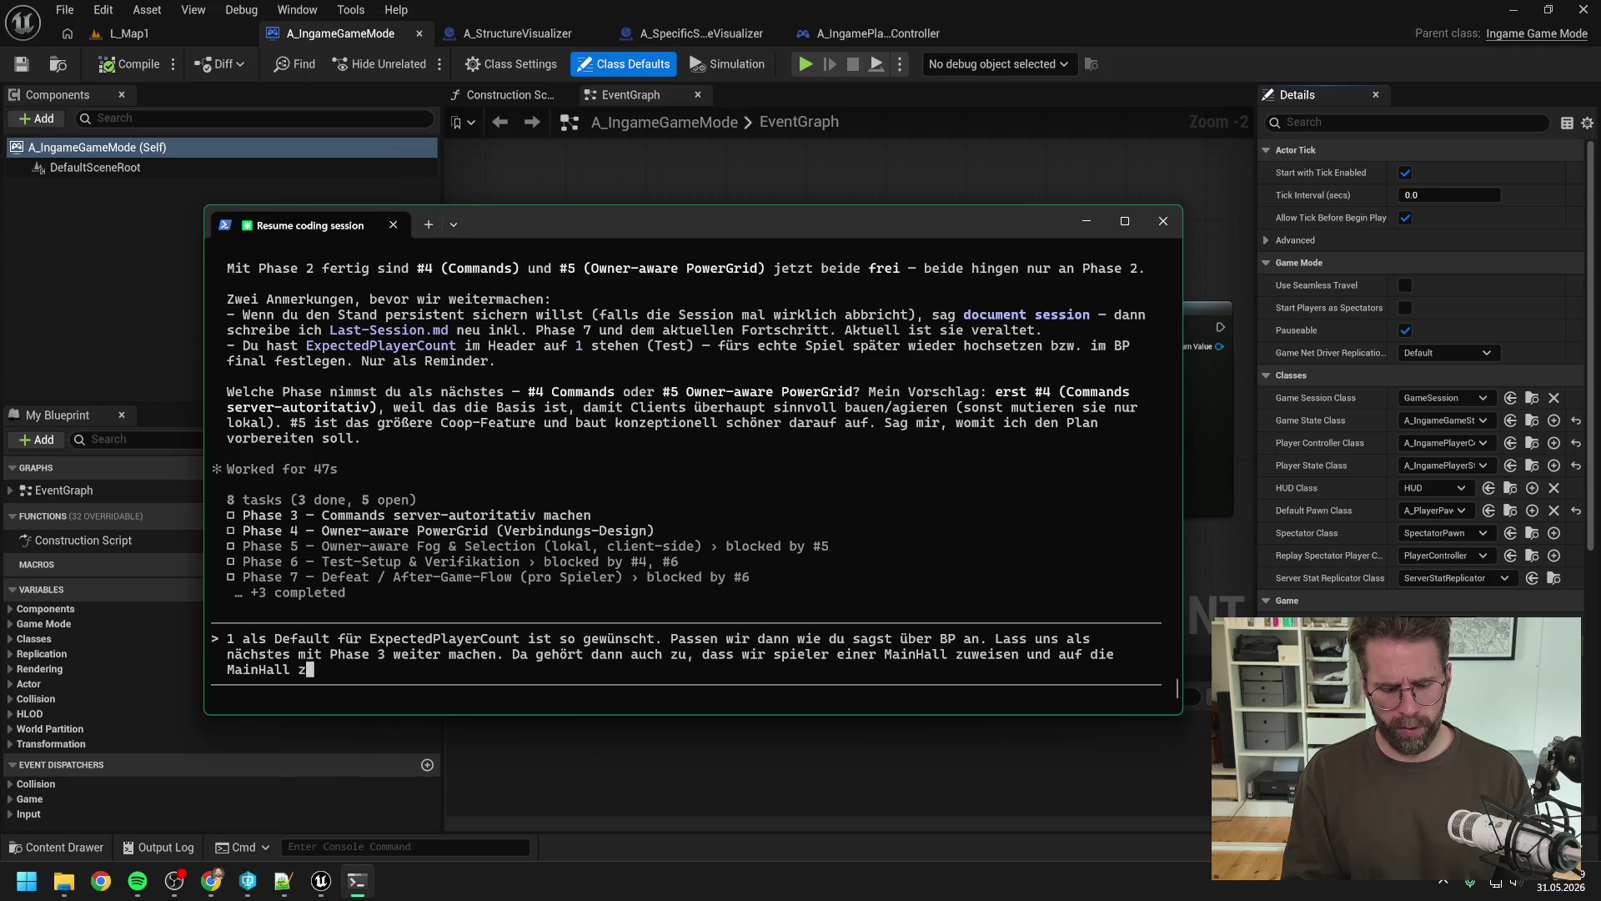
type("entrieren")
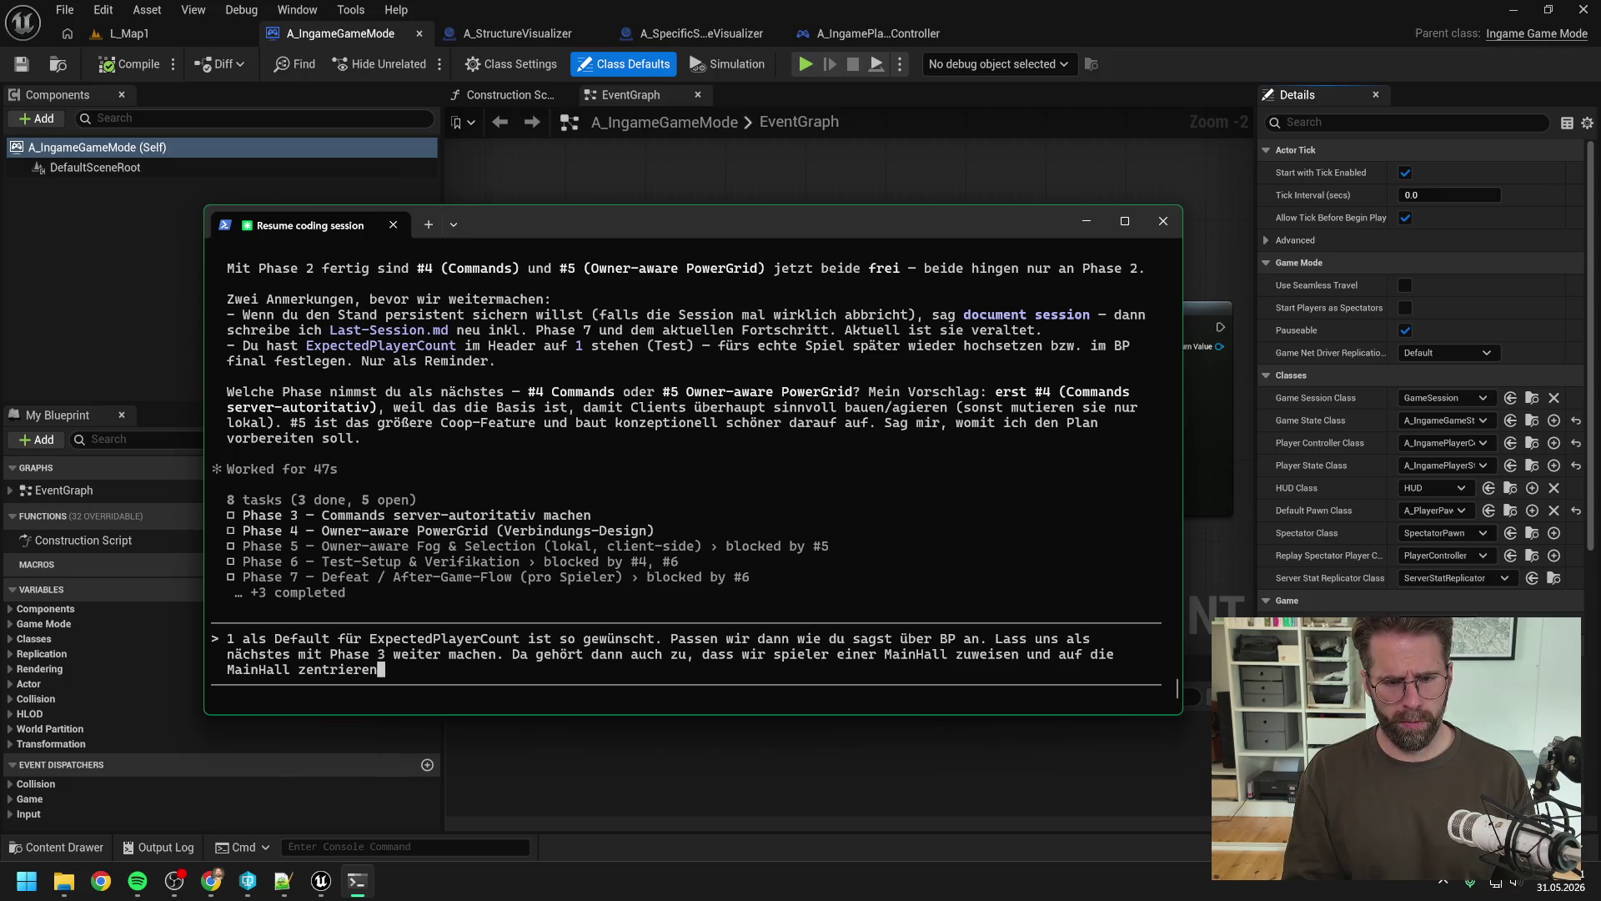
type(". Mach bitte vorher ")
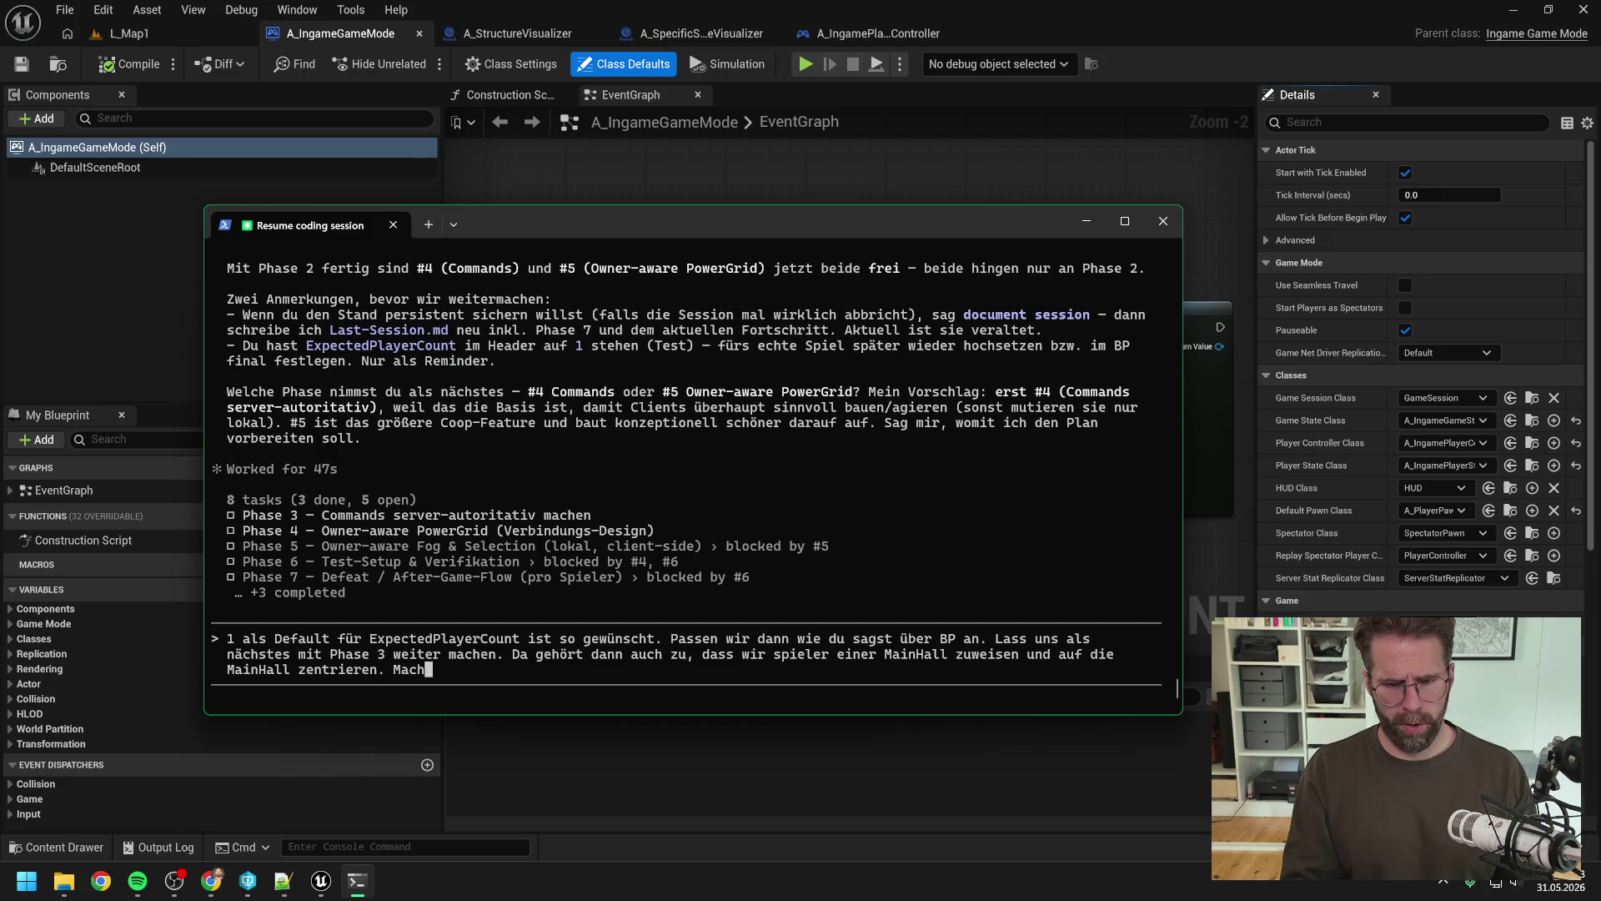
type("docu")
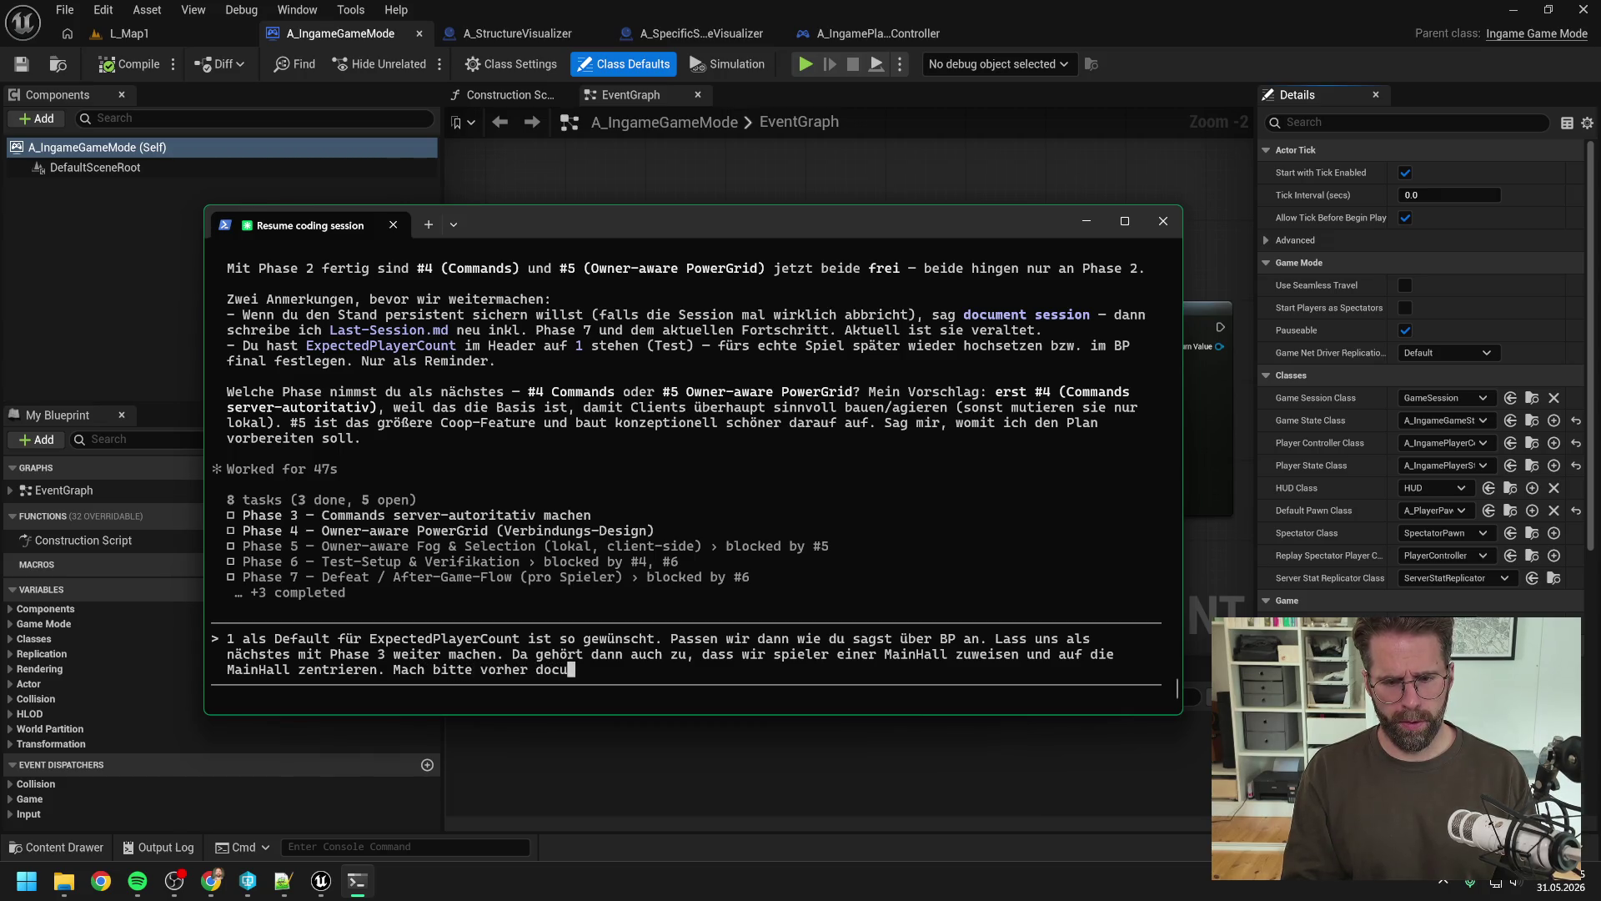
type("ment session.")
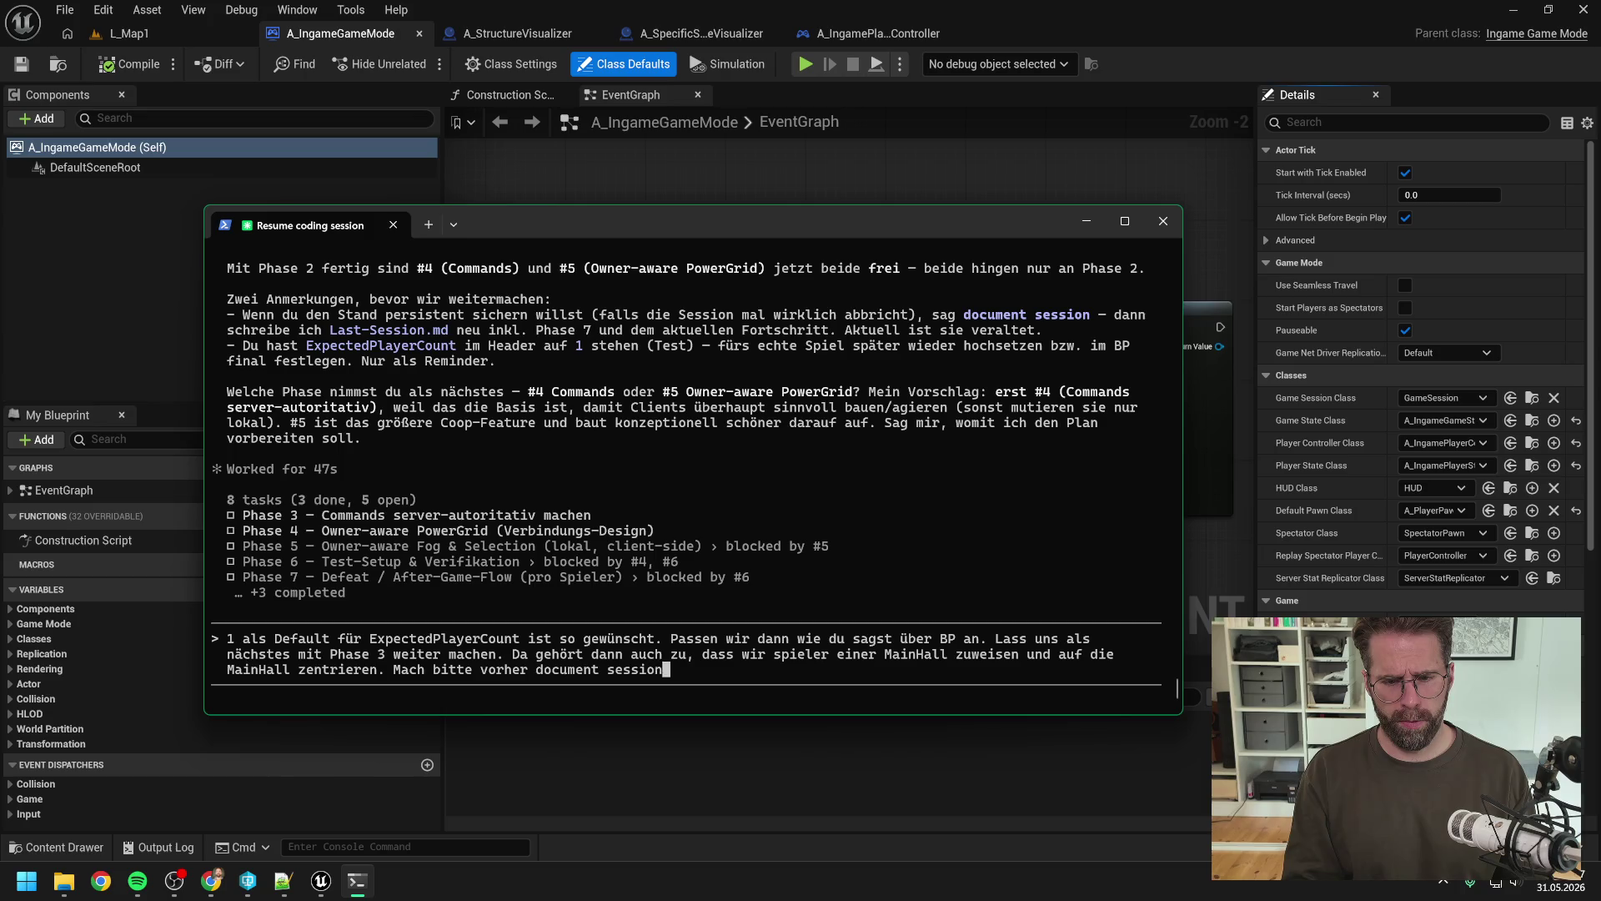
left_click(247, 881)
scroll(747, 375, "up", 5)
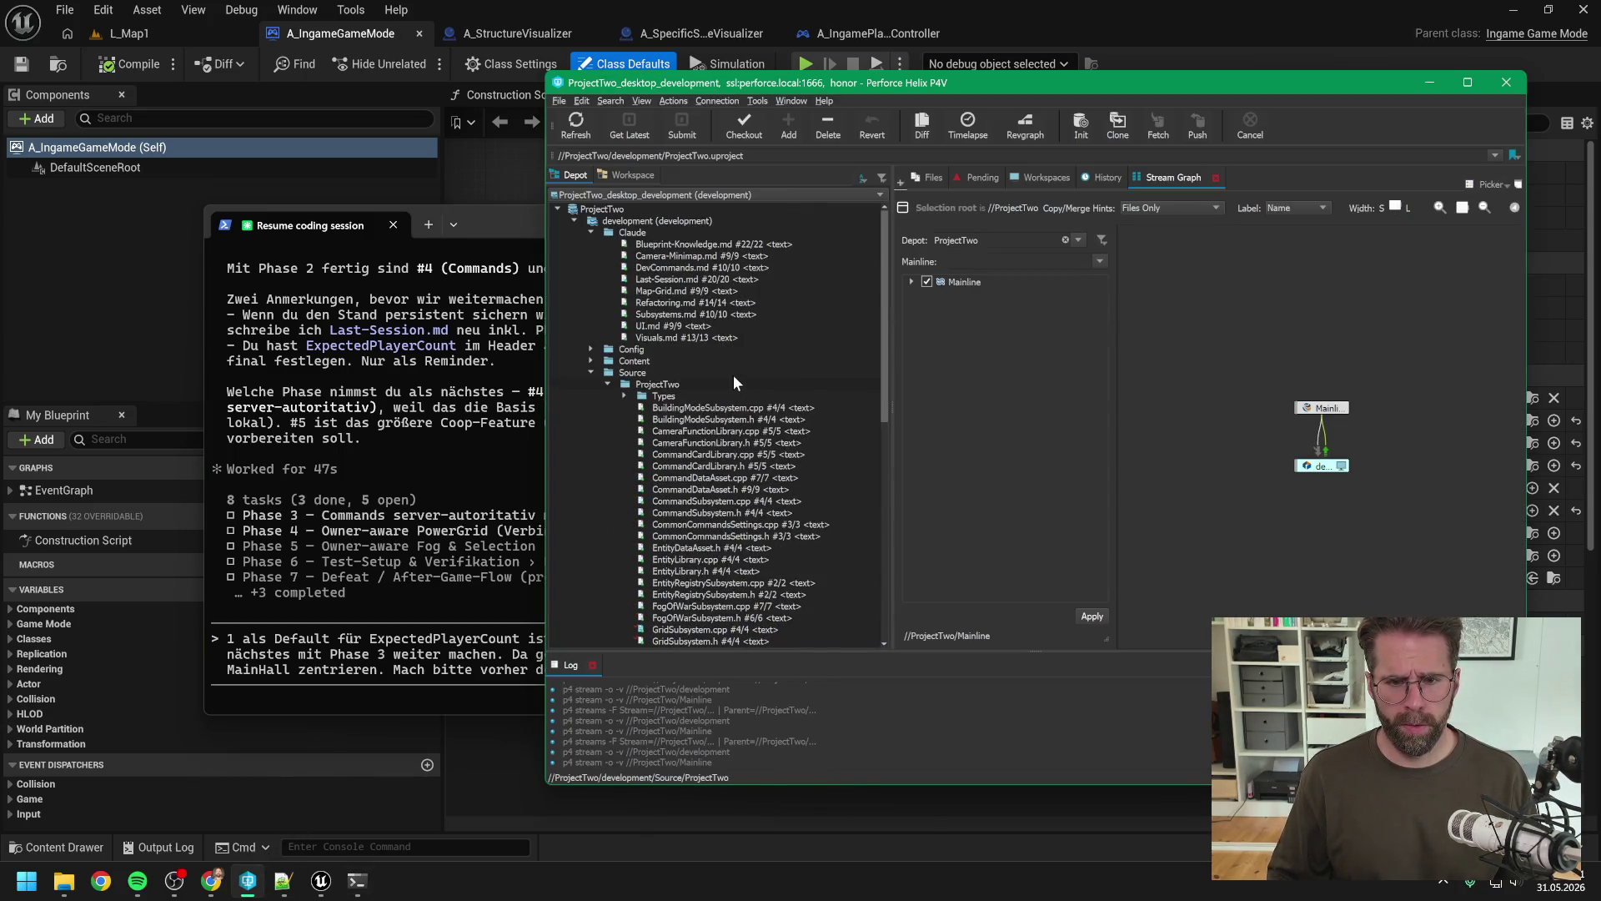
left_click(690, 338)
left_click(689, 245, "shift")
left_click(740, 139)
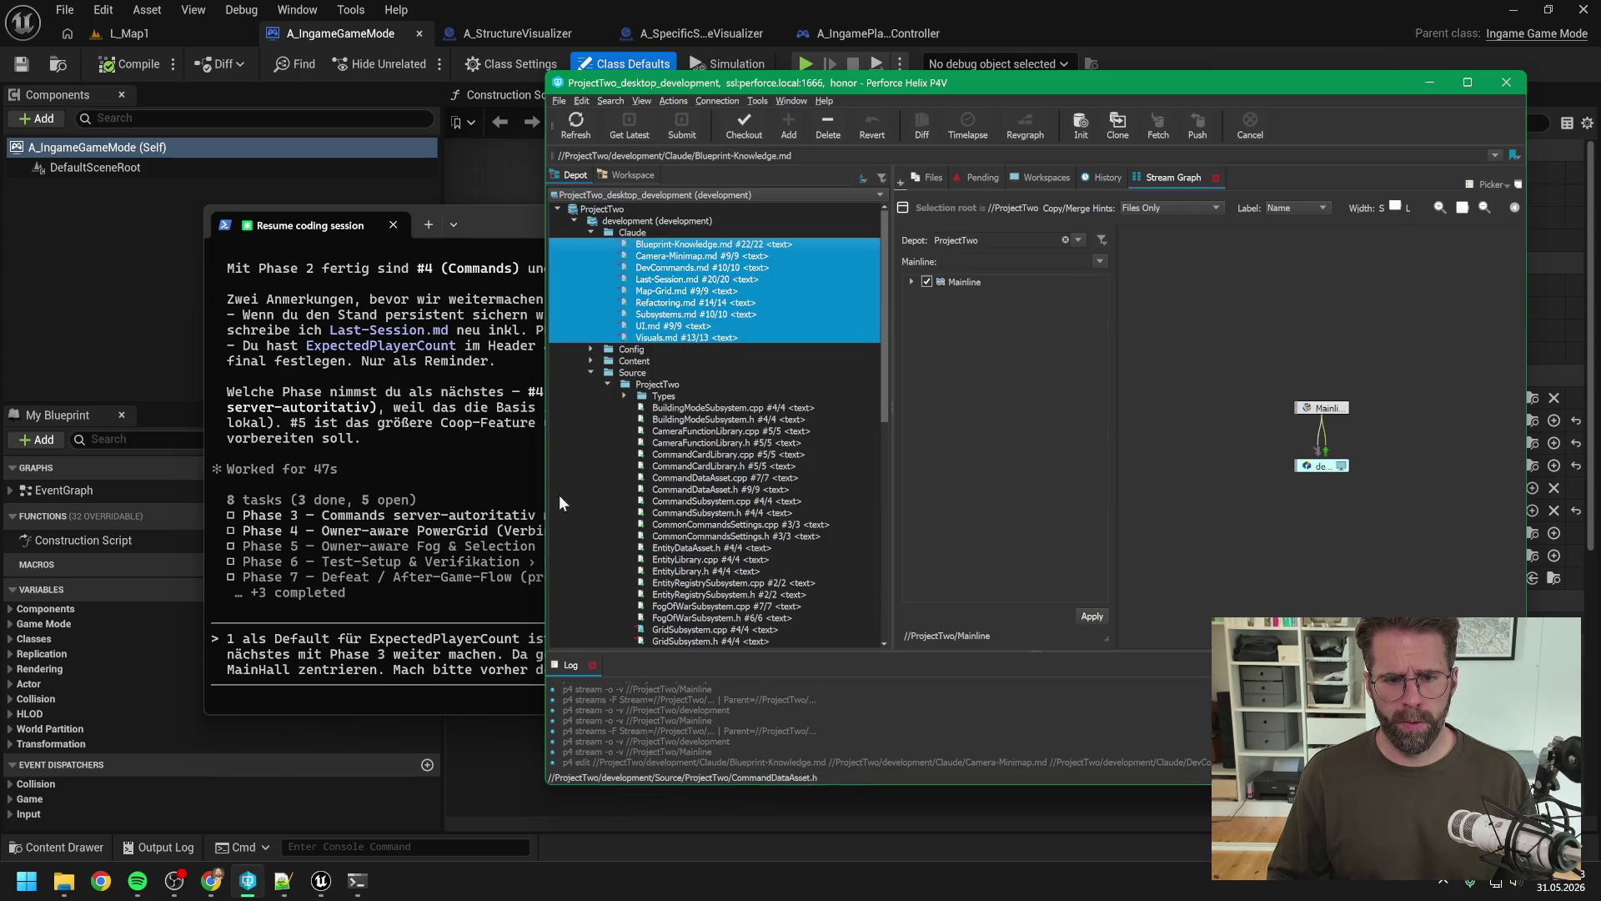
left_click(503, 659)
key("Return")
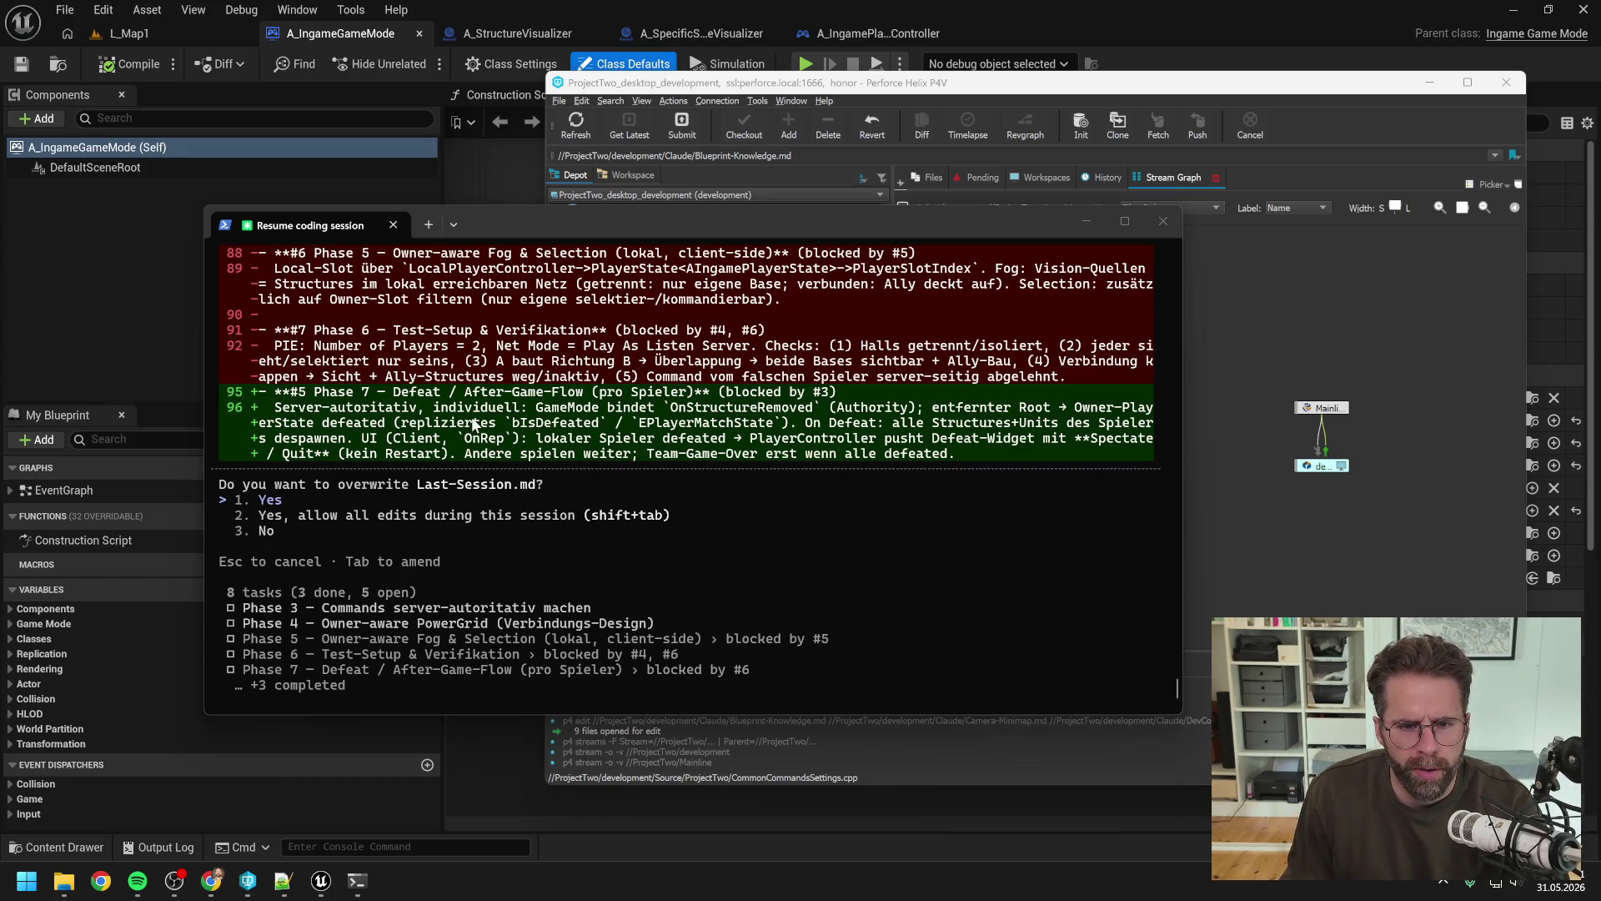
Step: Review and approve the Last-Session.md overwrite plus the Blueprint-Knowledge.md and Refactoring.md edits
key("Return")
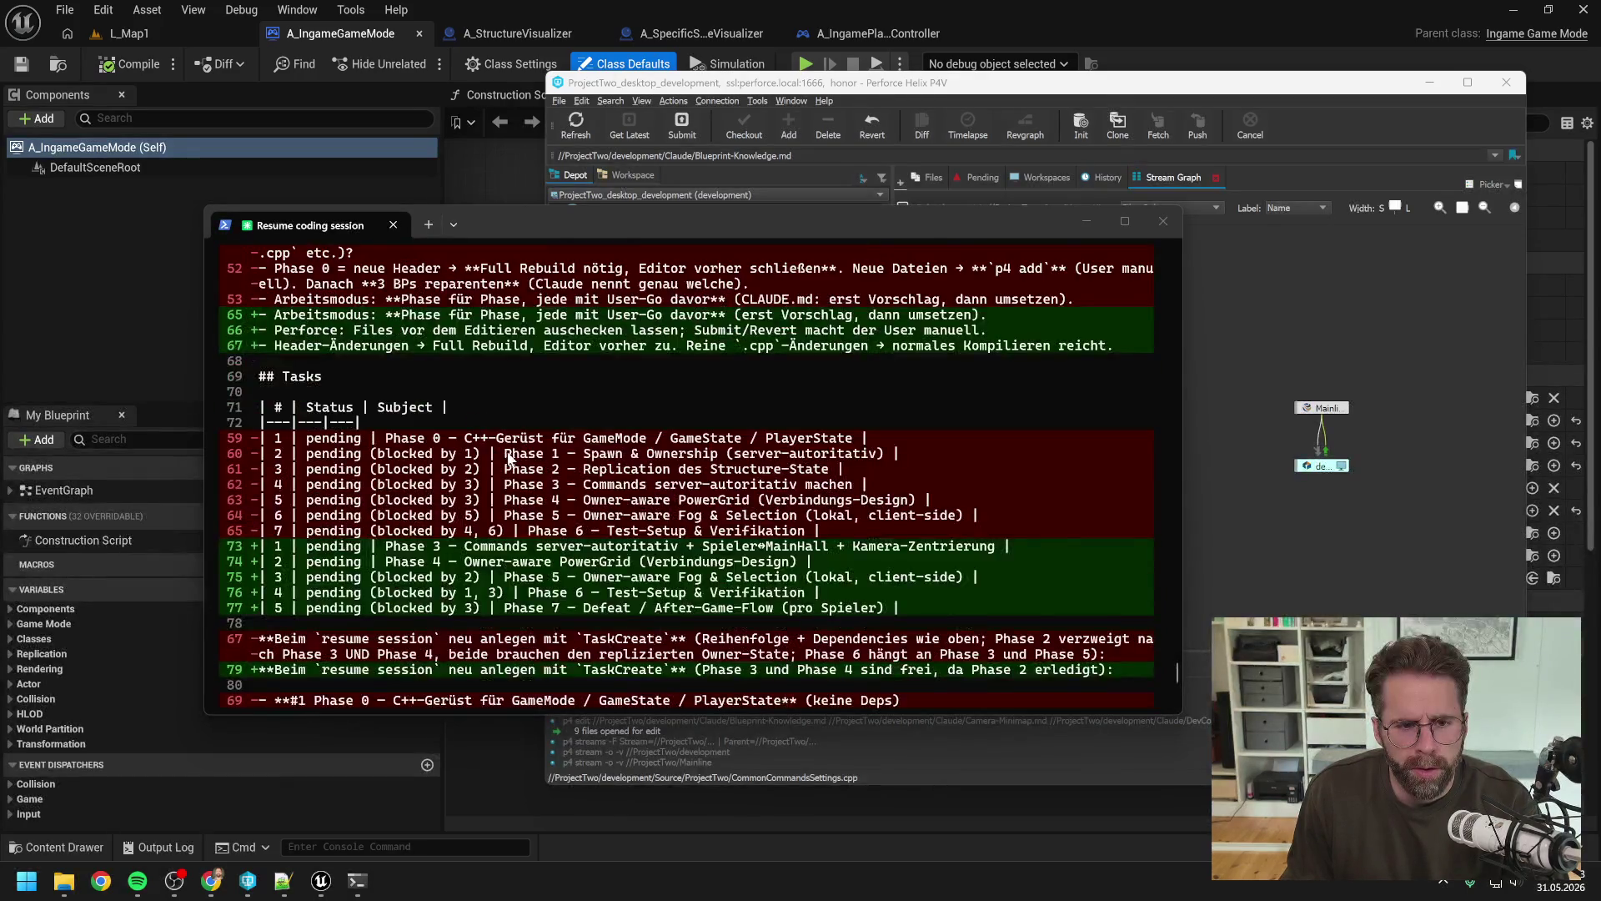
scroll(547, 460, "up", 7)
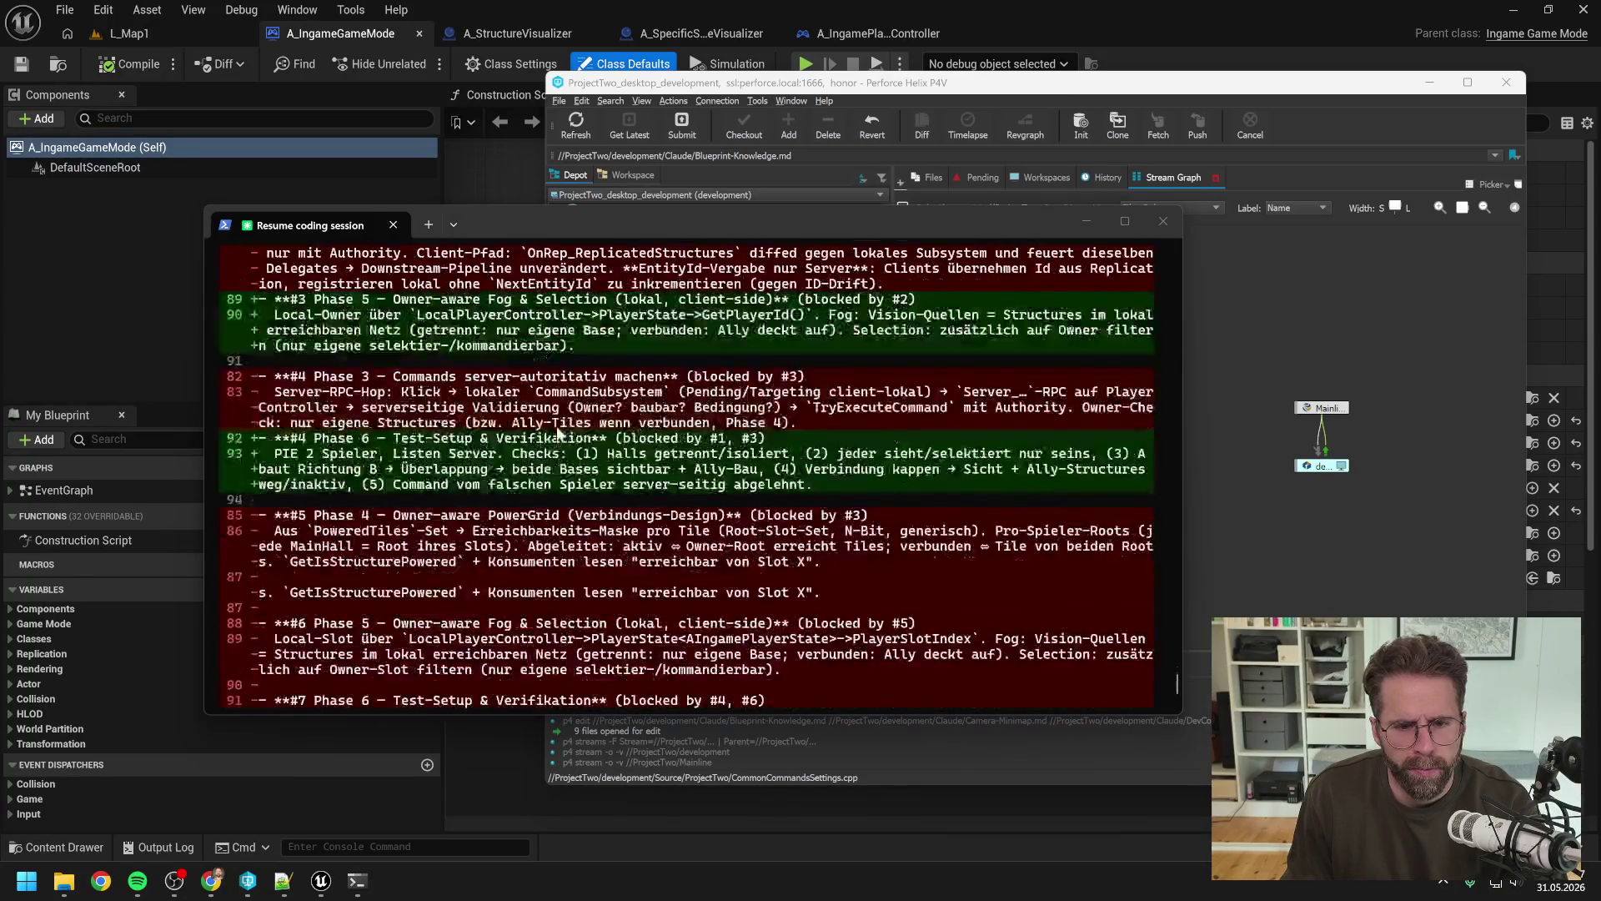
key("Return")
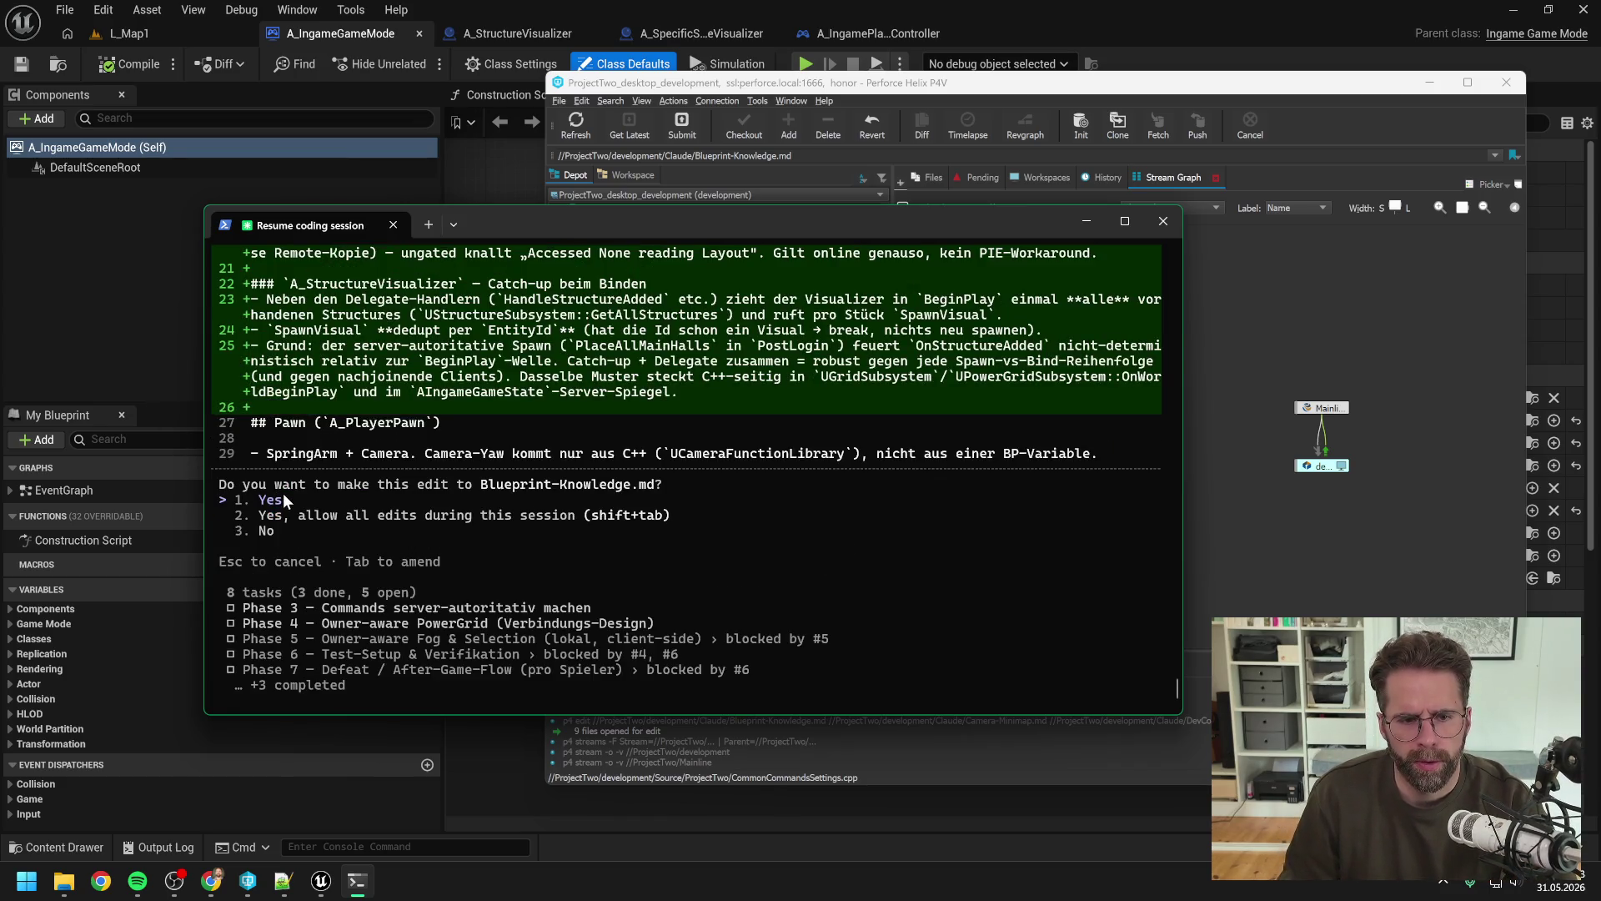
key("Return")
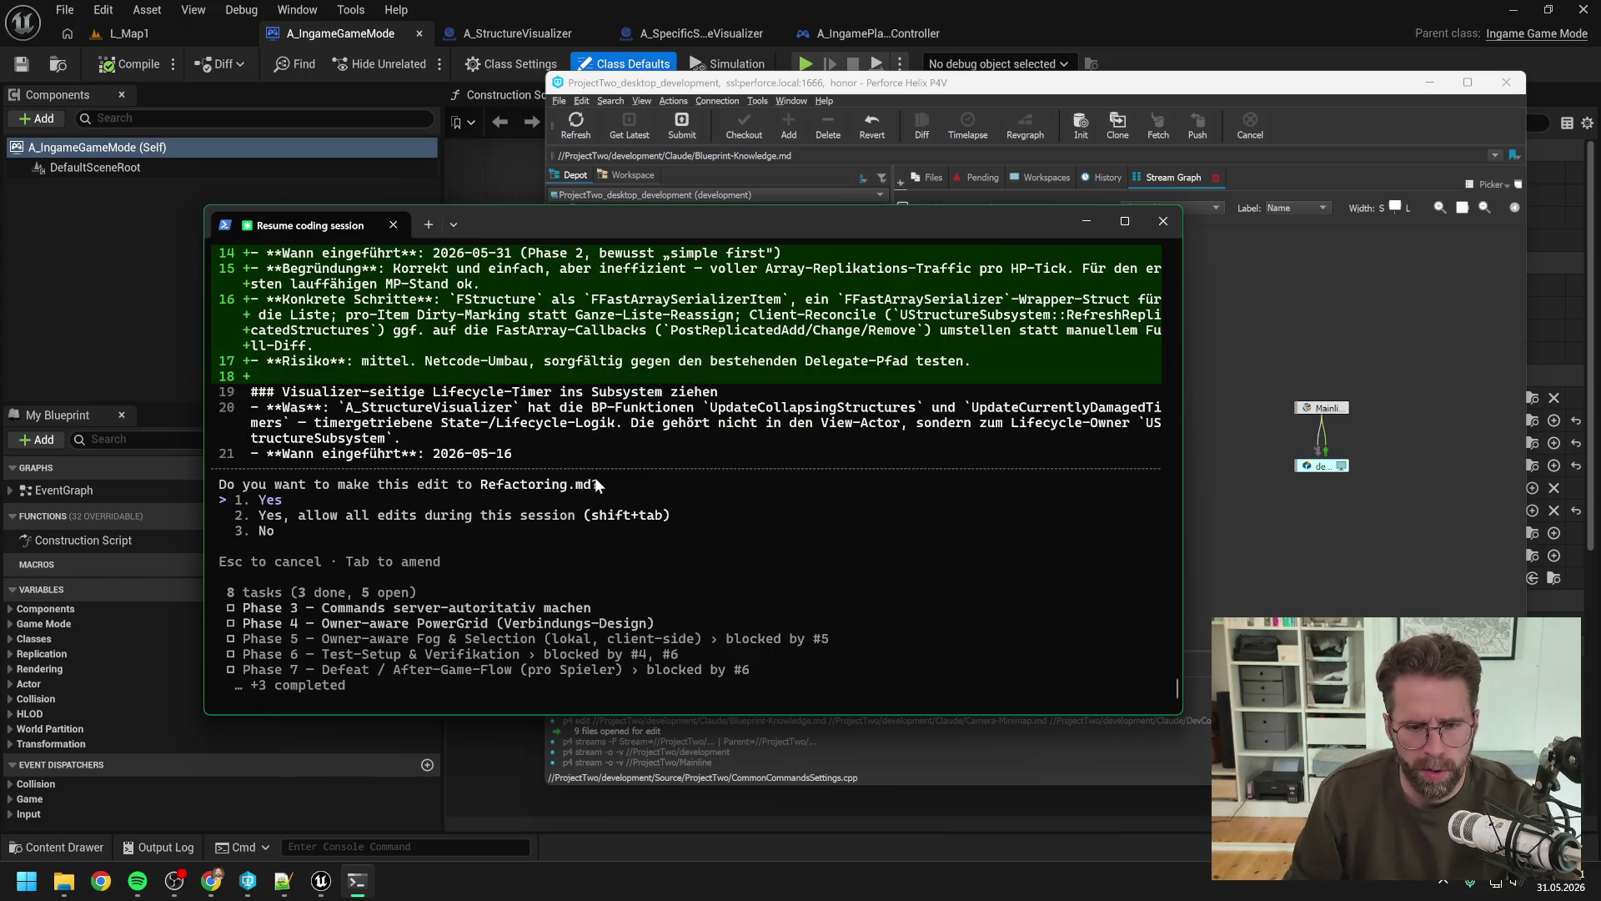
key("Return")
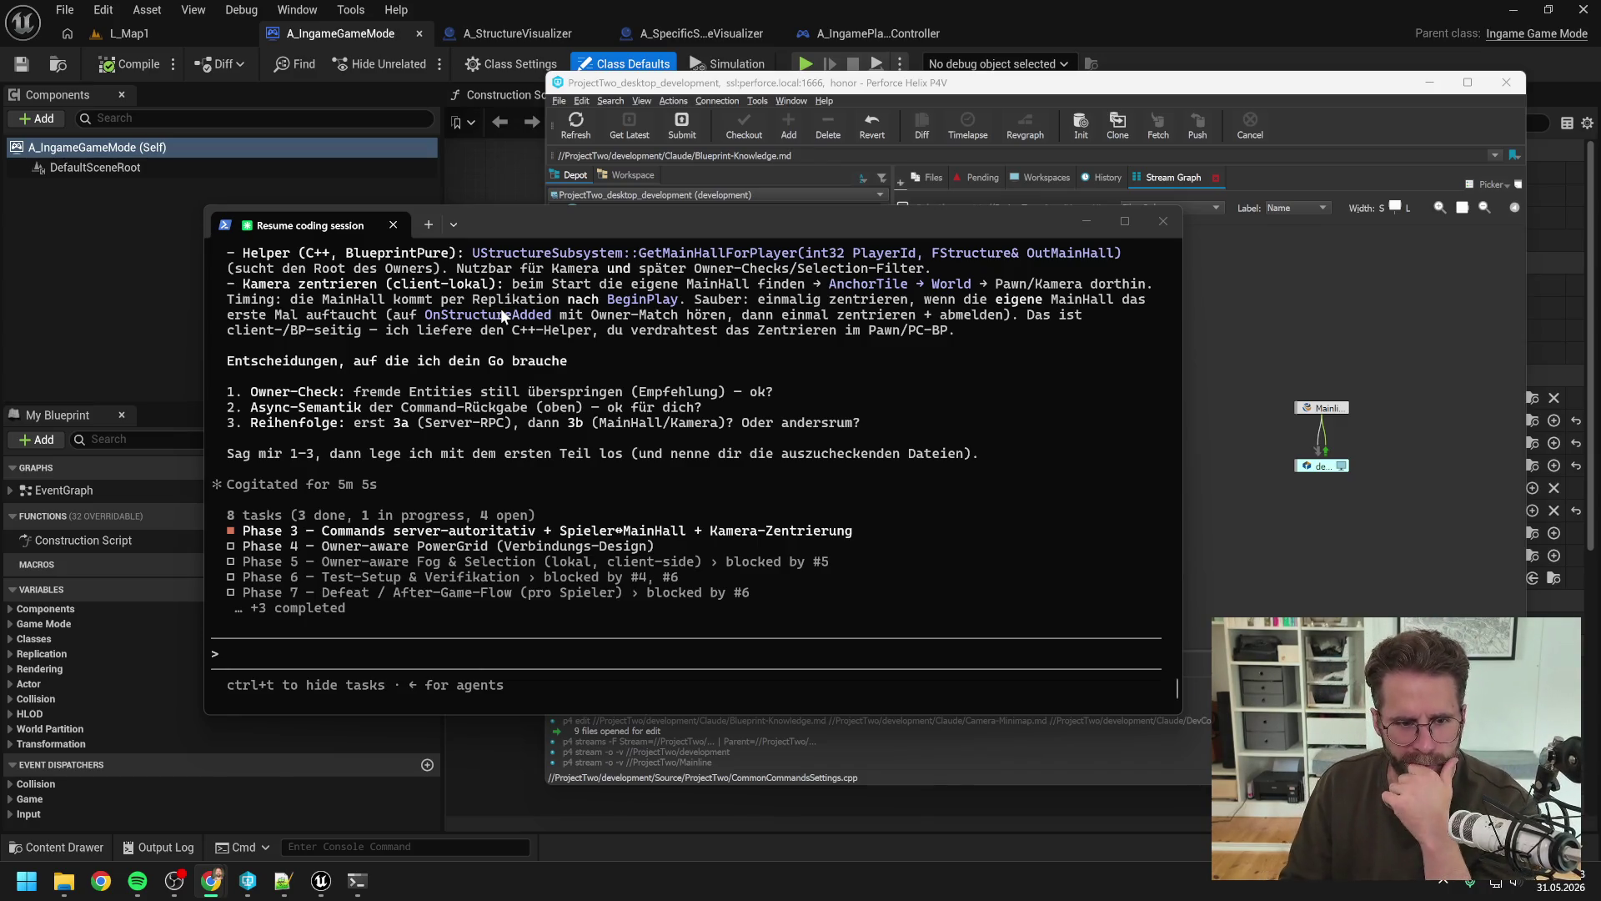
Step: Scroll through Claude Code's Phase 3 plan to read its three pending decisions
scroll(594, 442, "up", 5)
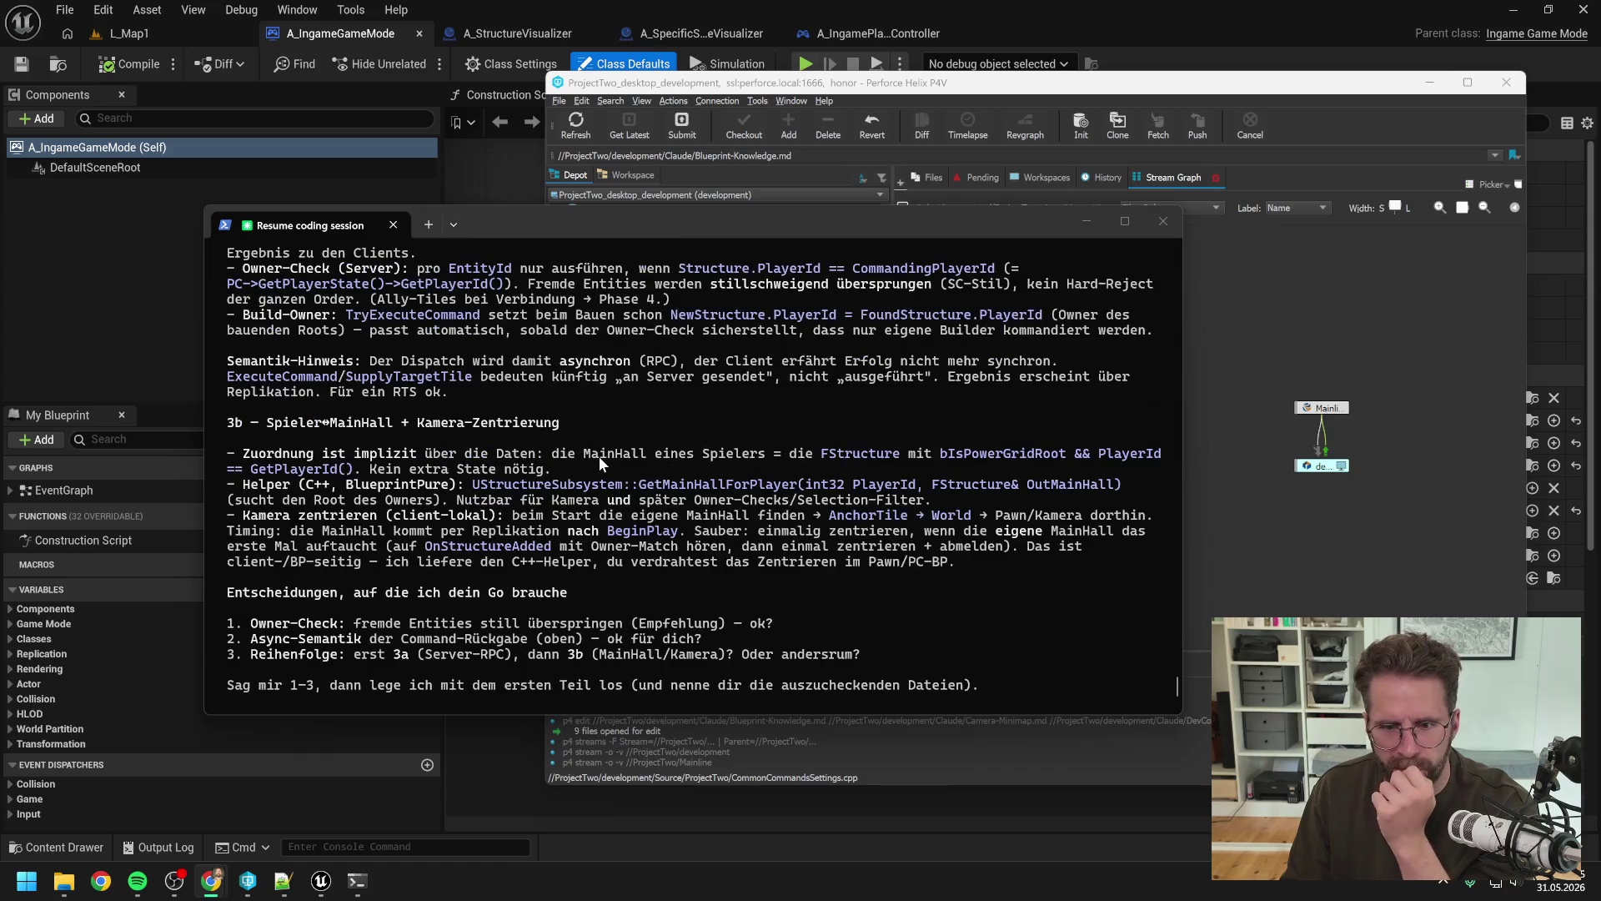
scroll(599, 457, "up", 10)
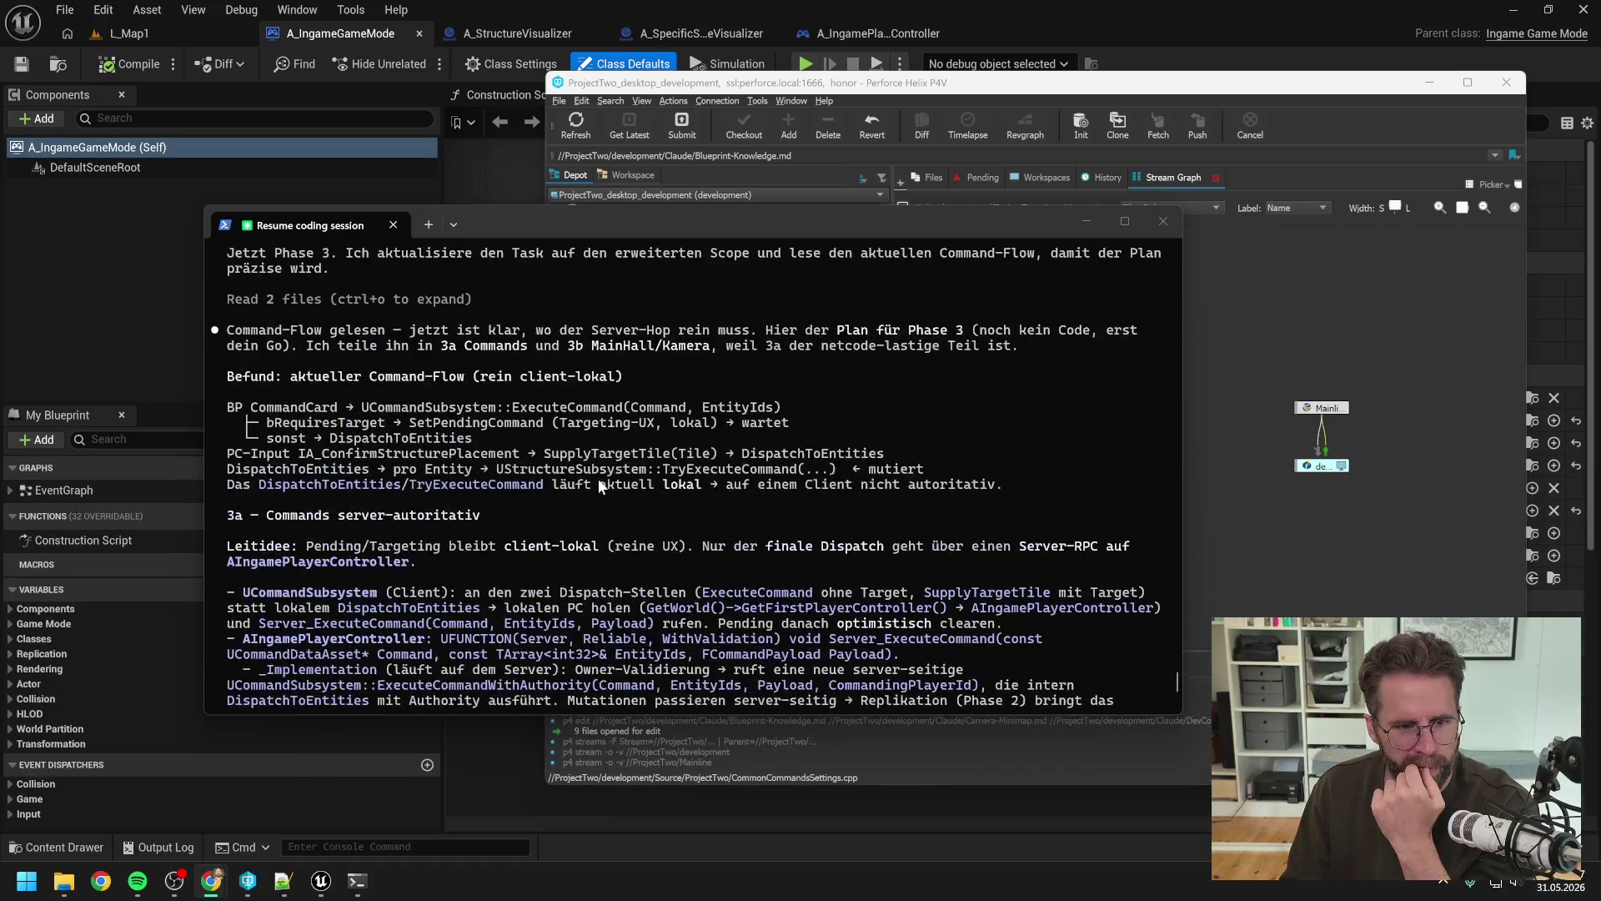
scroll(594, 480, "up", 3)
scroll(671, 492, "up", 3)
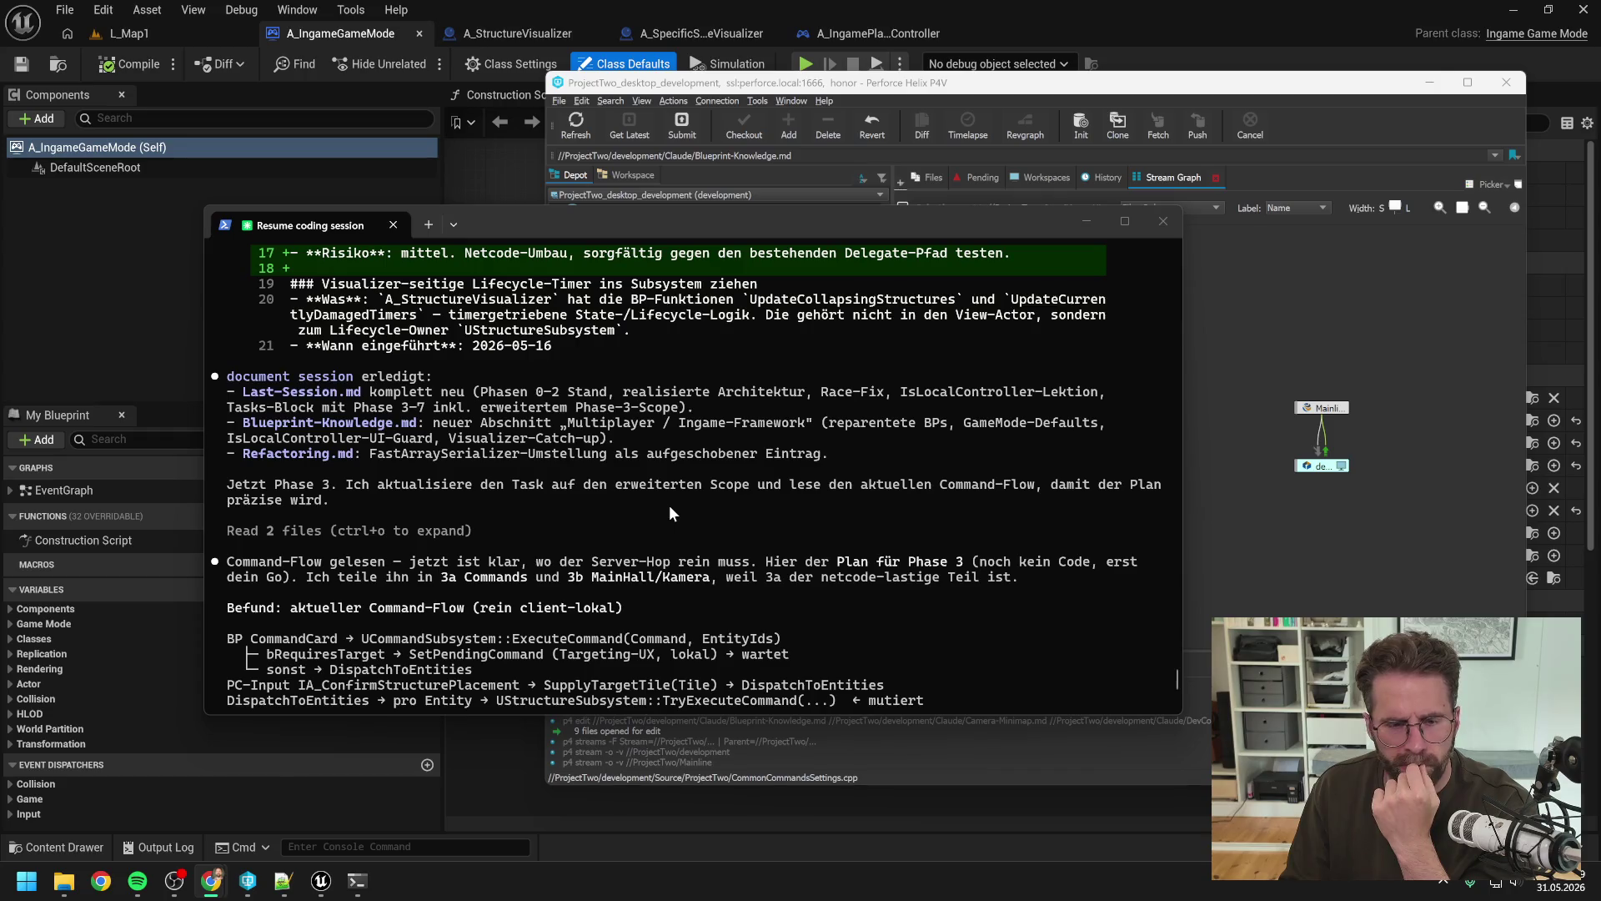
scroll(670, 504, "up", 1)
scroll(681, 471, "down", 3)
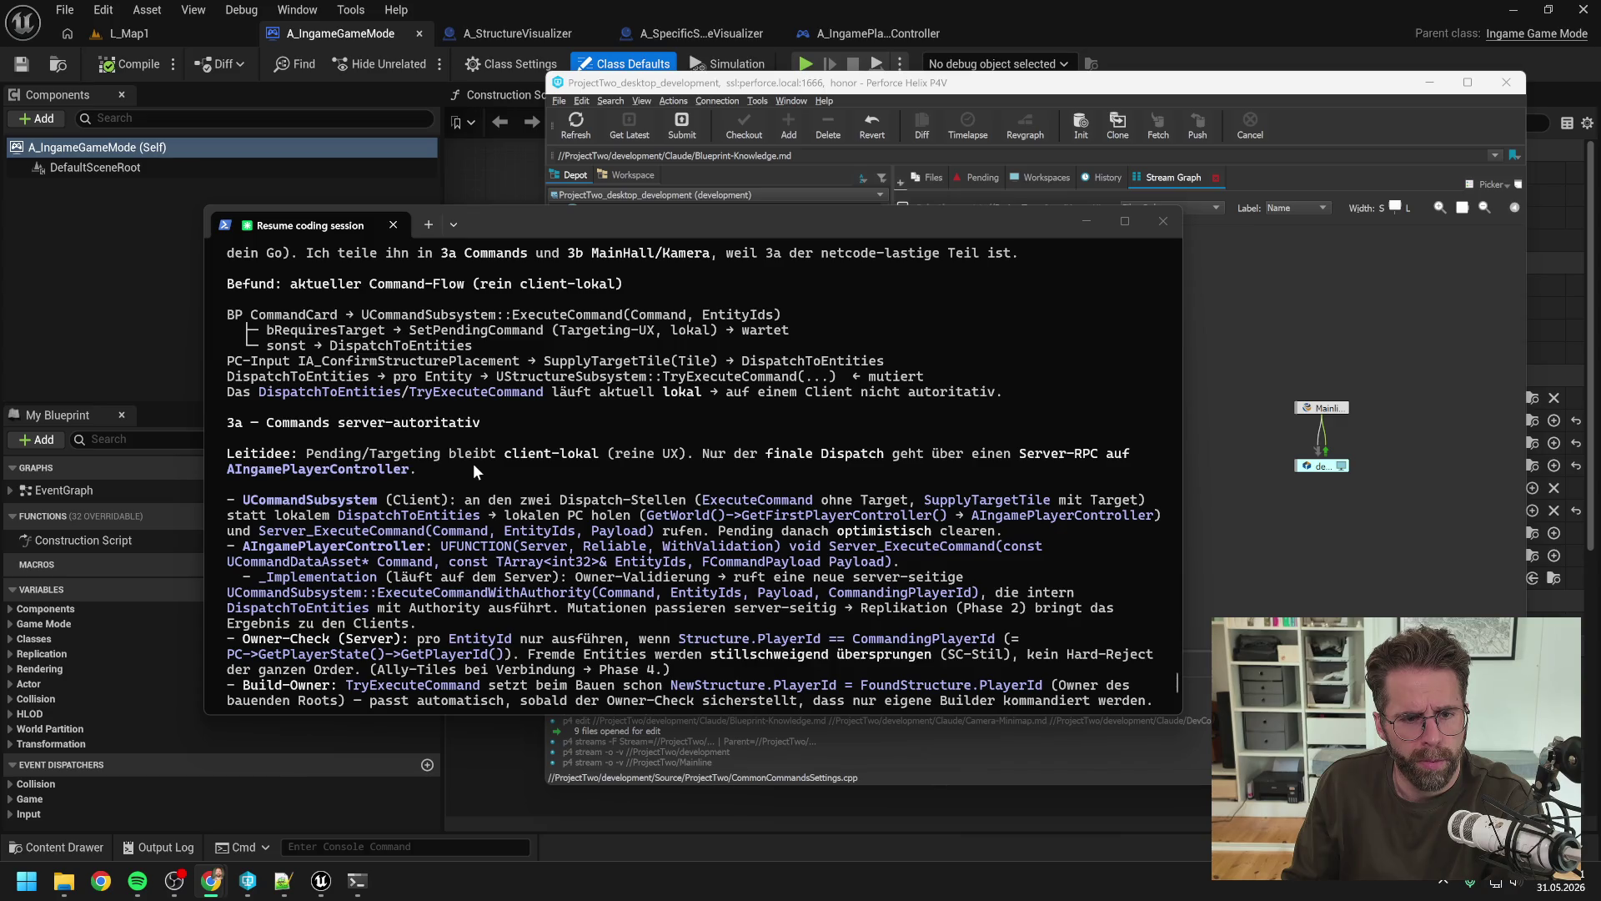
scroll(798, 412, "down", 7)
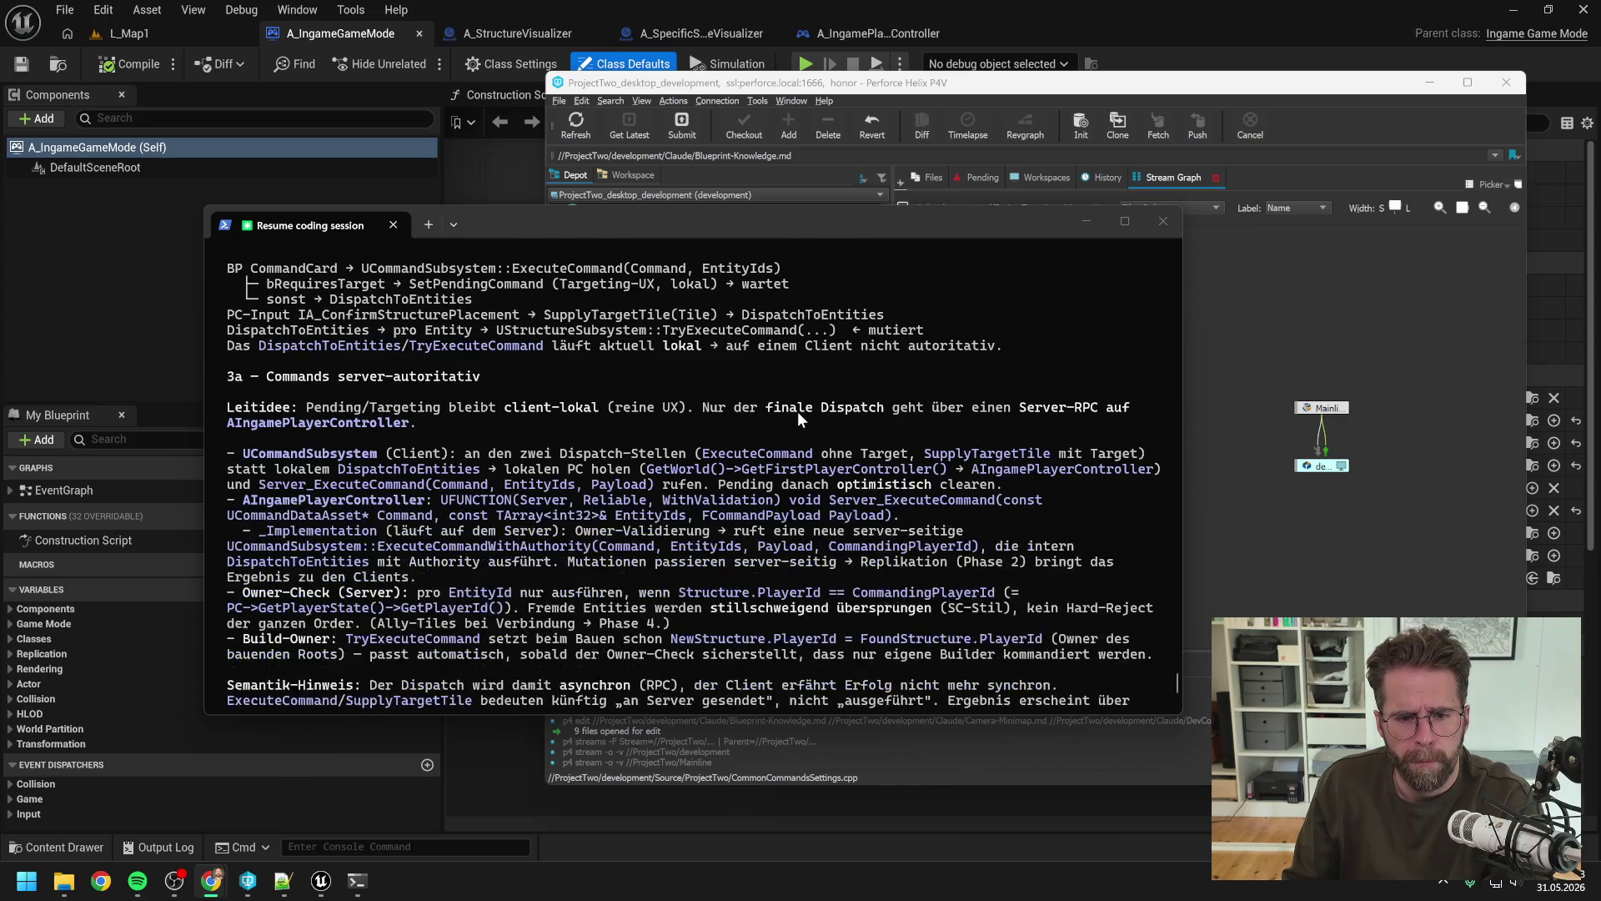
scroll(798, 419, "down", 6)
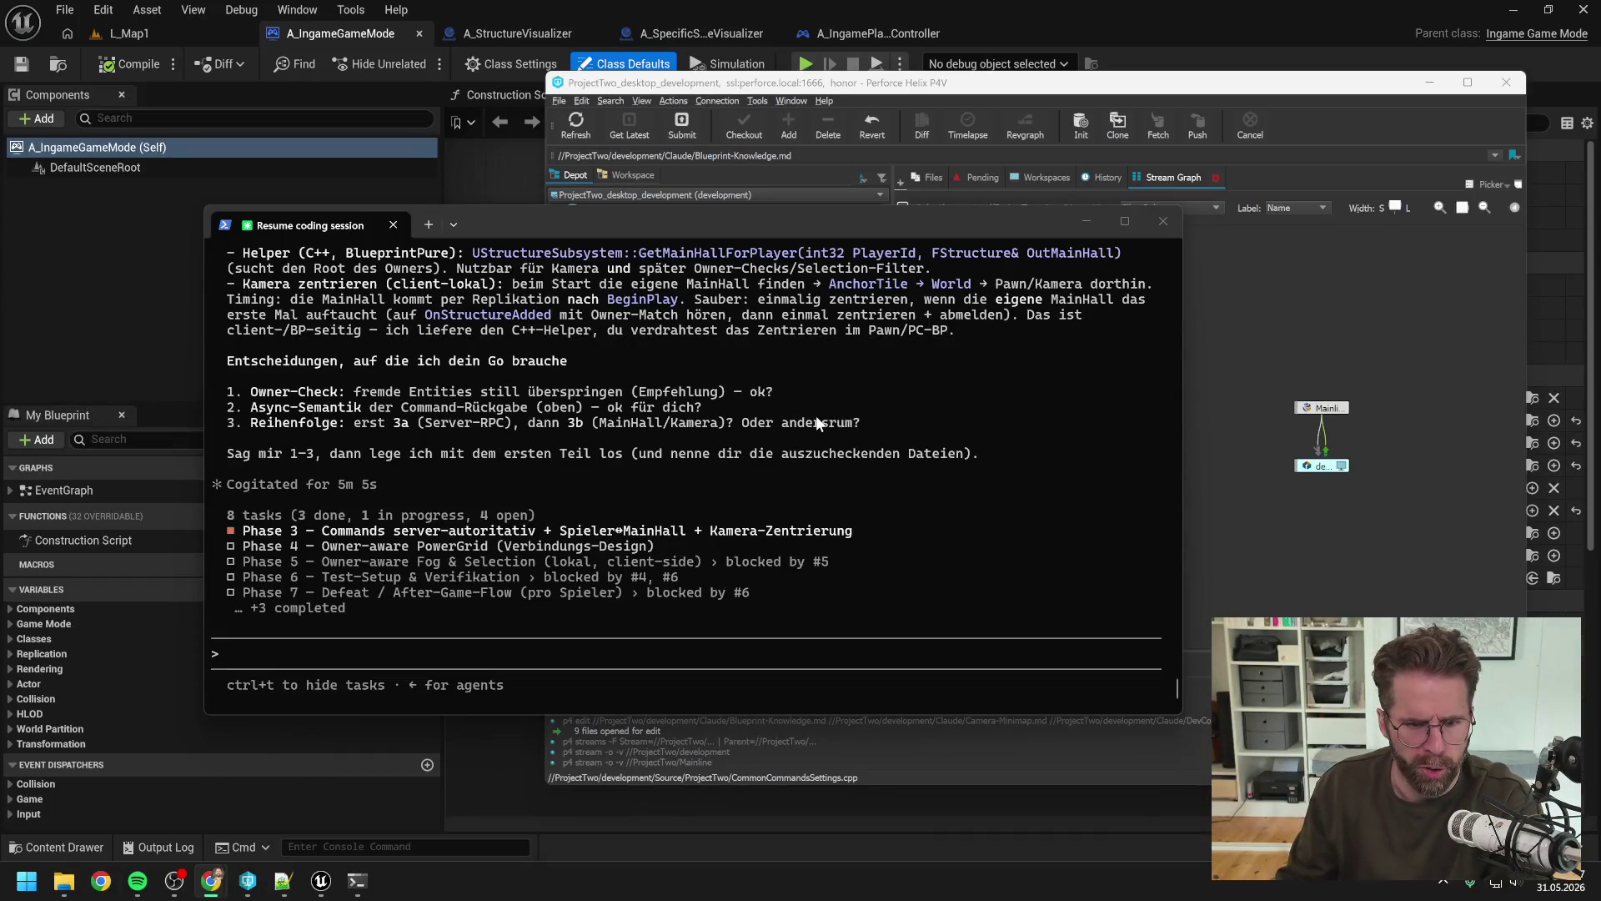
Step: Minimise the terminal, Unreal Editor and P4V to reveal the Development folder in File Explorer
left_click(1085, 221)
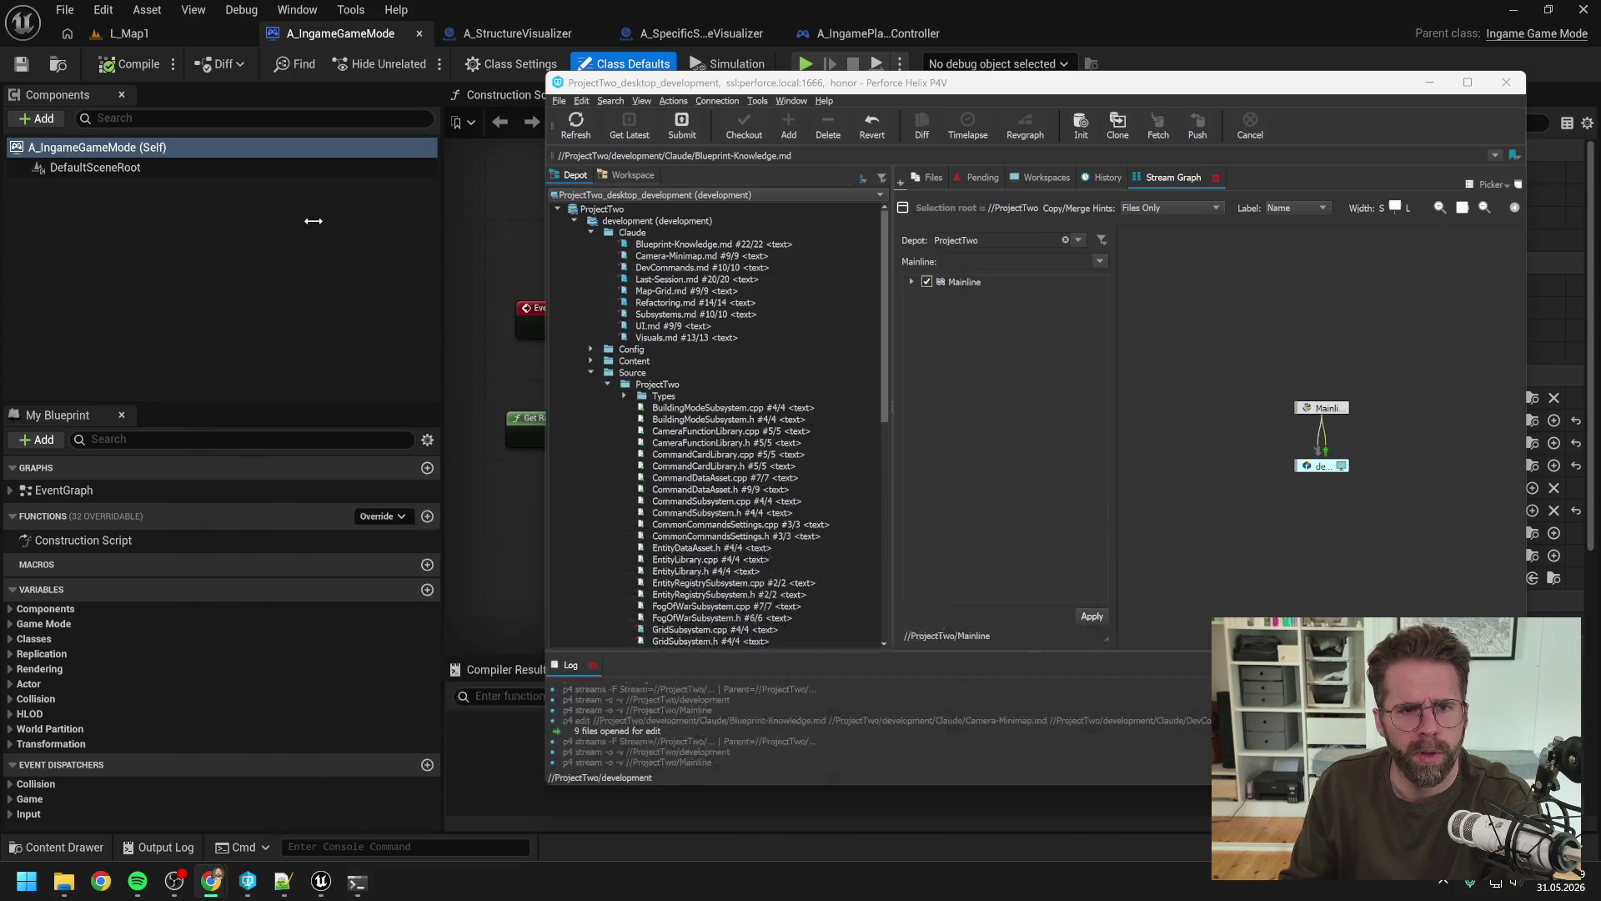
left_click(480, 221)
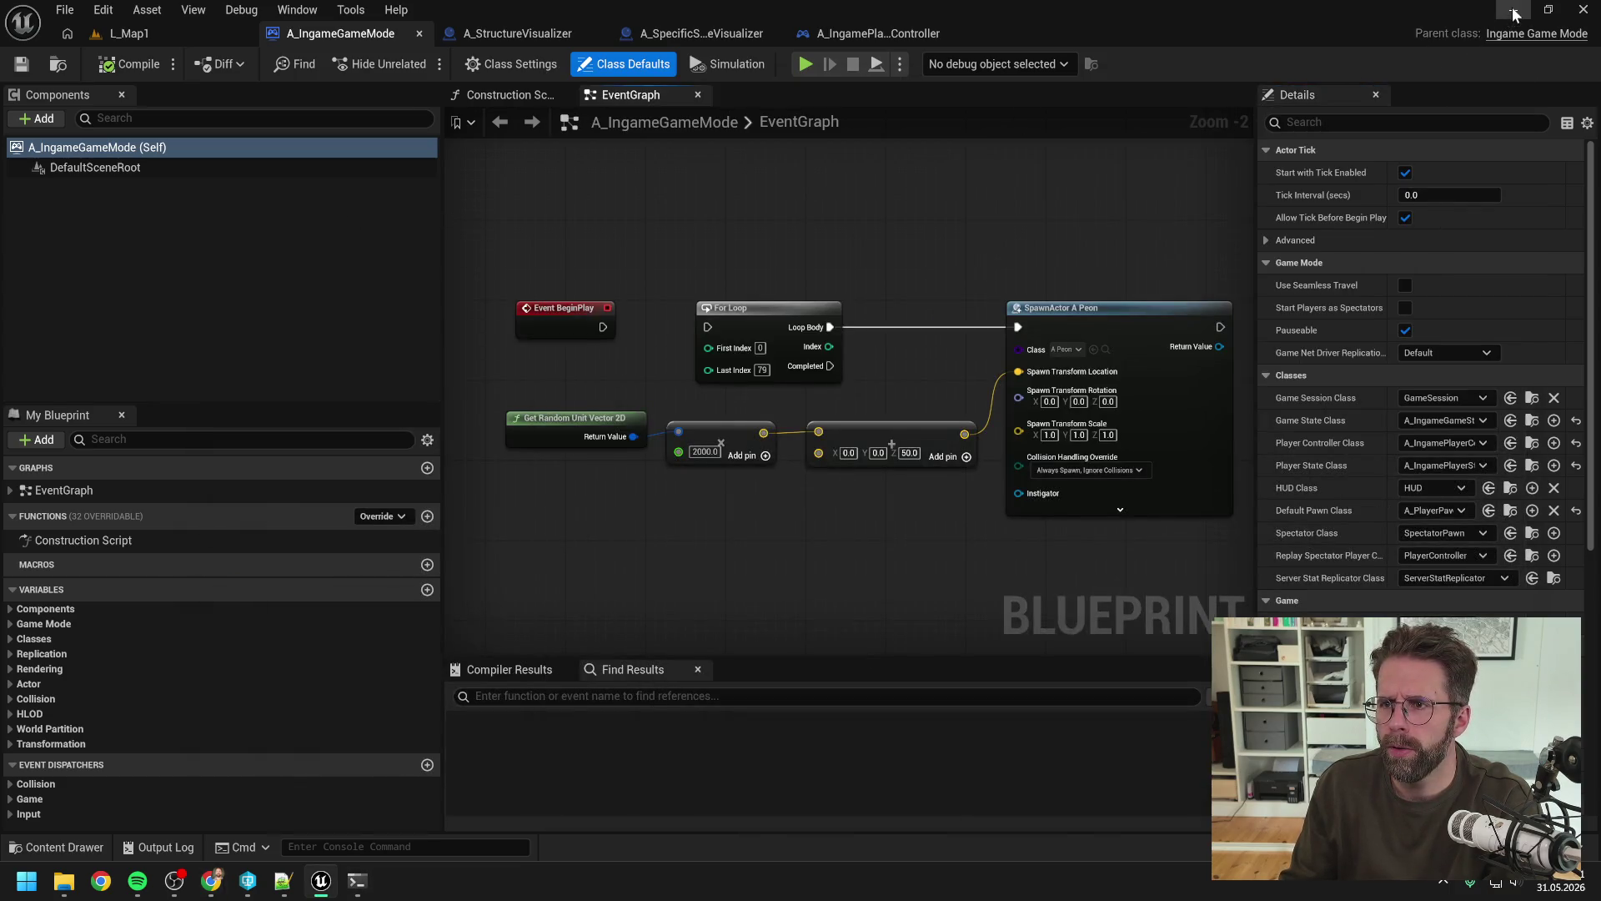
left_click(1513, 10)
left_click(1431, 83)
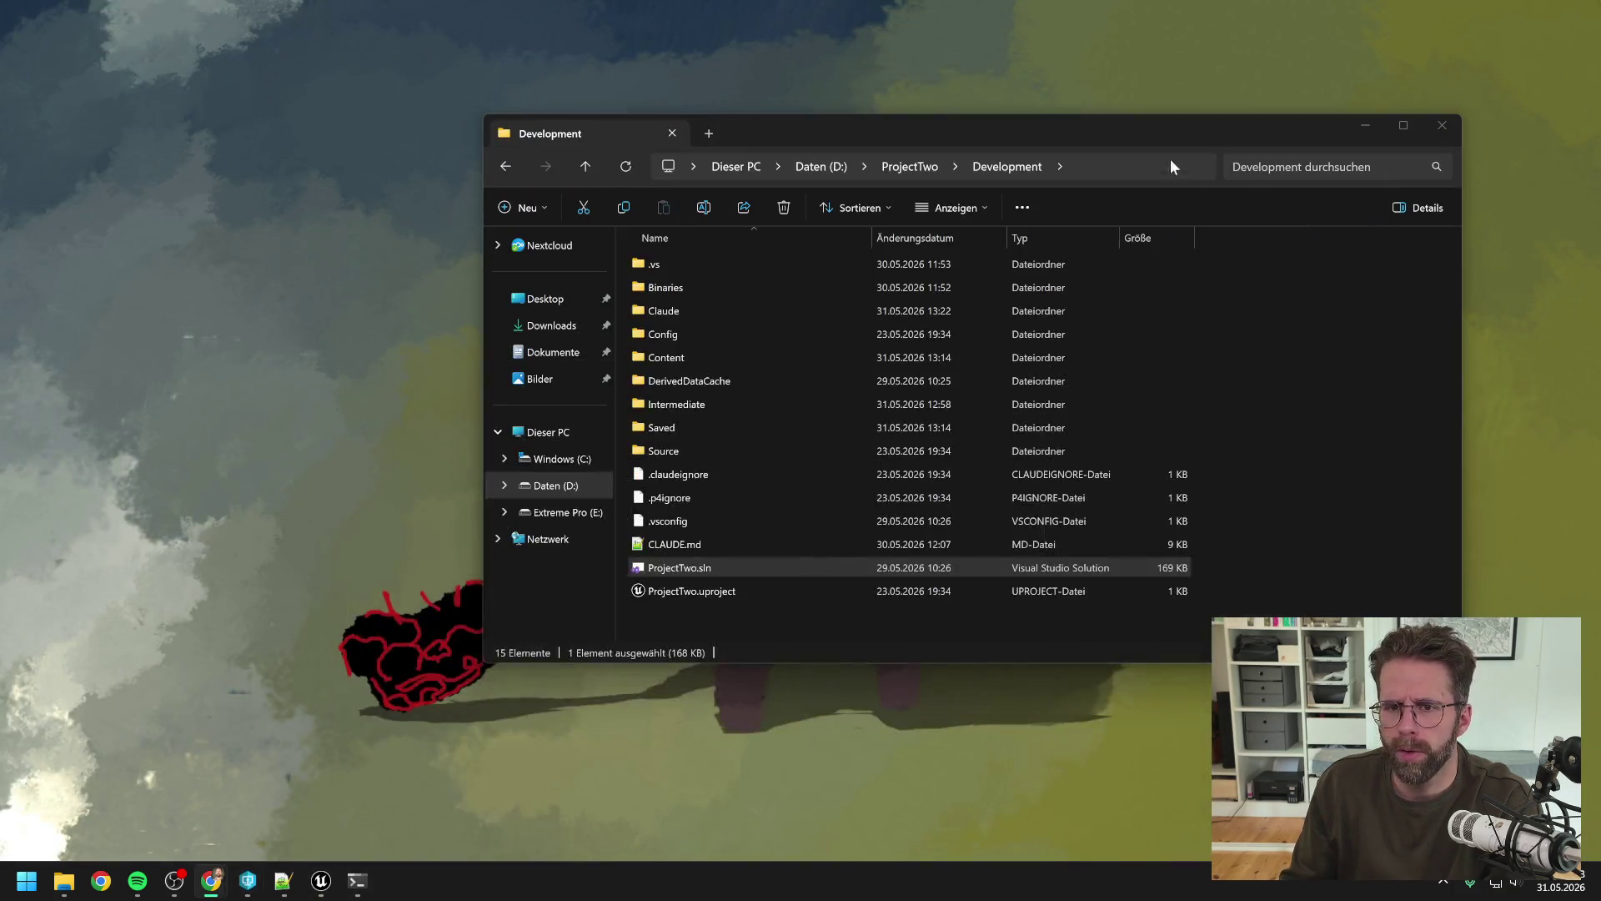